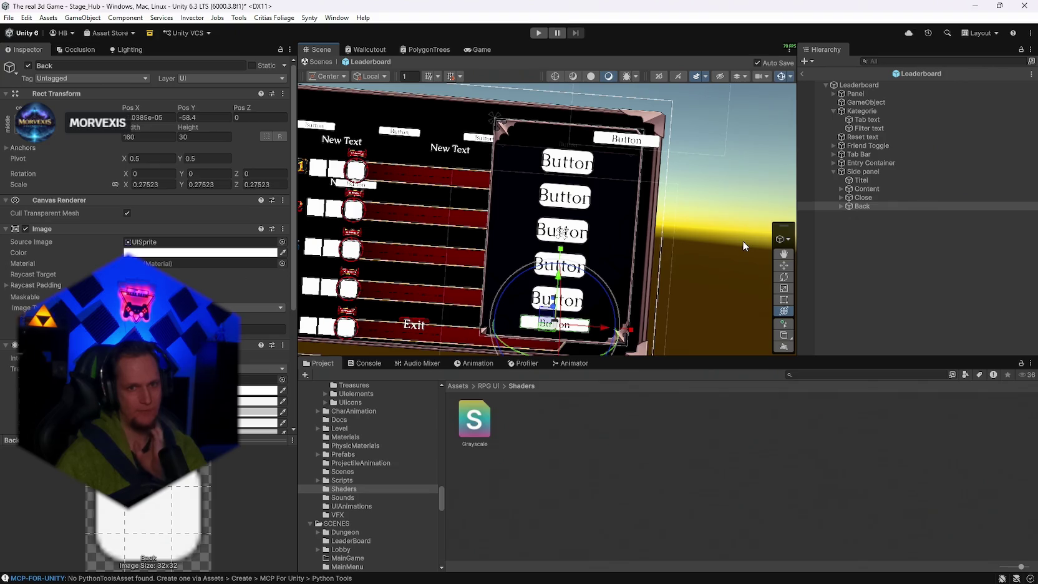
# Expand Content and collapse its Portrait, Name Colors, Auras, banners and Streakbadges entries.
pyautogui.click(841, 189)
pyautogui.click(867, 189)
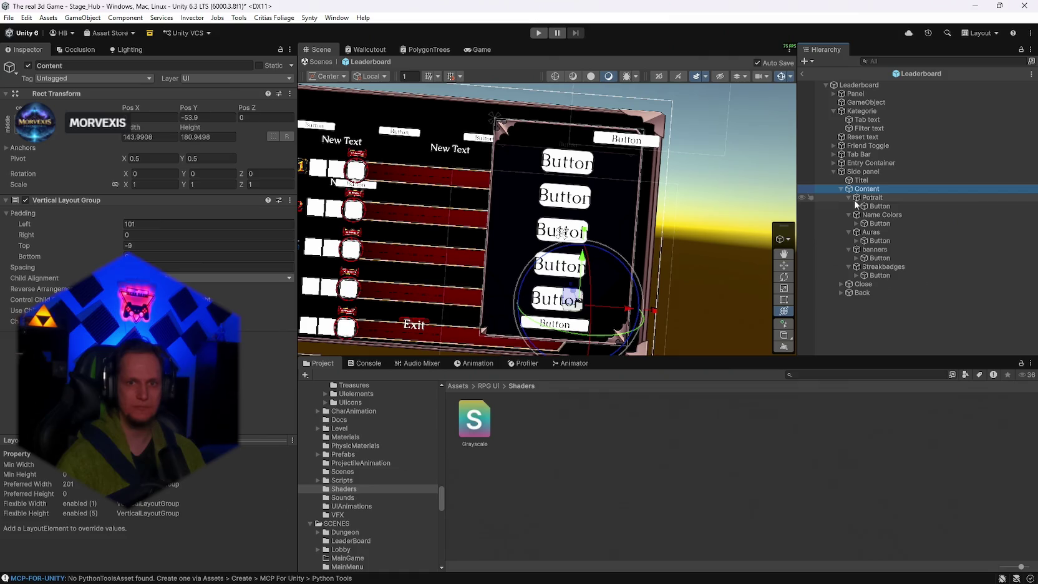
pyautogui.click(850, 197)
pyautogui.click(849, 206)
pyautogui.click(849, 214)
pyautogui.click(849, 223)
pyautogui.click(849, 232)
# Select the Leaderboard root and review its image and badge arrays in the Inspector.
pyautogui.click(859, 85)
pyautogui.scroll(-15, 150, 249)
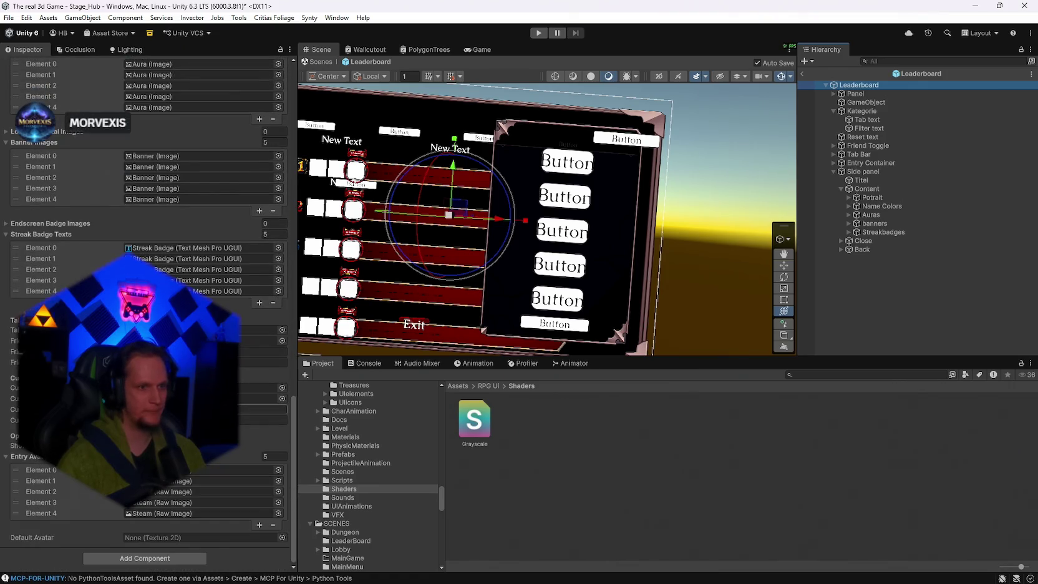
pyautogui.scroll(3, 150, 249)
pyautogui.scroll(-3, 149, 250)
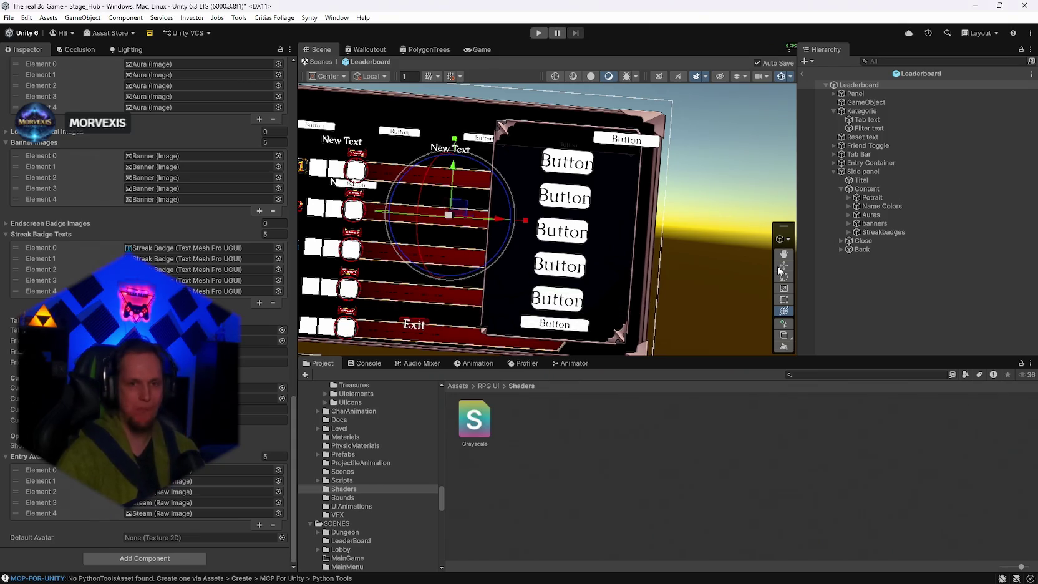
pyautogui.click(895, 263)
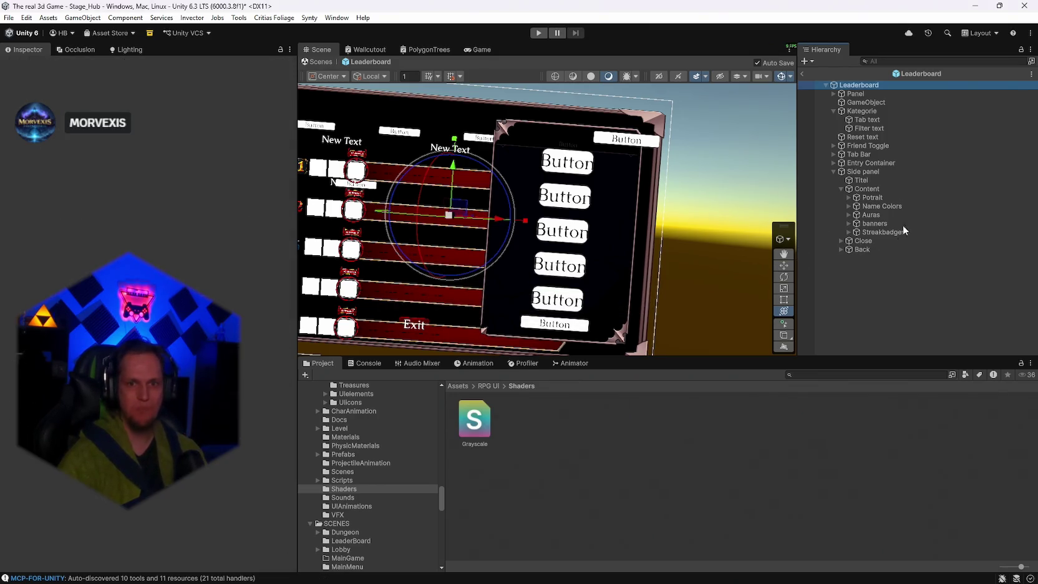
pyautogui.click(859, 189)
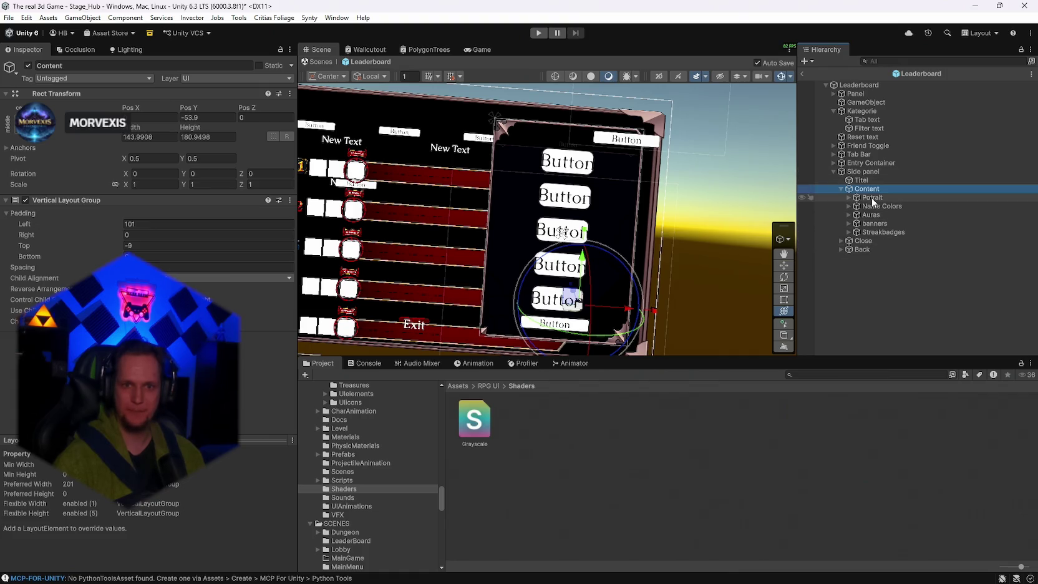
pyautogui.rightClick(852, 275)
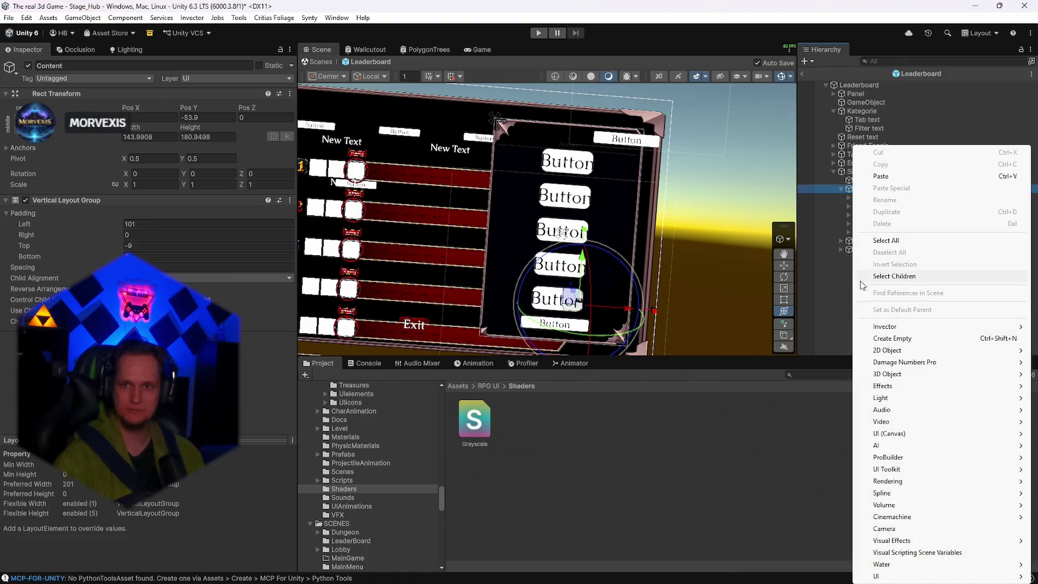
pyautogui.press('Escape')
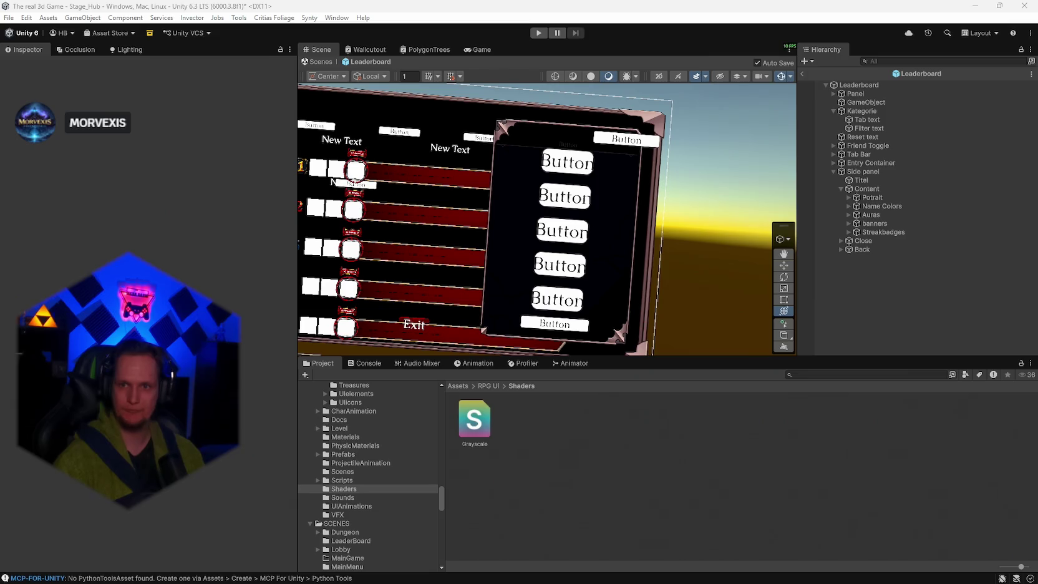
pyautogui.rightClick(858, 171)
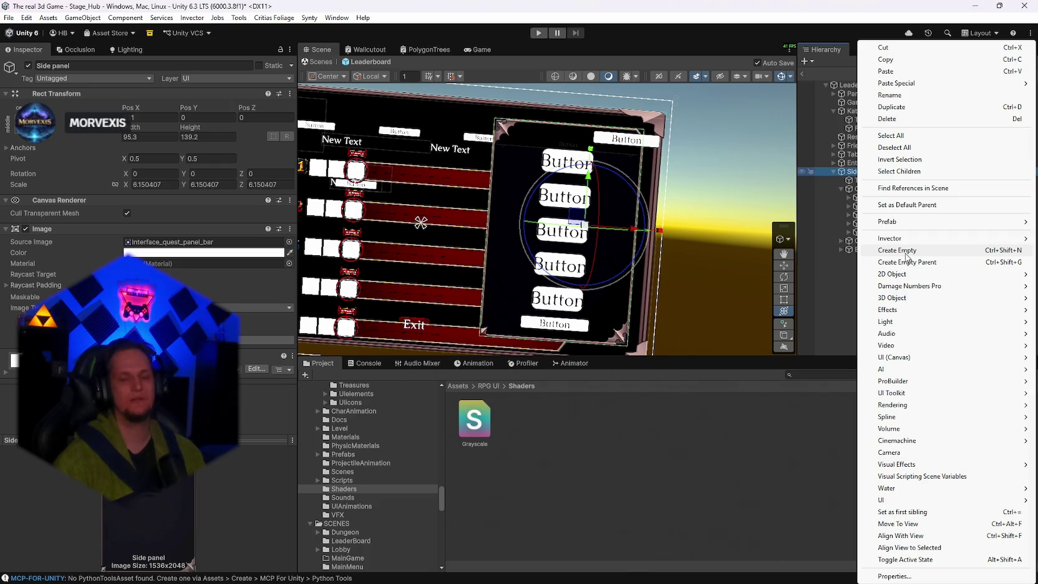
# Create an empty object under Side panel named bannerPanel.
pyautogui.click(906, 252)
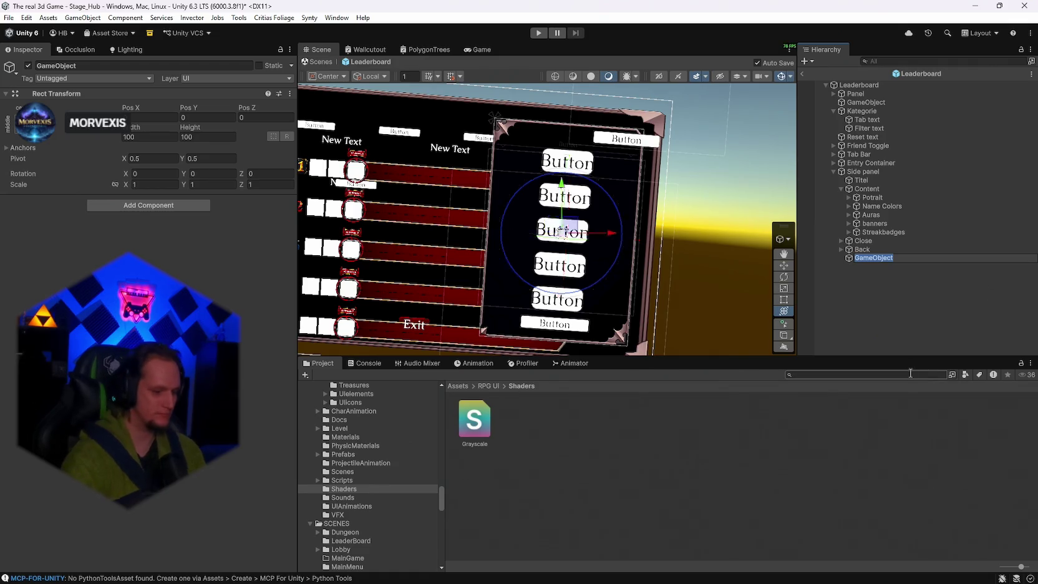
pyautogui.write('bannerPaned')
pyautogui.press('BackSpace')
pyautogui.write('l')
pyautogui.press('Return')
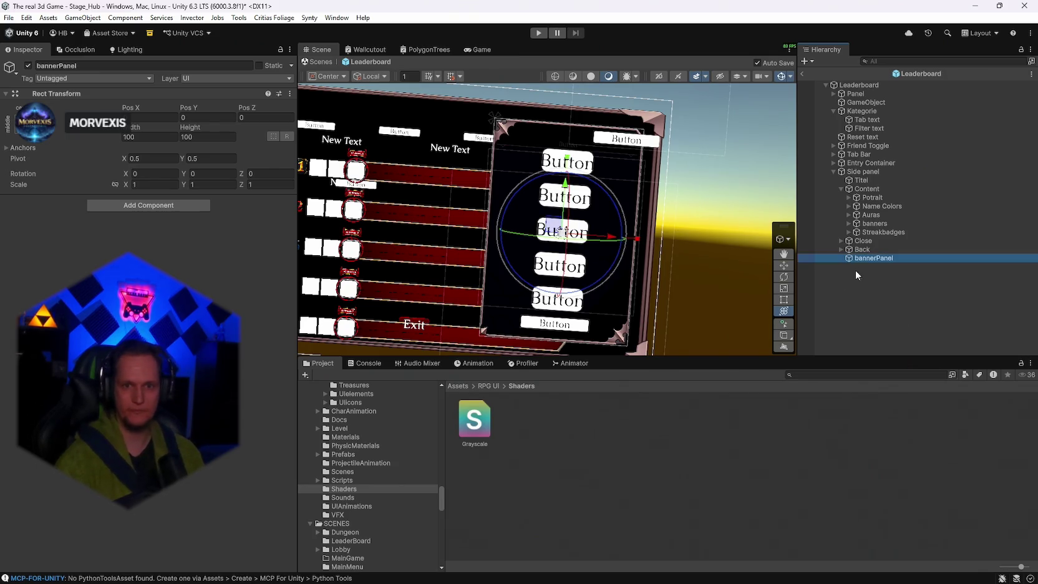
# Rename the new object to BannerPanel with a capital B.
pyautogui.rightClick(870, 264)
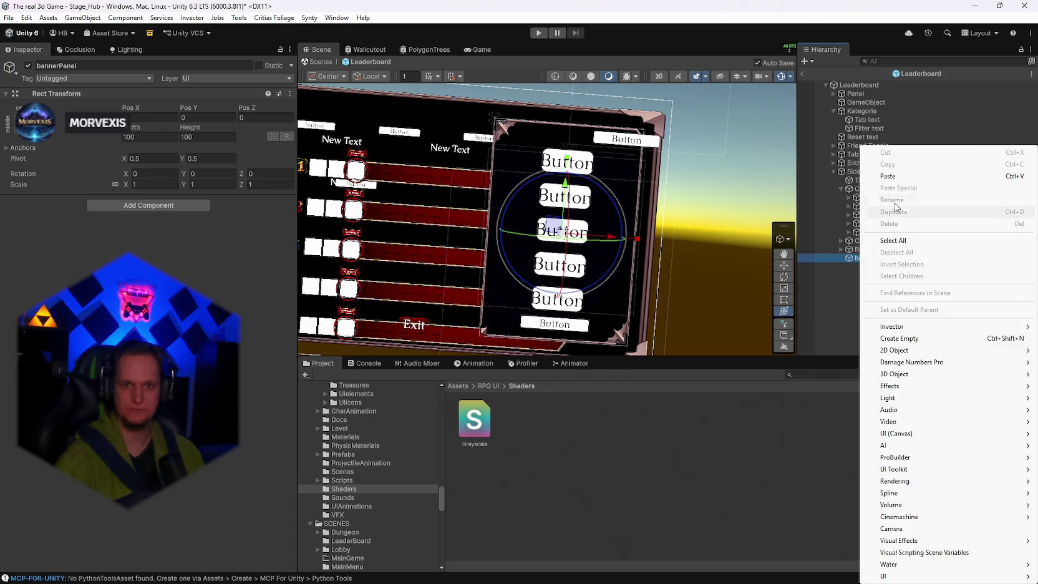
pyautogui.rightClick(851, 258)
pyautogui.click(885, 95)
pyautogui.write('BannerPanel')
pyautogui.press('Return')
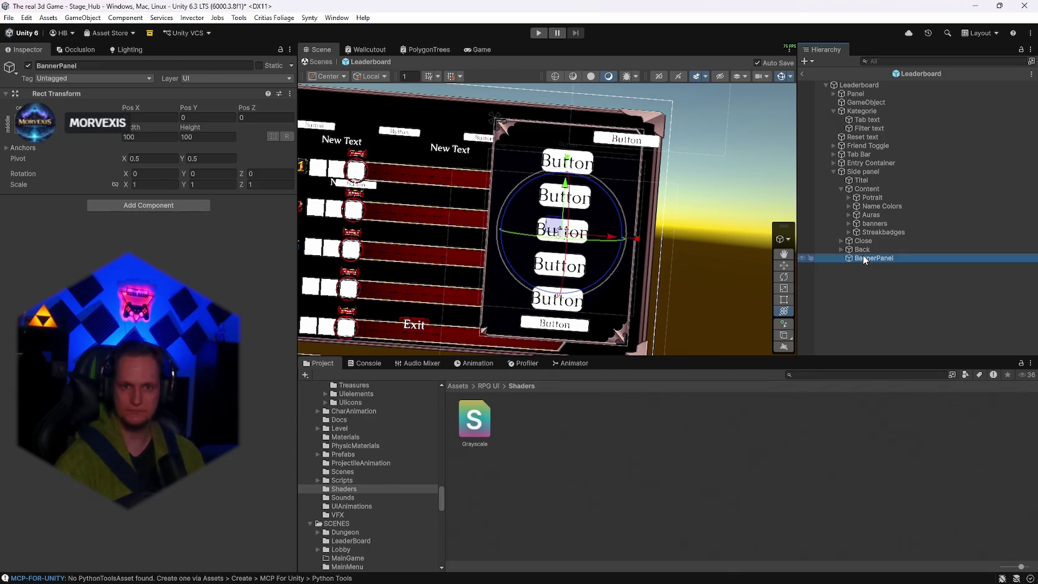
pyautogui.rightClick(864, 257)
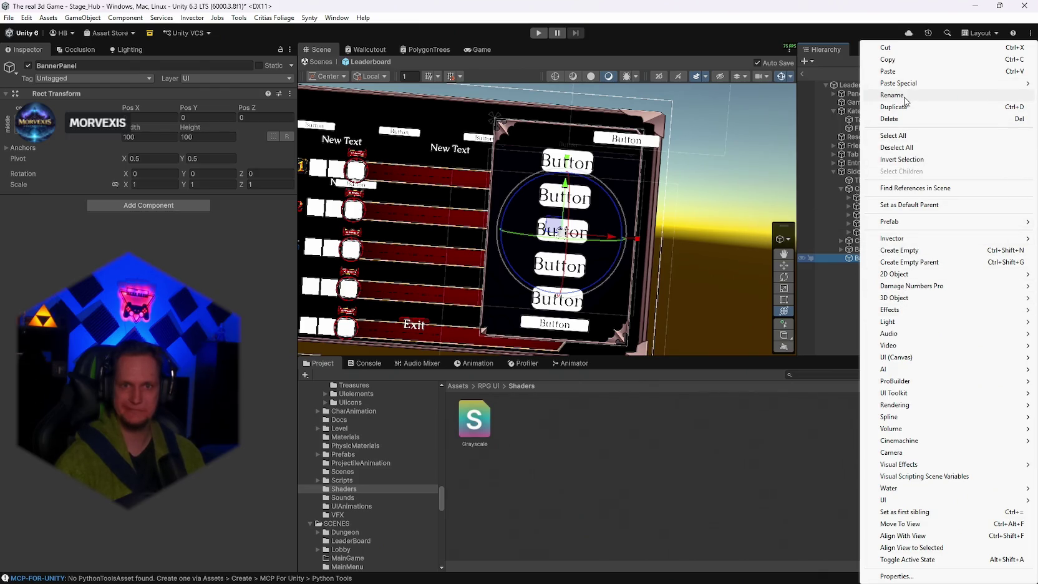
# Create an empty child of BannerPanel named Panel Titel.
pyautogui.click(900, 250)
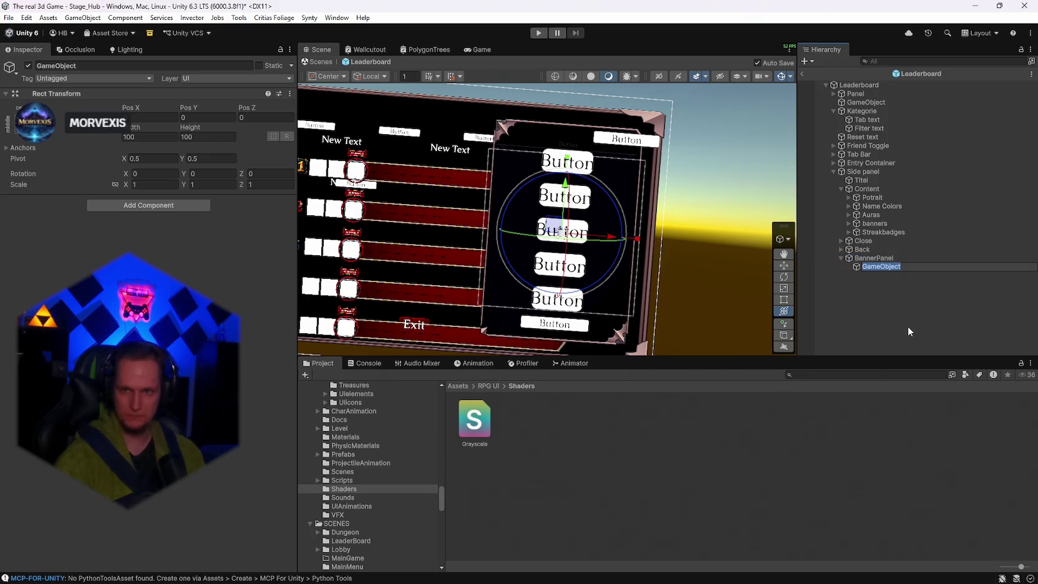
pyautogui.write('Pna')
pyautogui.press('BackSpace')
pyautogui.press('BackSpace')
pyautogui.write('anel Titel')
pyautogui.press('Return')
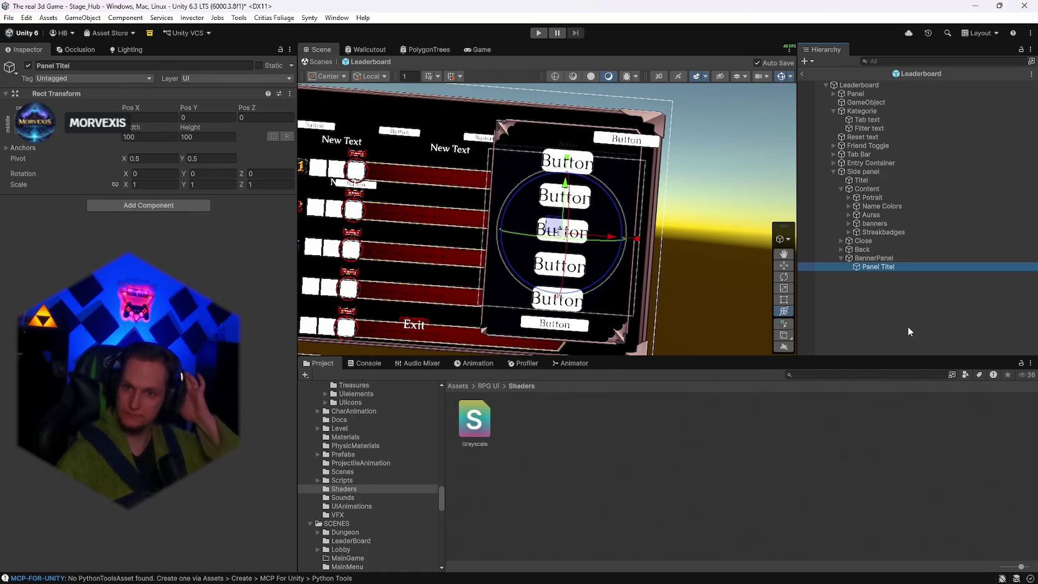
# Add an empty object renamed Grid and place it directly under BannerPanel beside Panel Titel.
pyautogui.rightClick(862, 267)
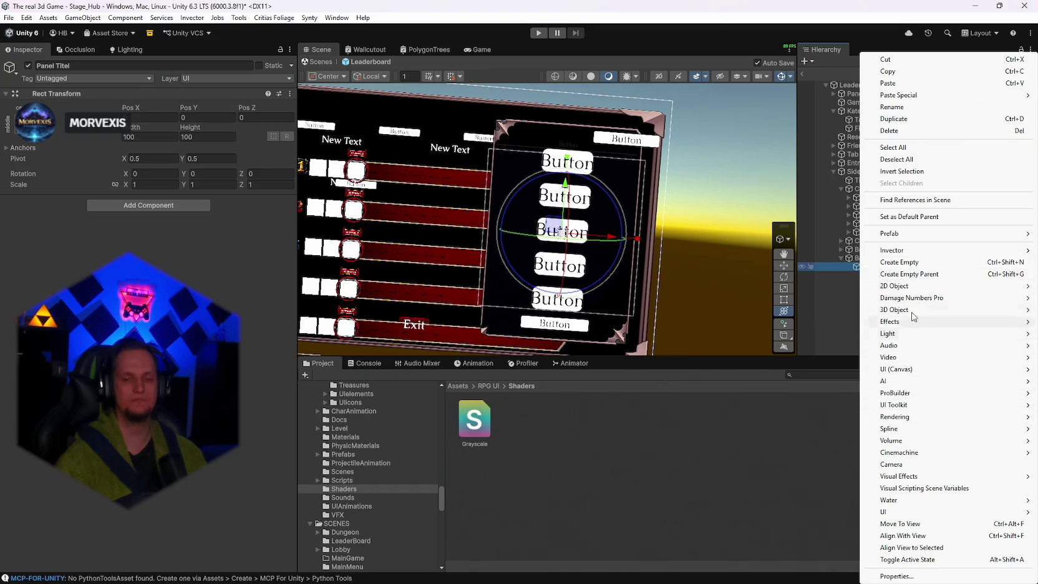
pyautogui.moveTo(912, 310)
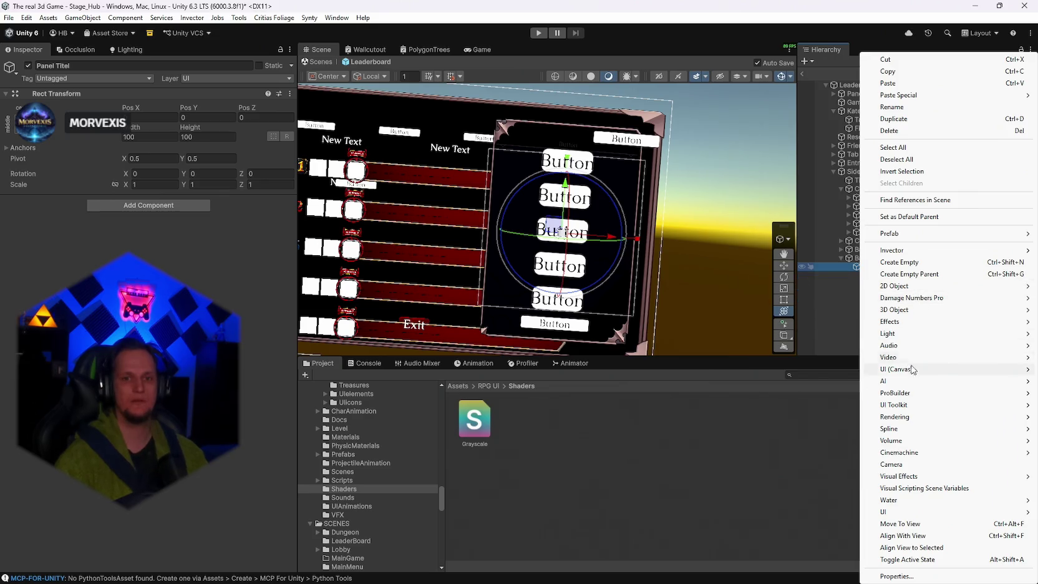
pyautogui.click(903, 263)
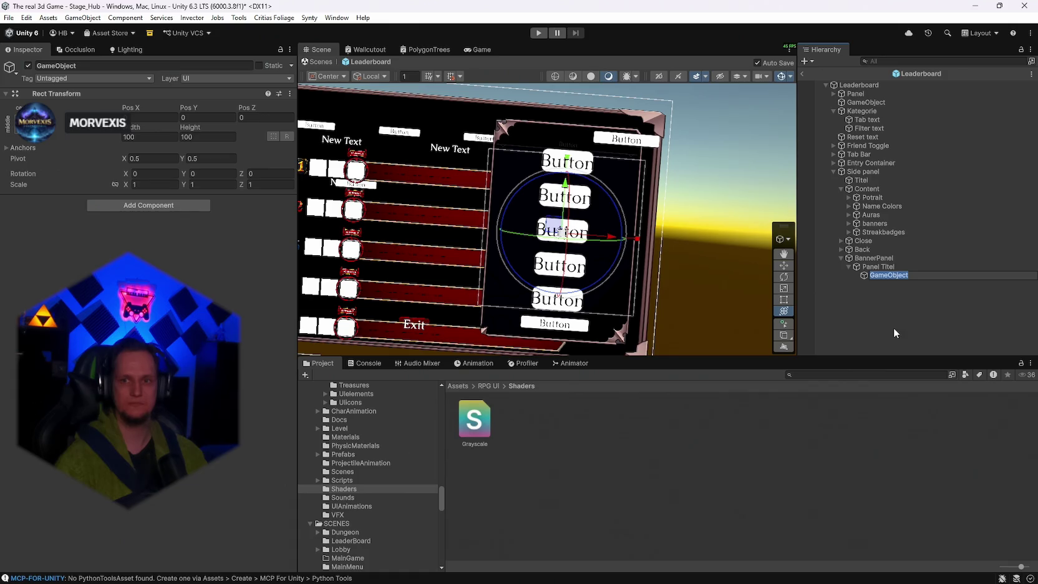
pyautogui.write('Banner')
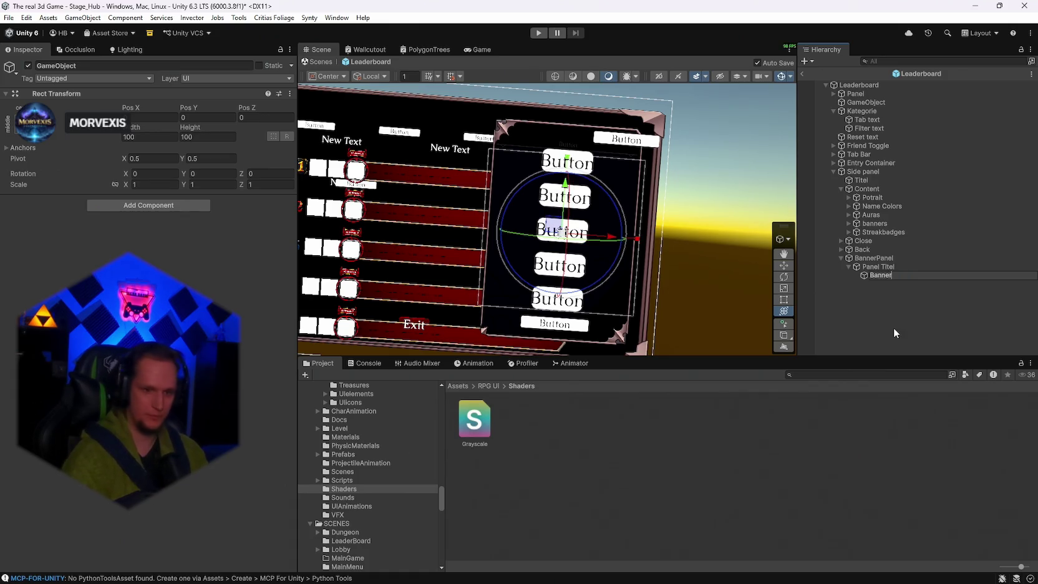
pyautogui.write('grid')
pyautogui.press('Return')
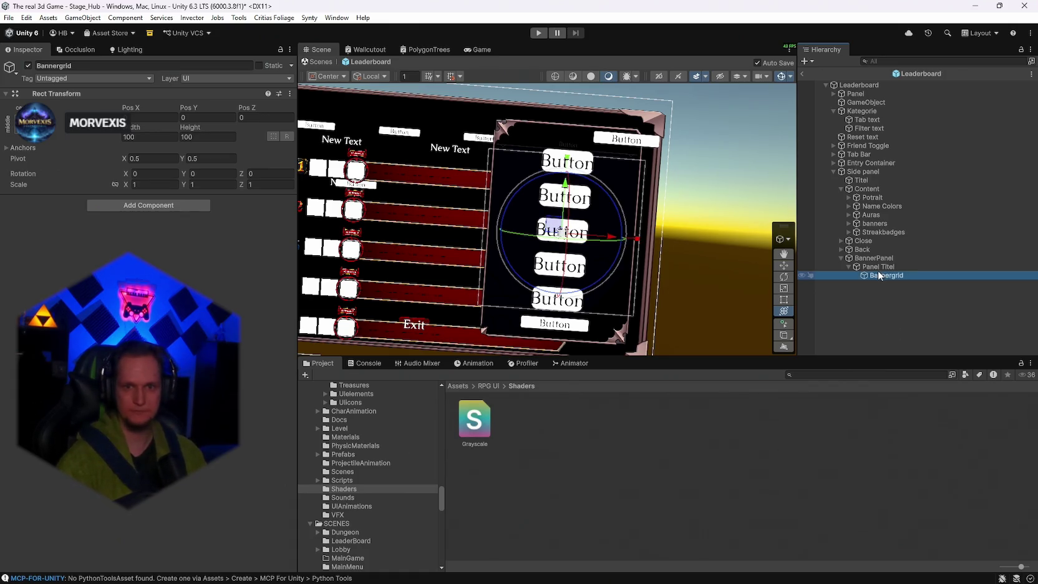
pyautogui.rightClick(878, 275)
pyautogui.click(923, 107)
pyautogui.write('Grid')
pyautogui.press('Return')
pyautogui.moveTo(876, 276); pyautogui.dragTo(877, 259)
# Add a Grid Layout Group component to Grid.
pyautogui.click(102, 207)
pyautogui.write('grid')
pyautogui.click(157, 254)
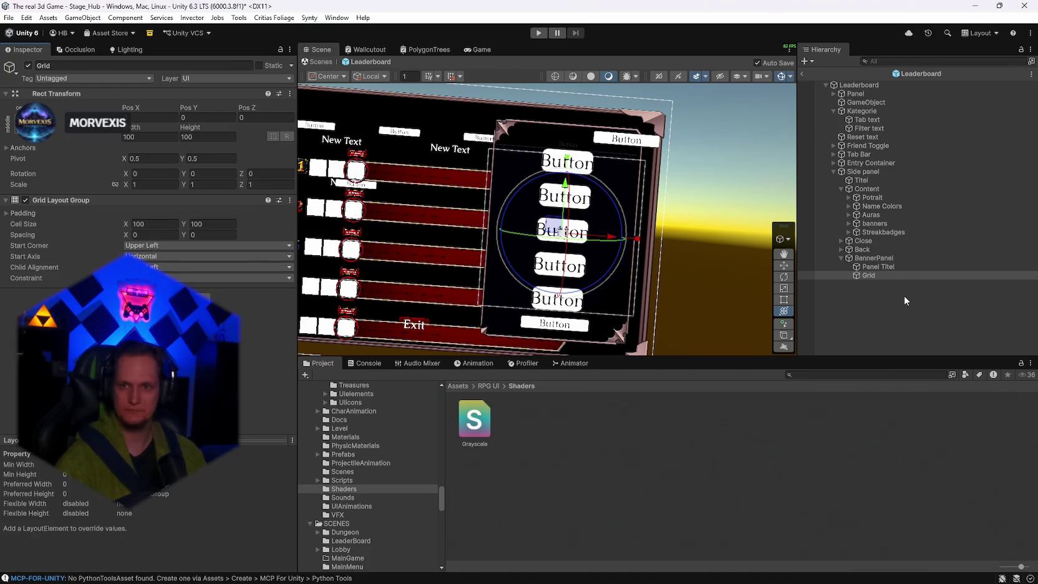
# Add a Button - TextMeshPro inside Grid and duplicate it into Button (1) through Button (3).
pyautogui.rightClick(876, 275)
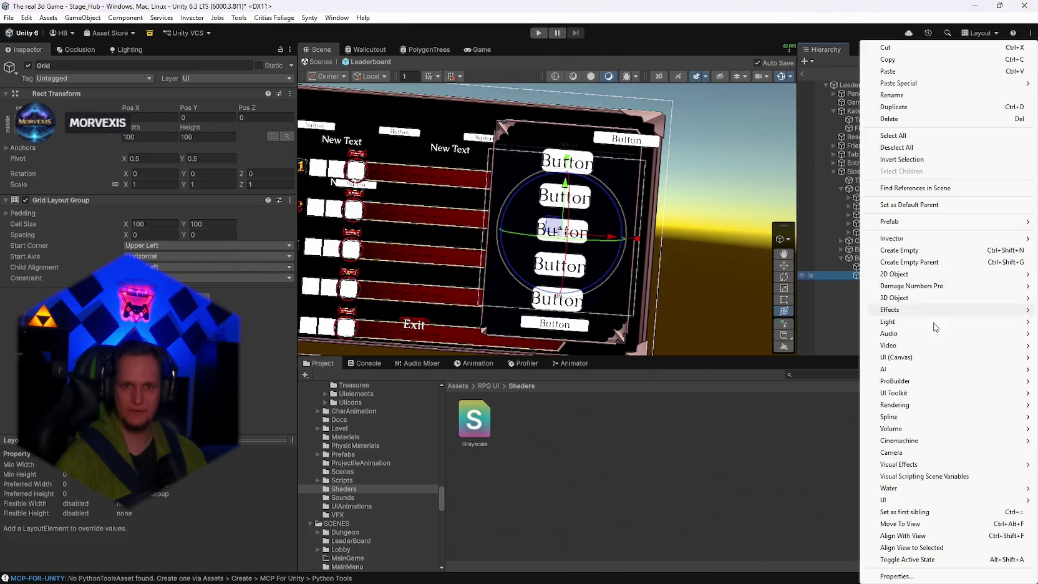
pyautogui.moveTo(909, 363)
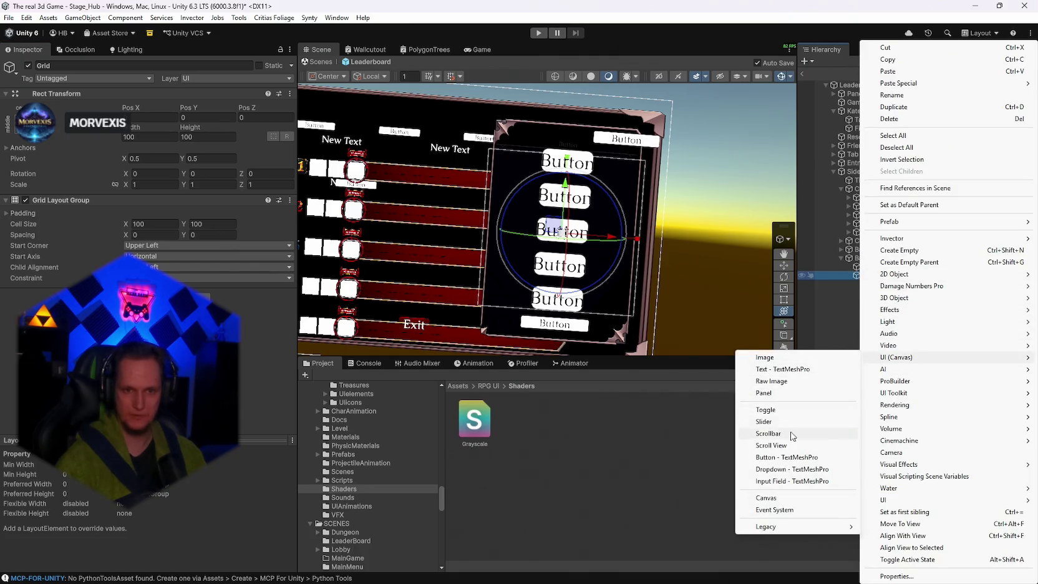
pyautogui.click(788, 457)
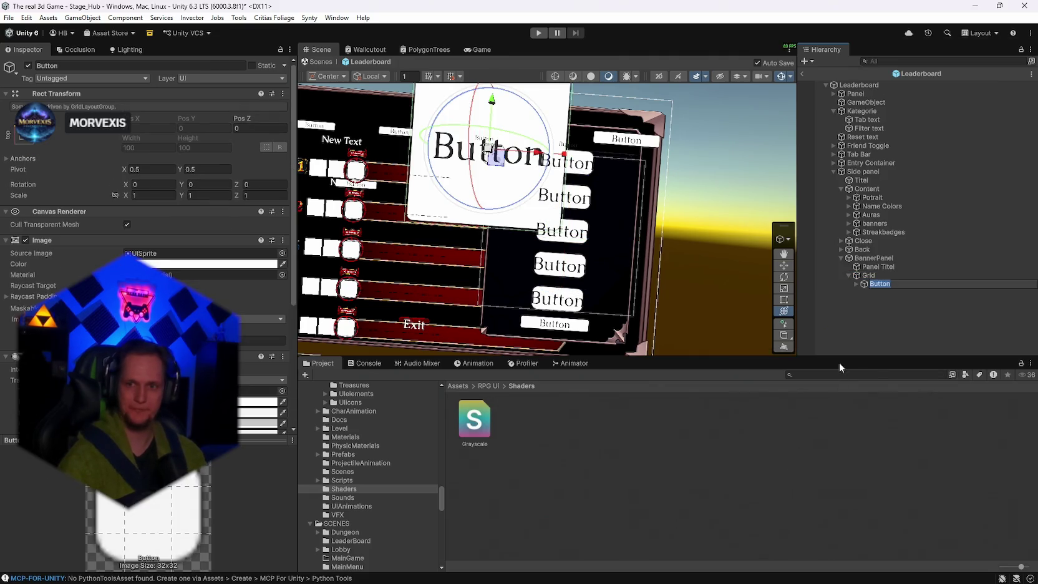
pyautogui.press('Return')
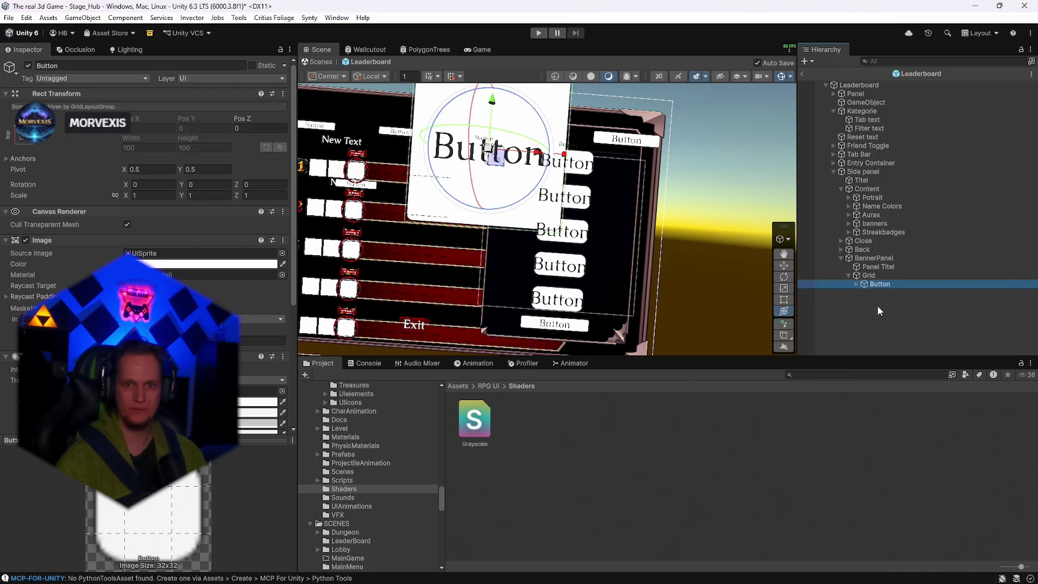
pyautogui.hotkey('ctrl', 'd')
pyautogui.hotkey('ctrl', 'd')
pyautogui.hotkey('ctrl', 'd')
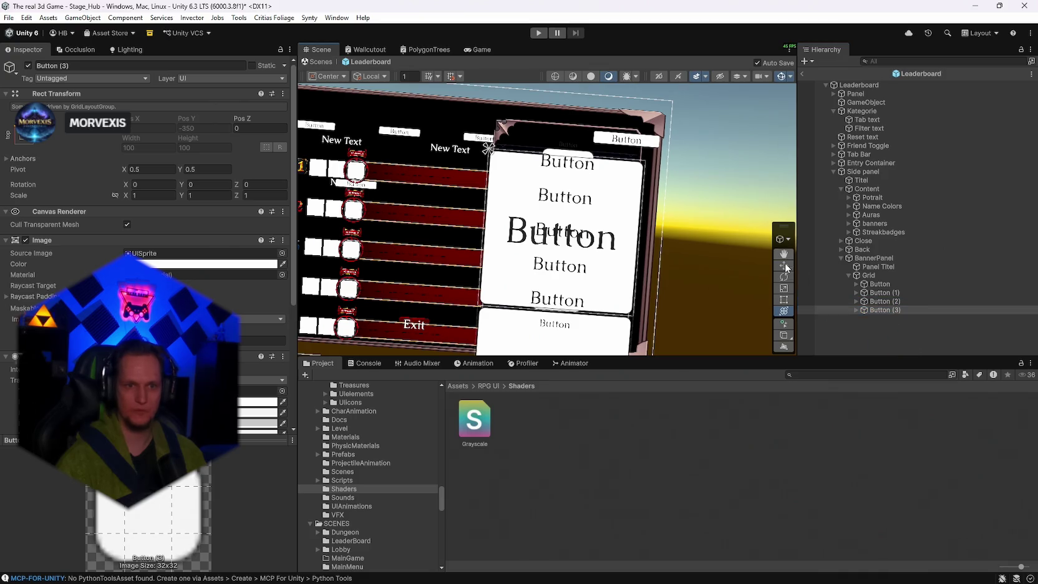
pyautogui.click(837, 277)
# Set the Grid's cell size to 30×30 and constrain the layout to a fixed count.
pyautogui.click(162, 225)
pyautogui.write('30')
pyautogui.press('Tab')
pyautogui.write('30')
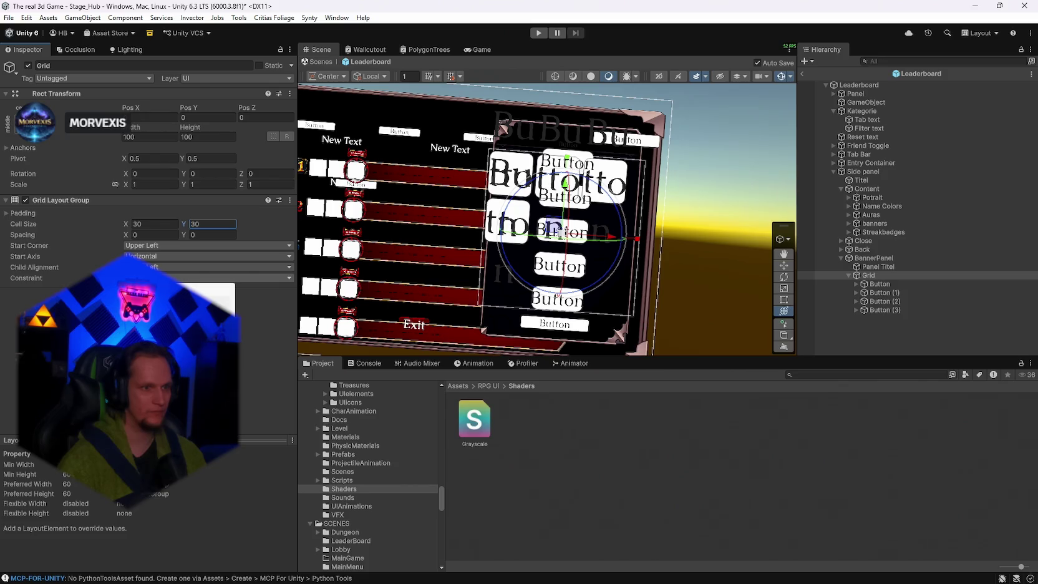
pyautogui.click(212, 301)
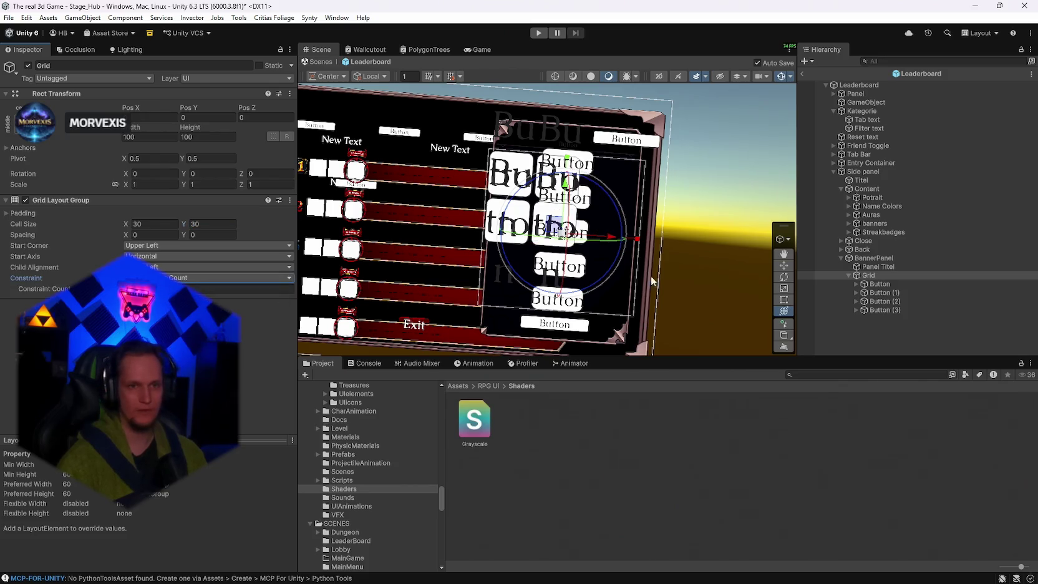
pyautogui.moveTo(610, 240); pyautogui.dragTo(611, 239)
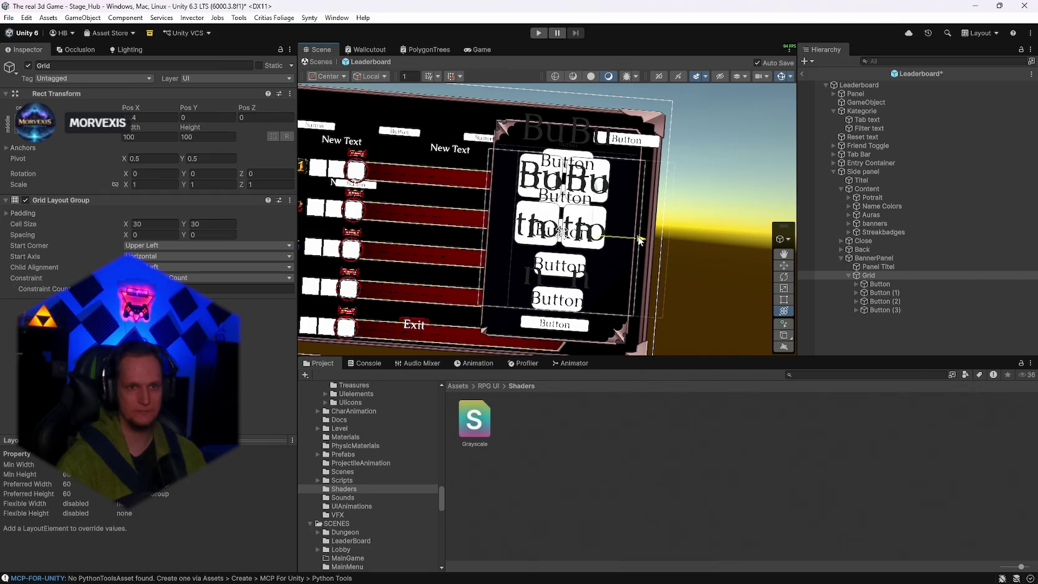
pyautogui.click(882, 284)
pyautogui.scroll(-3, 147, 249)
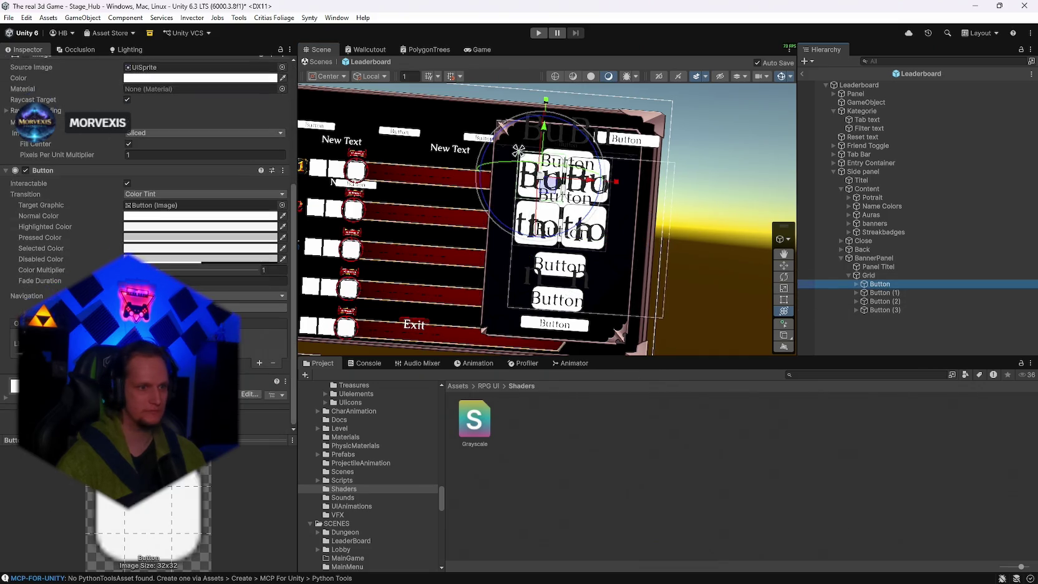
pyautogui.click(868, 275)
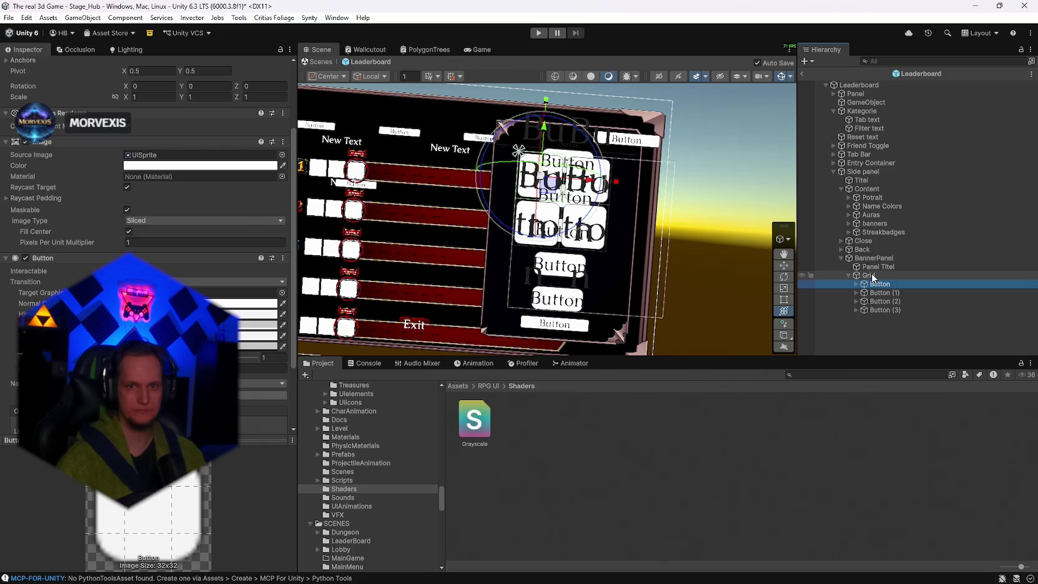
# Change the Grid's cell size to 40 wide by 30 high.
pyautogui.click(155, 224)
pyautogui.write('100')
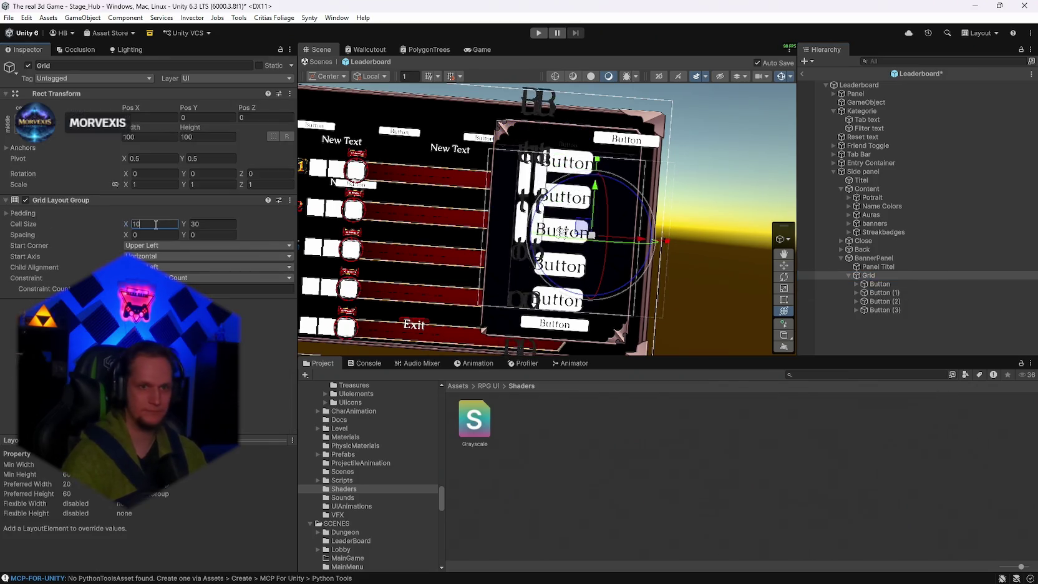
pyautogui.press('BackSpace')
pyautogui.press('BackSpace')
pyautogui.press('BackSpace')
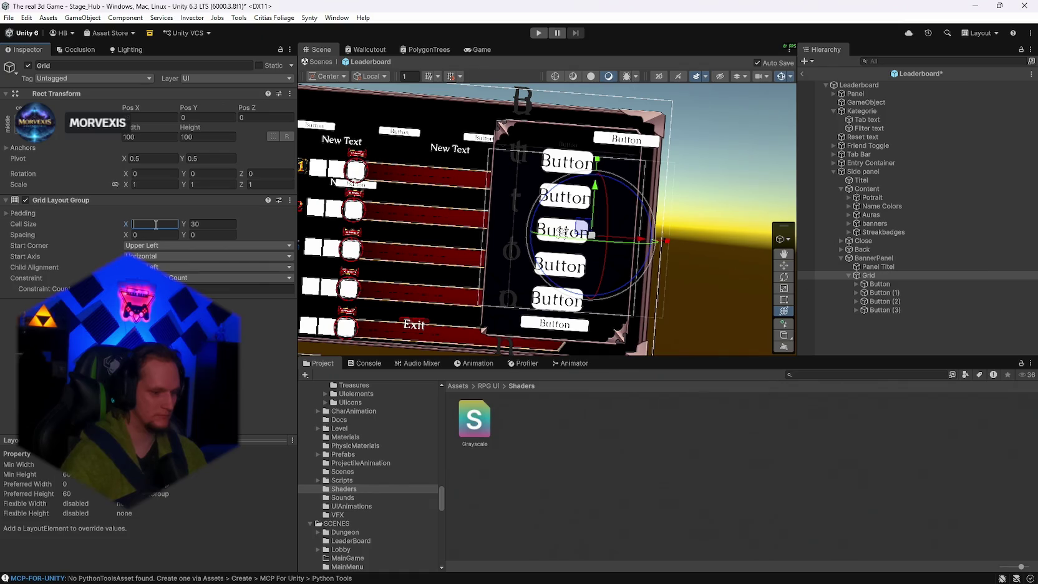
pyautogui.write('340')
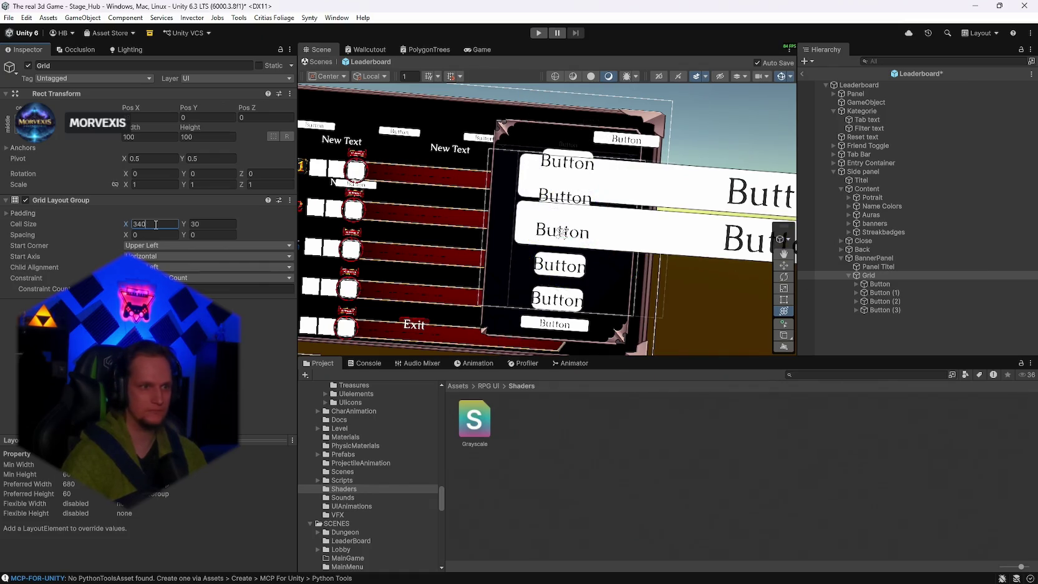
pyautogui.press('BackSpace')
pyautogui.press('BackSpace')
pyautogui.press('BackSpace')
pyautogui.write('40')
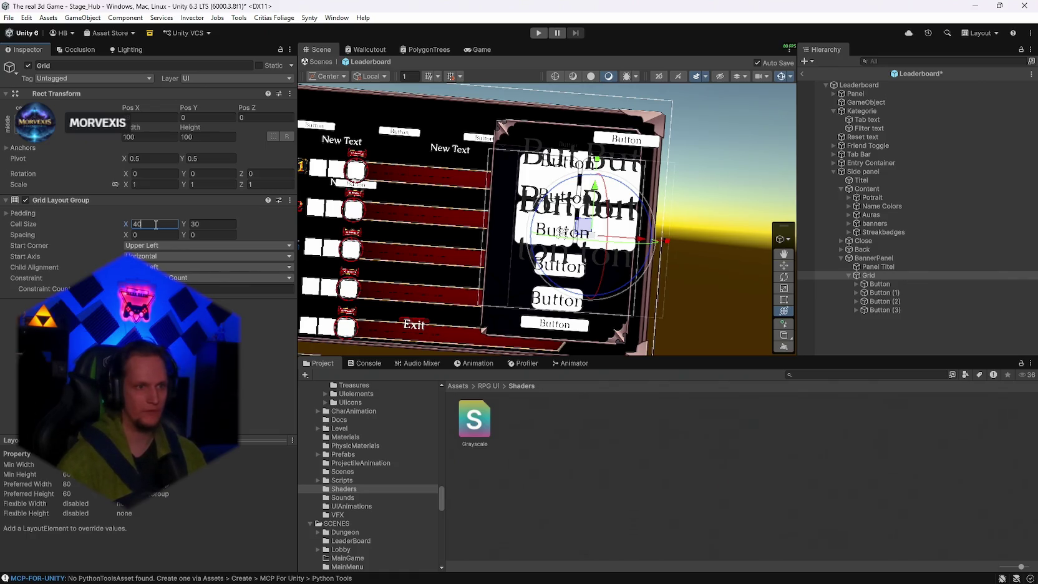
pyautogui.write('20')
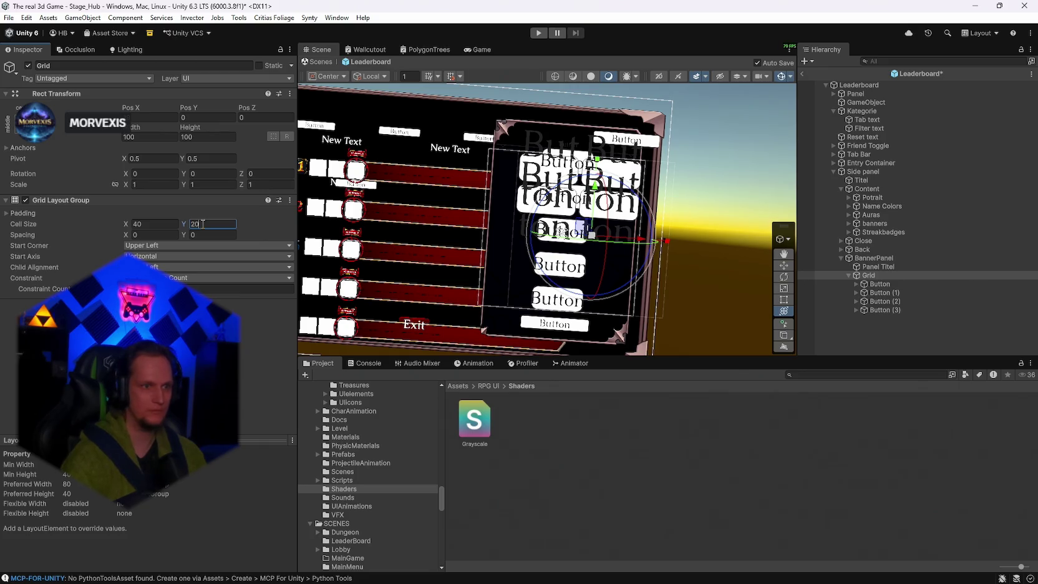
pyautogui.hotkey('ctrl', 'z')
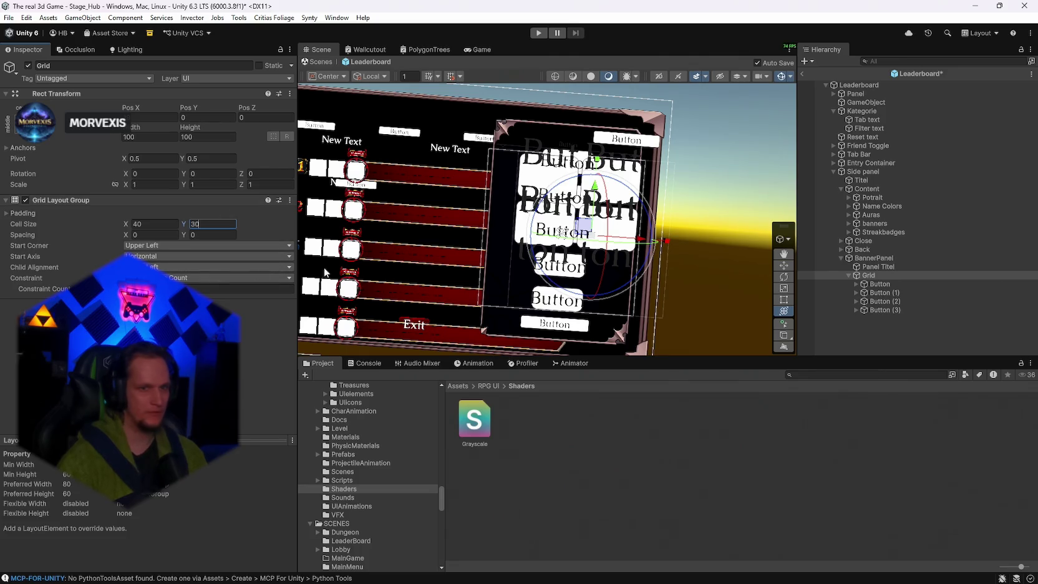
pyautogui.click(148, 117)
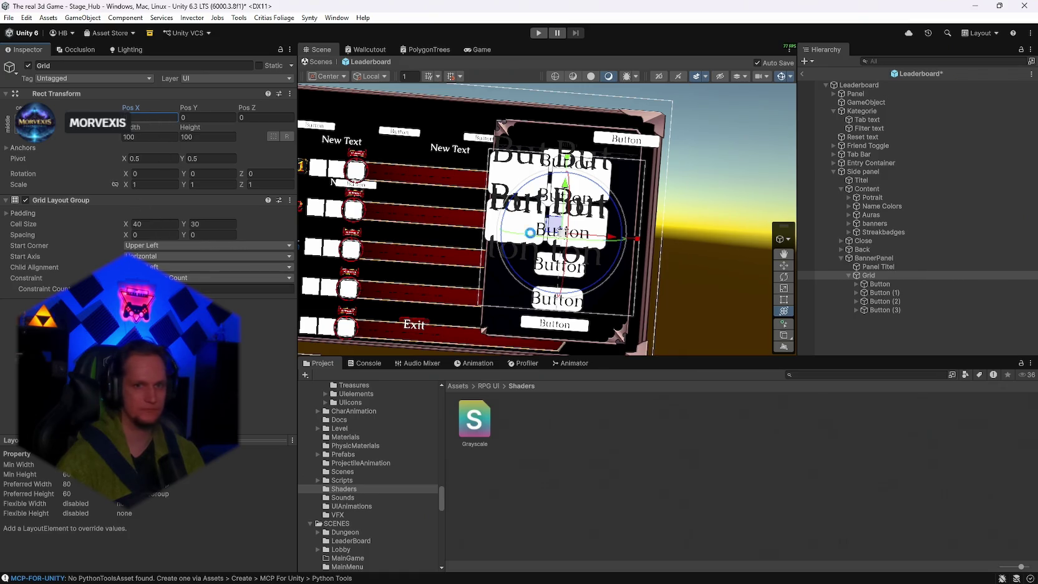
# Keep Upper Left as start corner, adjust padding, and set vertical spacing to about 13.
pyautogui.click(145, 246)
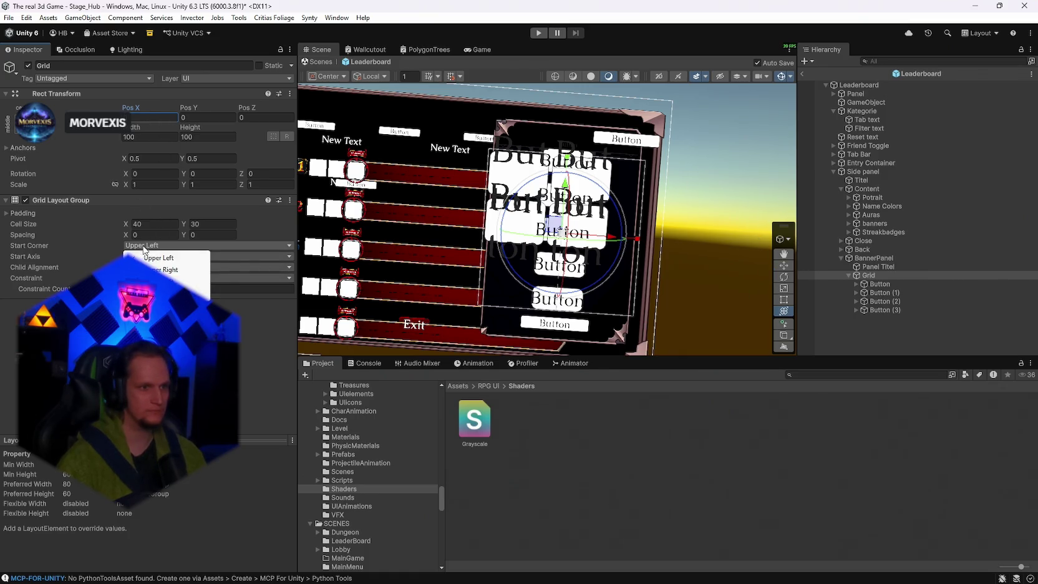
pyautogui.click(159, 258)
pyautogui.moveTo(608, 239); pyautogui.dragTo(628, 240)
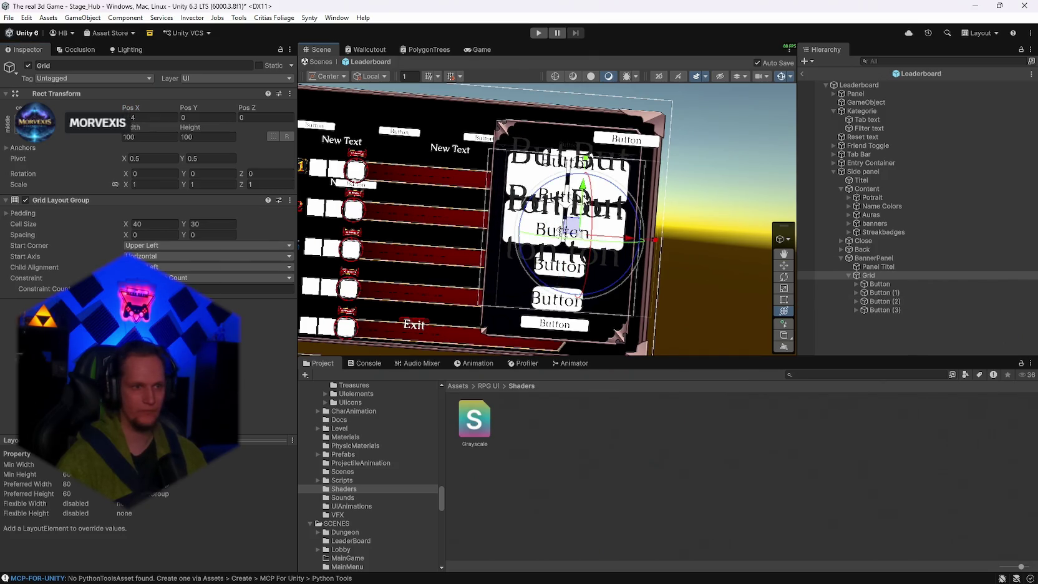
pyautogui.click(4, 214)
pyautogui.moveTo(118, 258)
pyautogui.mouseDown()
pyautogui.moveTo(229, 270)
pyautogui.moveTo(118, 269)
pyautogui.mouseUp()
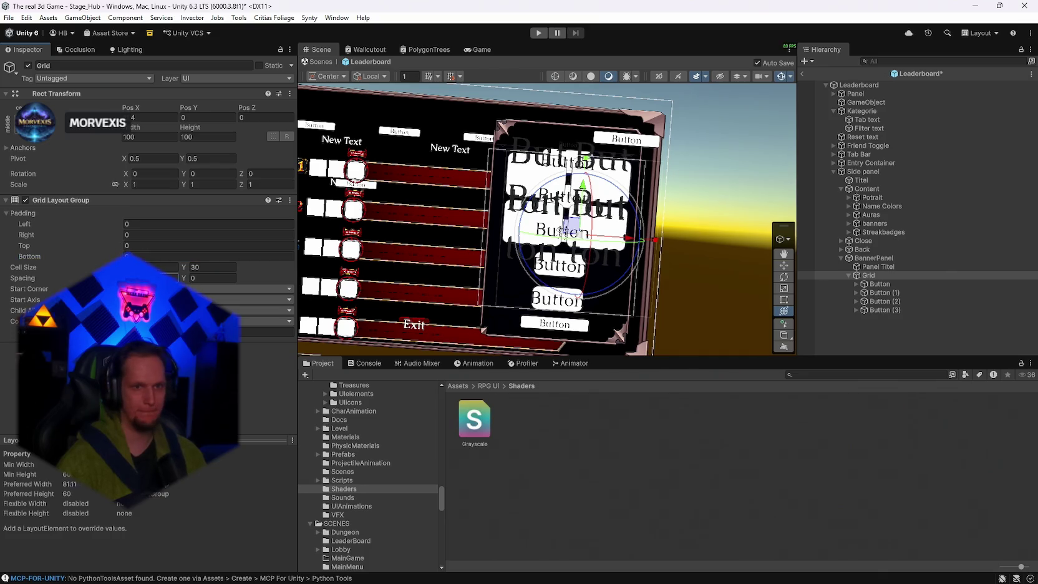
pyautogui.moveTo(208, 282); pyautogui.dragTo(867, 311)
# Select the Text (TMP) labels of all four grid buttons.
pyautogui.click(889, 285)
pyautogui.keyDown('shift'); pyautogui.click(883, 310); pyautogui.keyUp('shift')
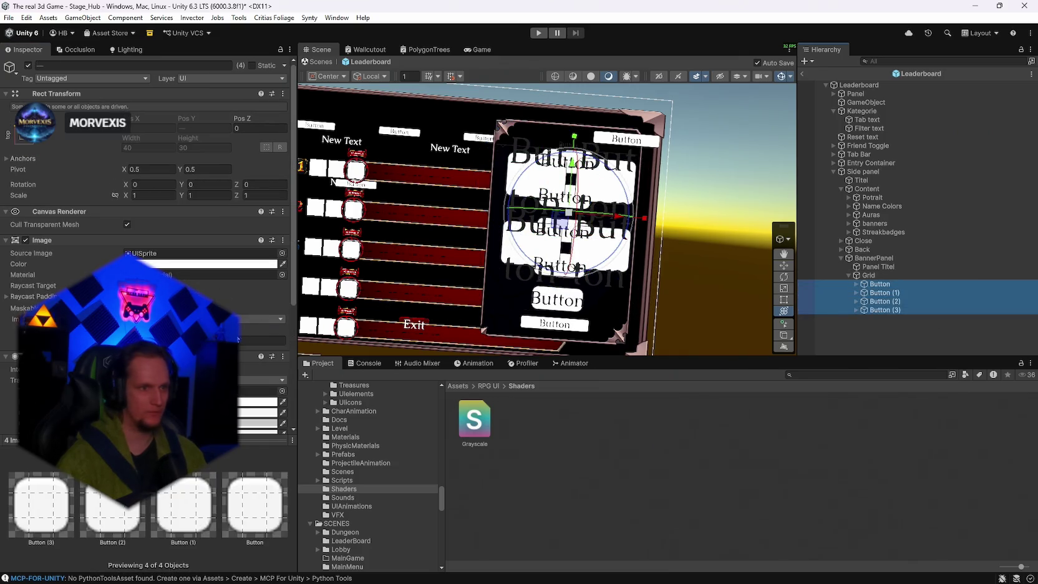
pyautogui.click(856, 284)
pyautogui.click(856, 302)
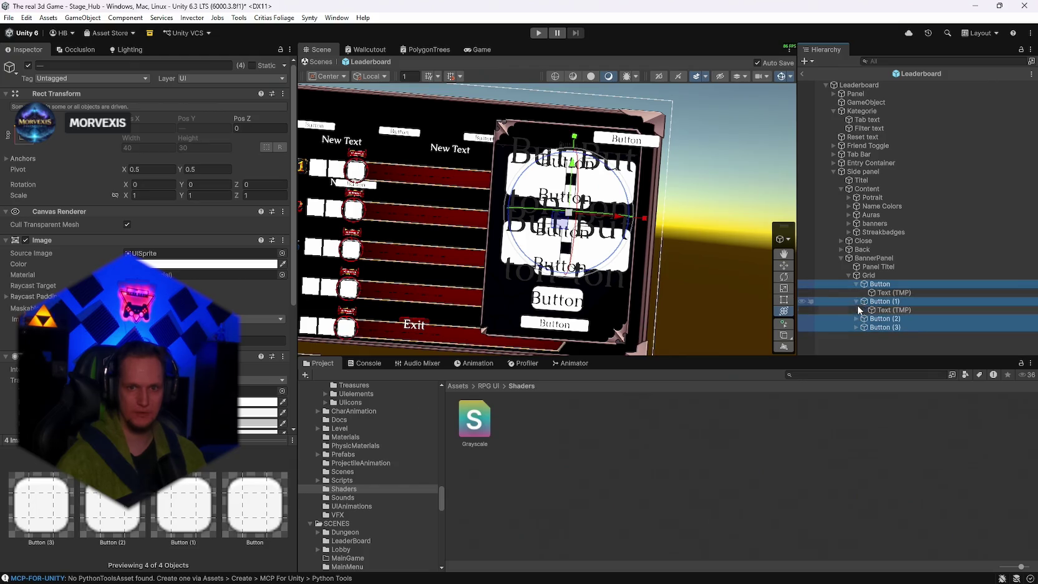
pyautogui.click(856, 319)
pyautogui.click(856, 336)
pyautogui.click(894, 293)
pyautogui.keyDown('ctrl'); pyautogui.click(893, 310); pyautogui.keyUp('ctrl')
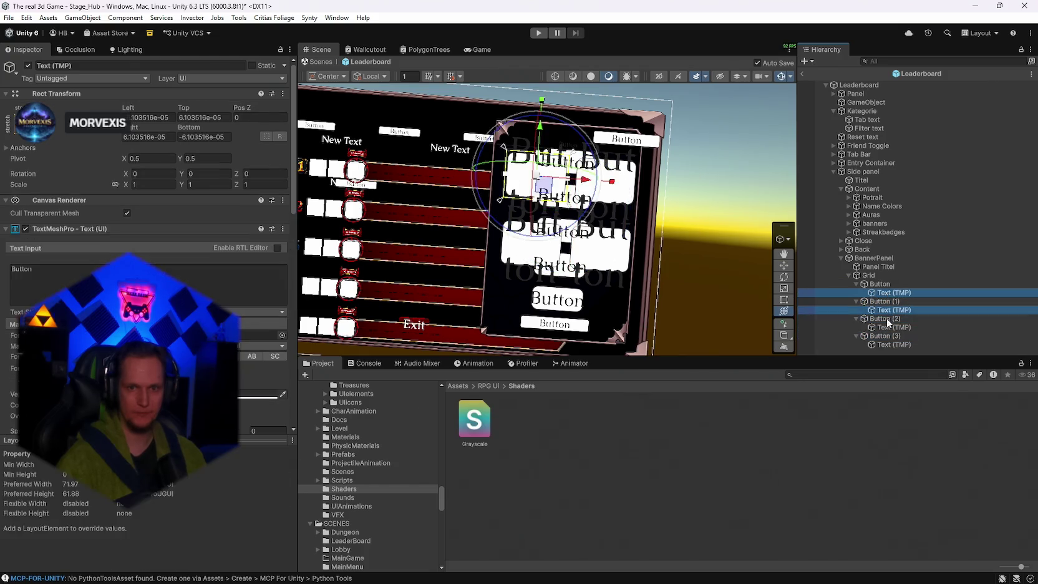
pyautogui.keyDown('ctrl'); pyautogui.click(893, 327); pyautogui.keyUp('ctrl')
pyautogui.keyDown('ctrl'); pyautogui.click(888, 345); pyautogui.keyUp('ctrl')
# Enable Auto Size on the button labels with a minimum font size of 1.
pyautogui.scroll(-5, 149, 250)
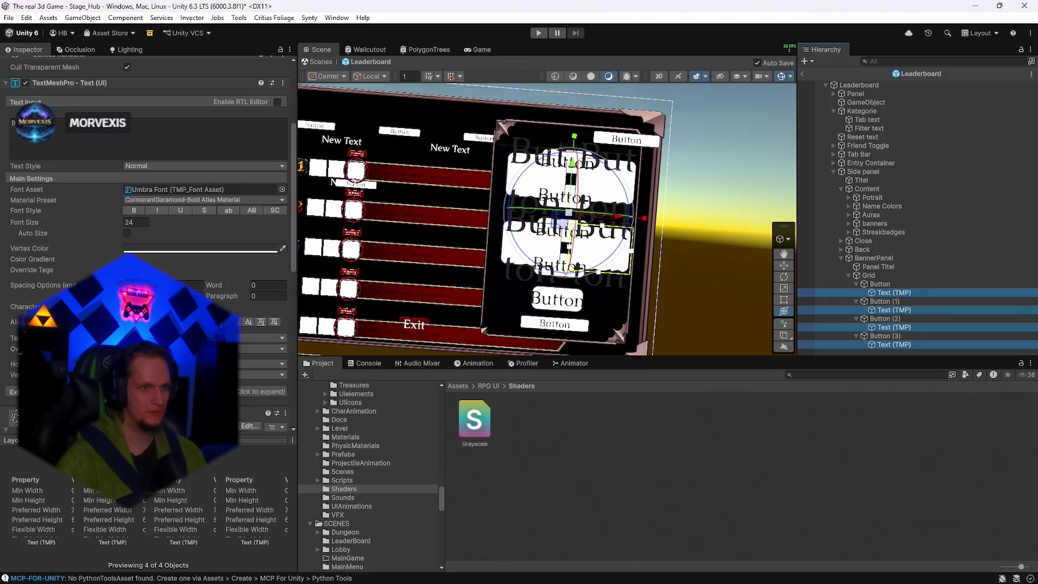
pyautogui.click(128, 233)
pyautogui.click(140, 243)
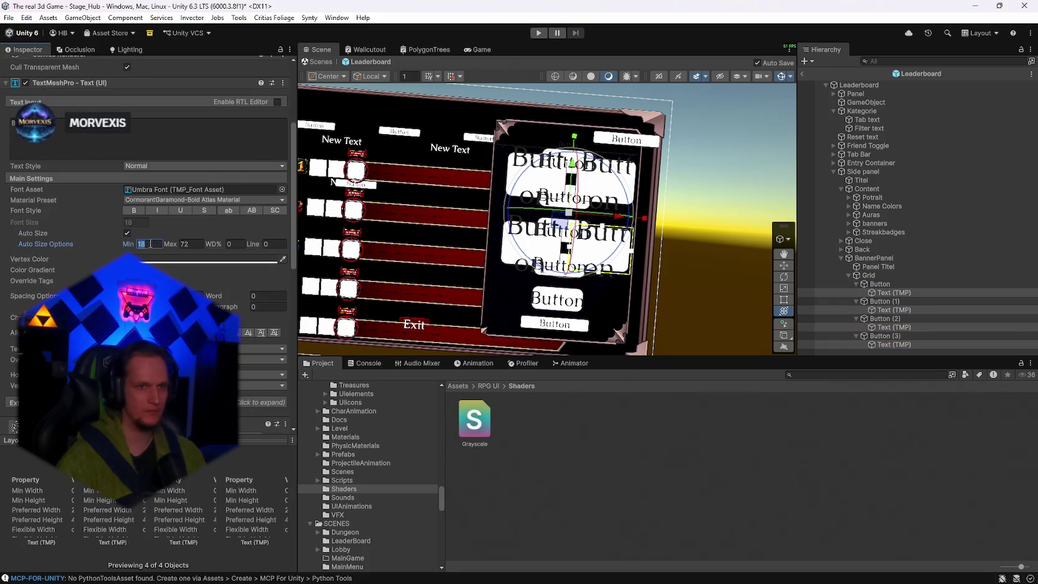
pyautogui.write('1')
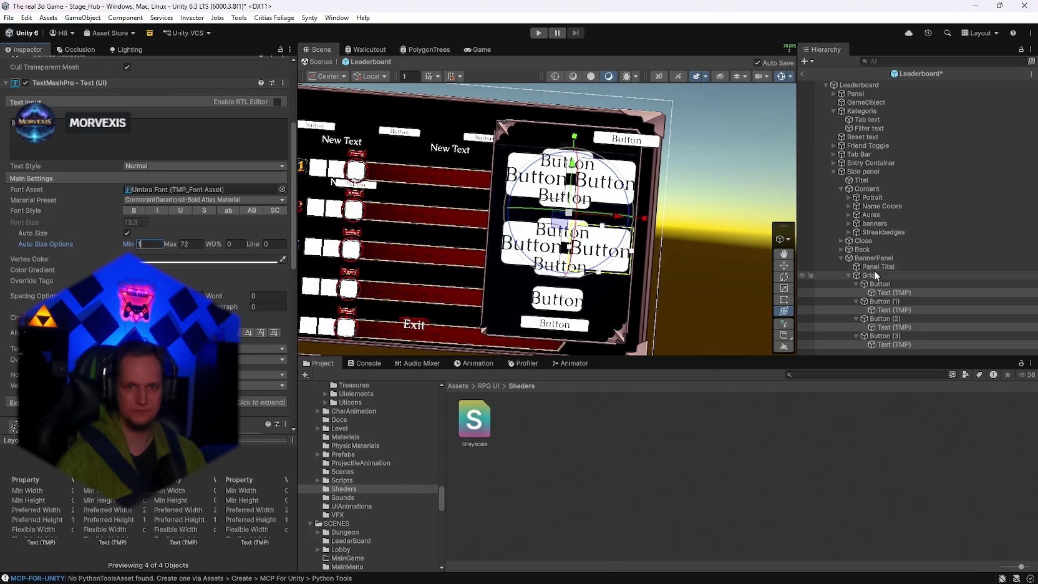
# Nudge the BannerPanel slightly down in the Scene view.
pyautogui.click(872, 258)
pyautogui.moveTo(572, 187); pyautogui.dragTo(571, 203)
pyautogui.click(876, 266)
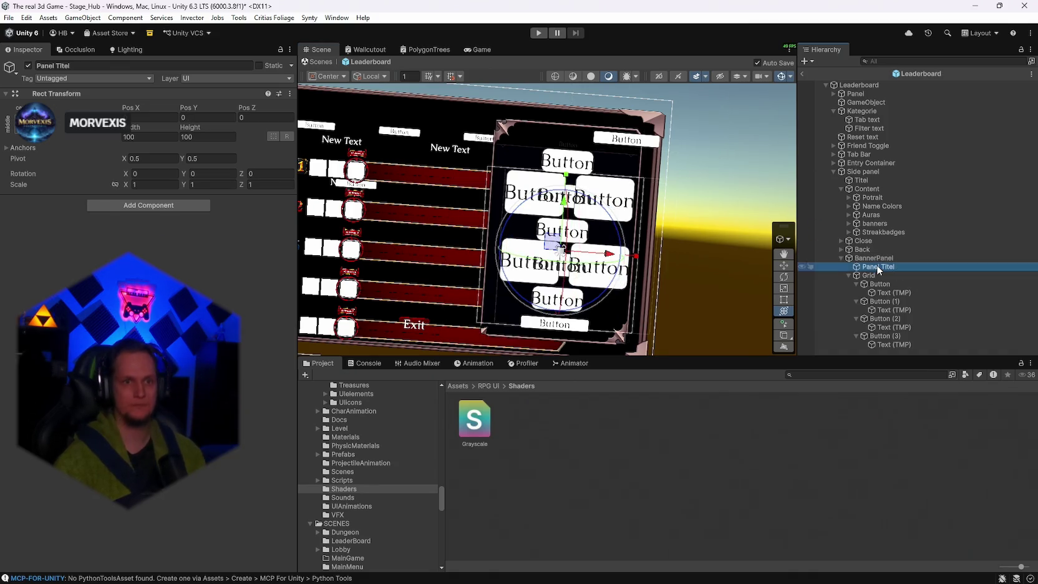
# Add a TextMeshPro text component to Panel Titel reading 'Banner'.
pyautogui.moveTo(571, 122); pyautogui.dragTo(573, 118)
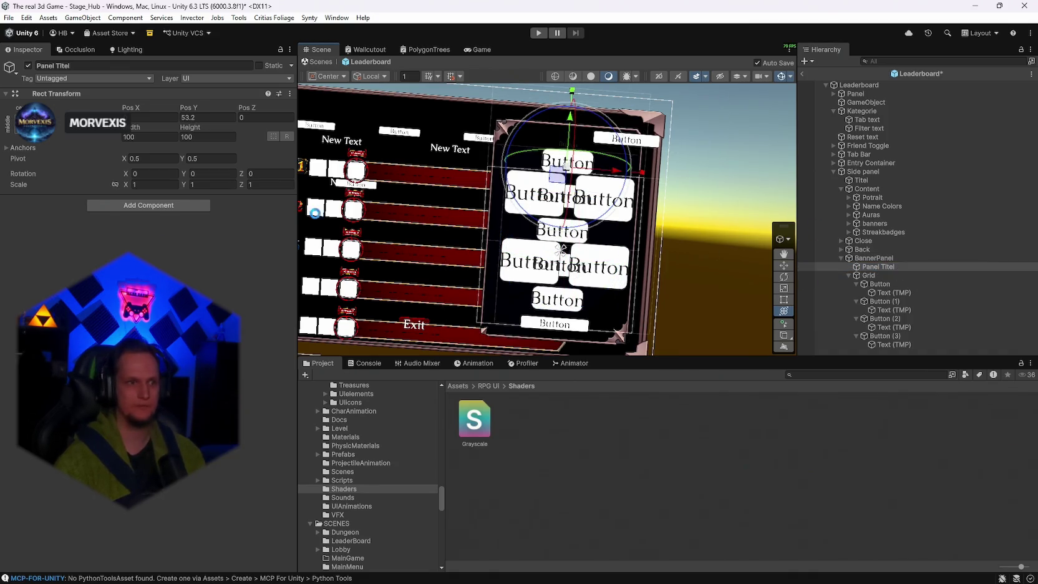
pyautogui.click(145, 207)
pyautogui.write('text')
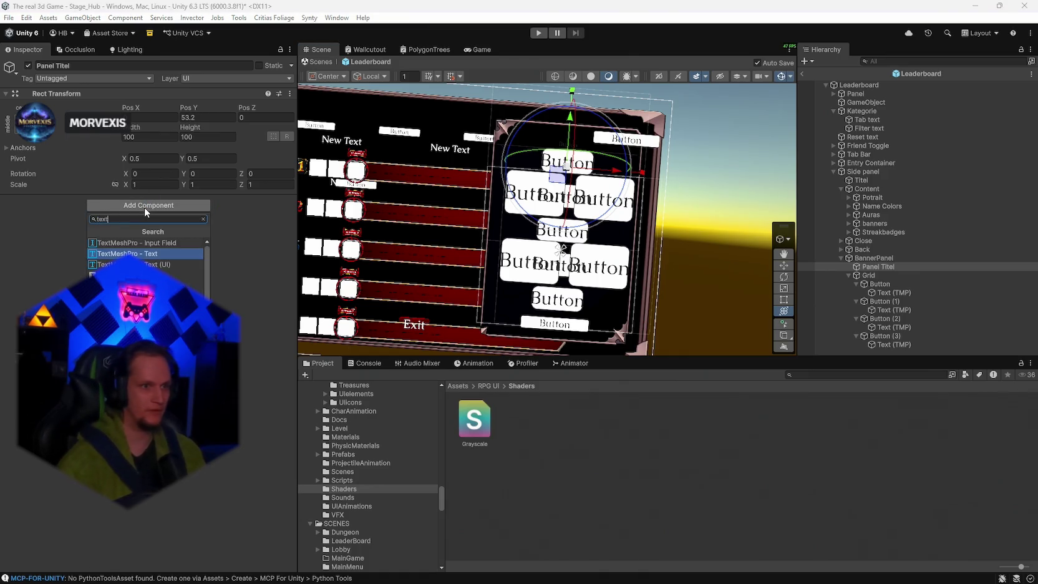
pyautogui.click(140, 264)
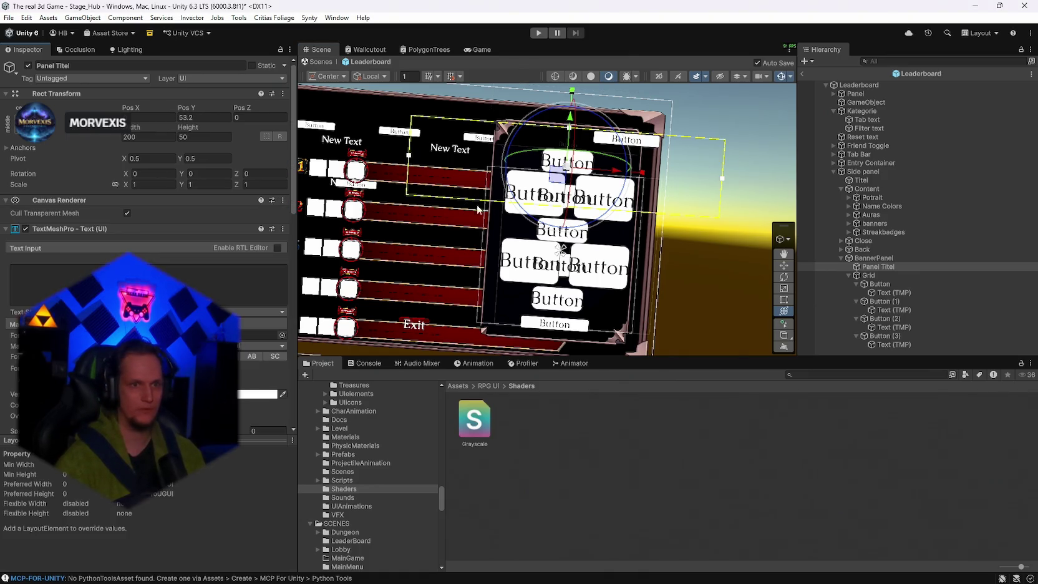
pyautogui.click(125, 281)
pyautogui.write('ss')
pyautogui.press('BackSpace')
pyautogui.press('BackSpace')
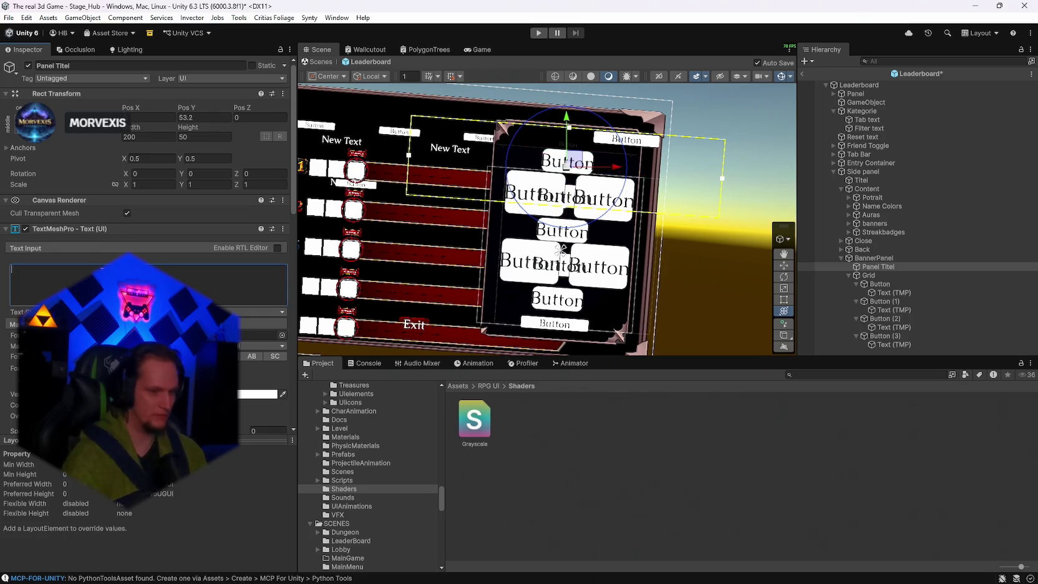
pyautogui.write('Banenr')
pyautogui.press('BackSpace')
pyautogui.press('BackSpace')
pyautogui.press('BackSpace')
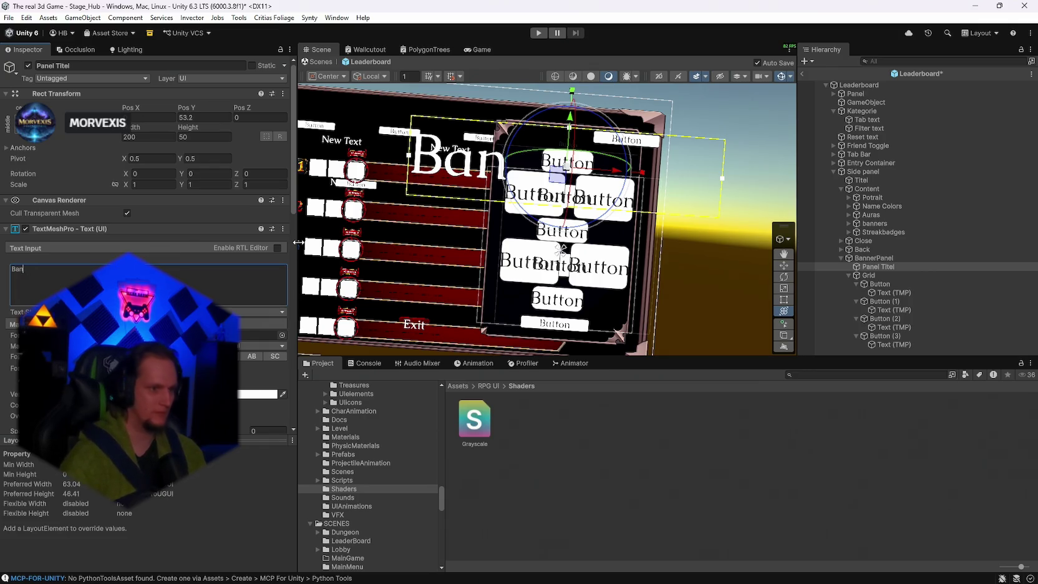
pyautogui.write('ner')
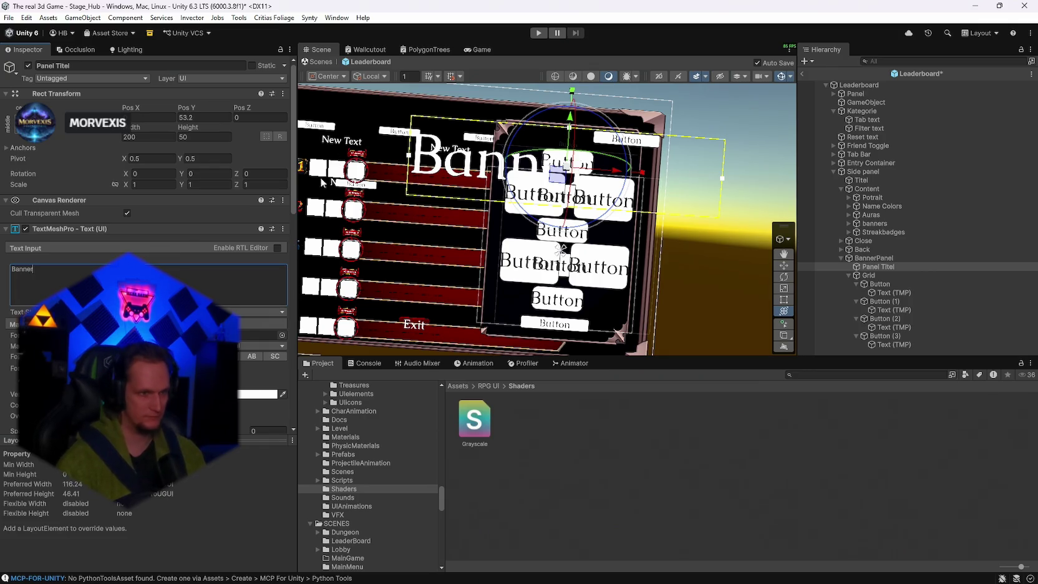
# Narrow the title box, enable Auto Size, and scale the Banner title to about 0.74.
pyautogui.scroll(-3, 143, 250)
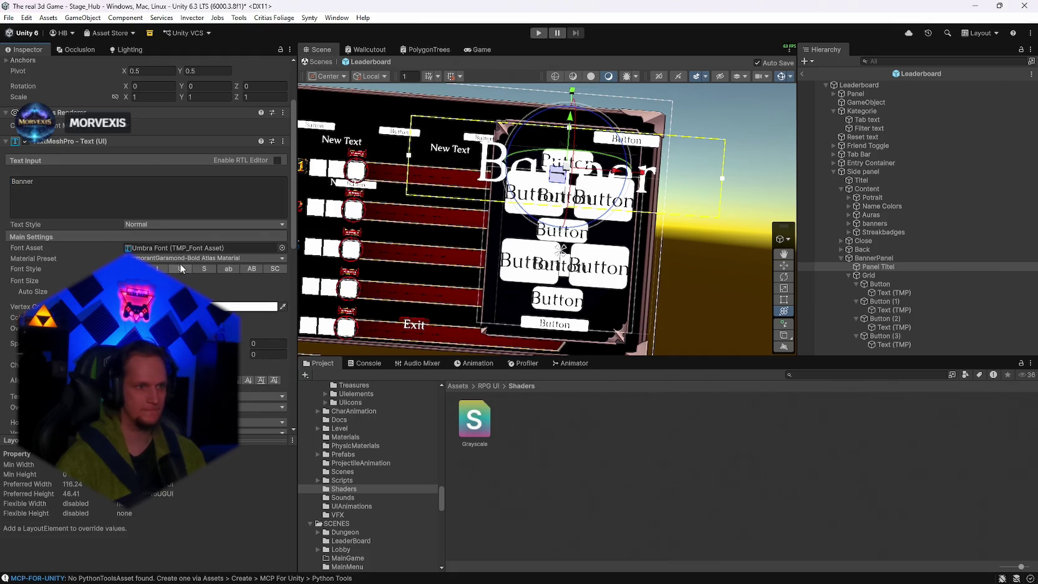
pyautogui.moveTo(408, 158); pyautogui.dragTo(506, 161)
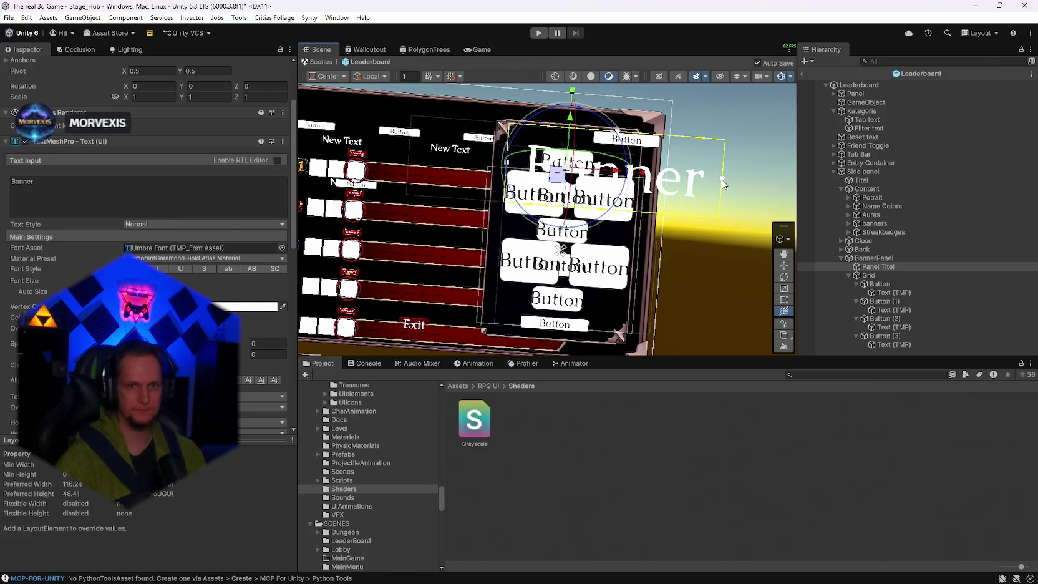
pyautogui.moveTo(724, 182); pyautogui.dragTo(641, 174)
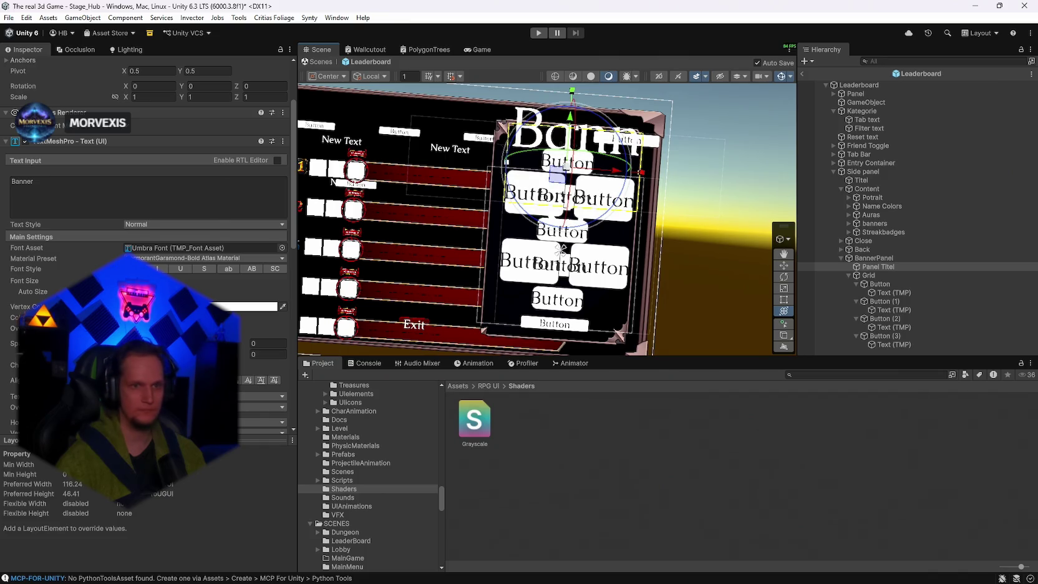
pyautogui.click(127, 291)
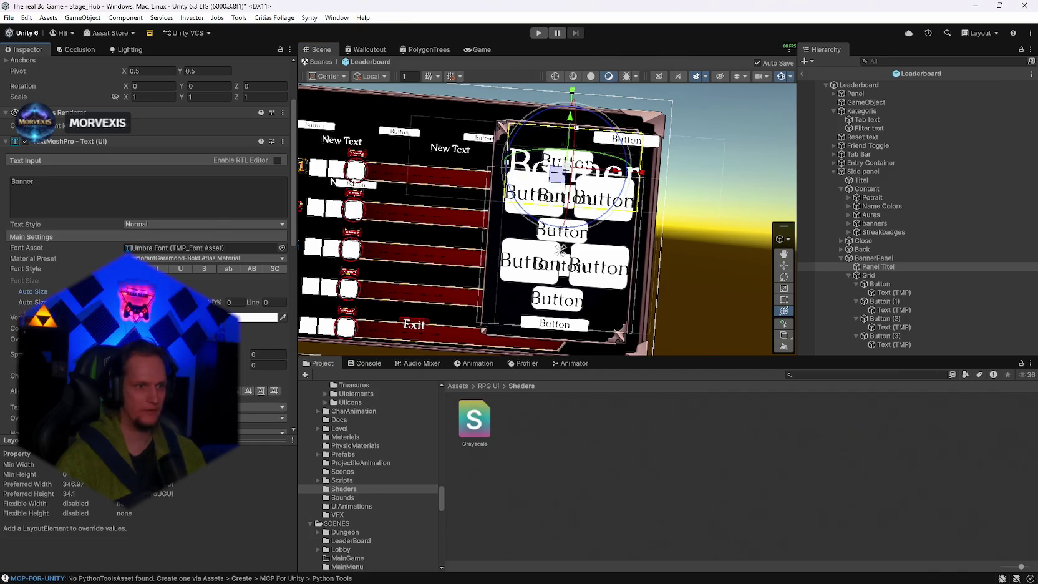
pyautogui.moveTo(580, 130); pyautogui.dragTo(575, 157)
pyautogui.hotkey('ctrl', 'z')
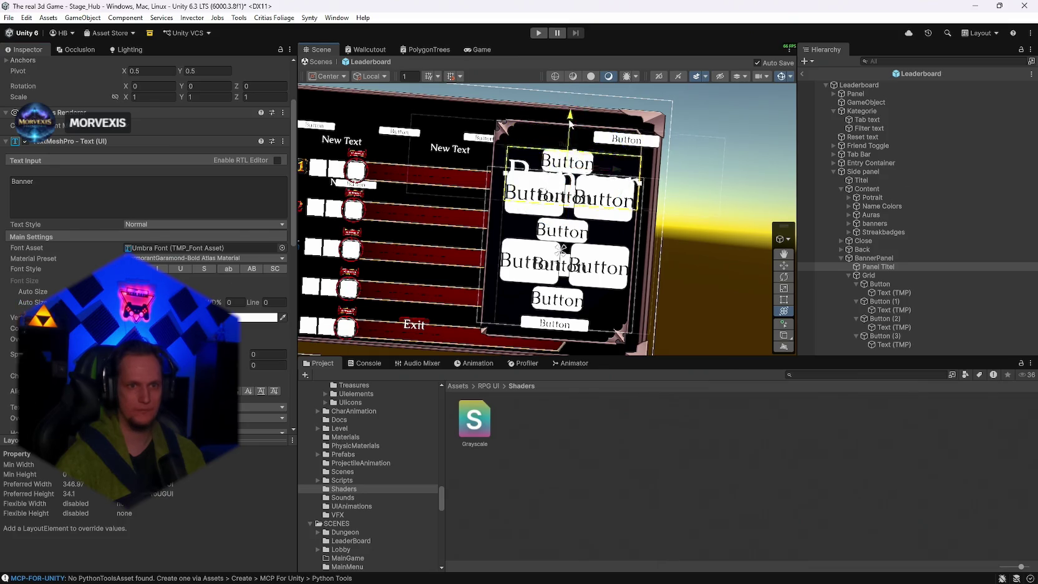
pyautogui.moveTo(568, 138); pyautogui.dragTo(571, 98)
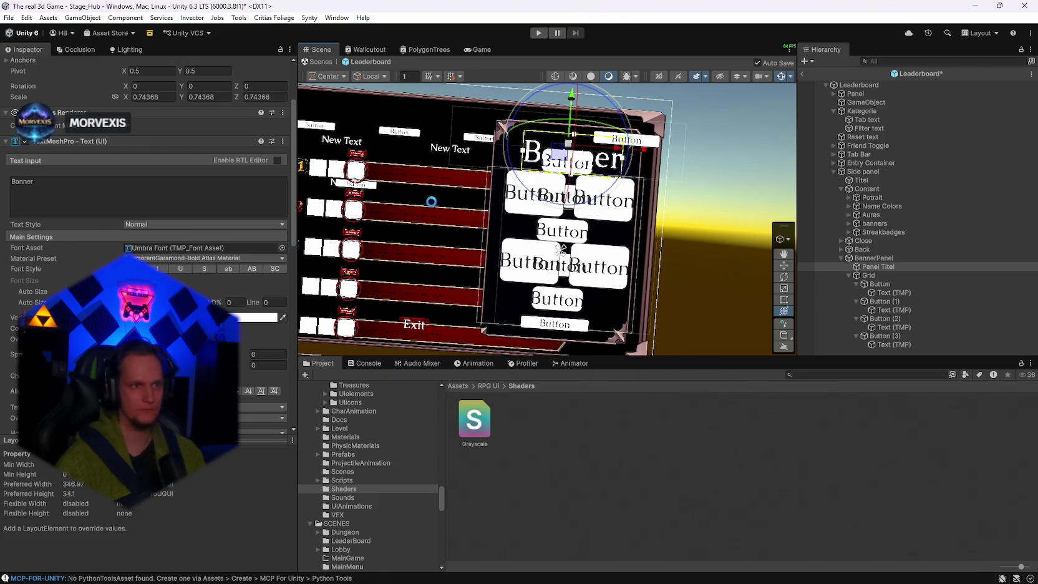
pyautogui.scroll(3, 209, 247)
pyautogui.moveTo(741, 255); pyautogui.dragTo(768, 267)
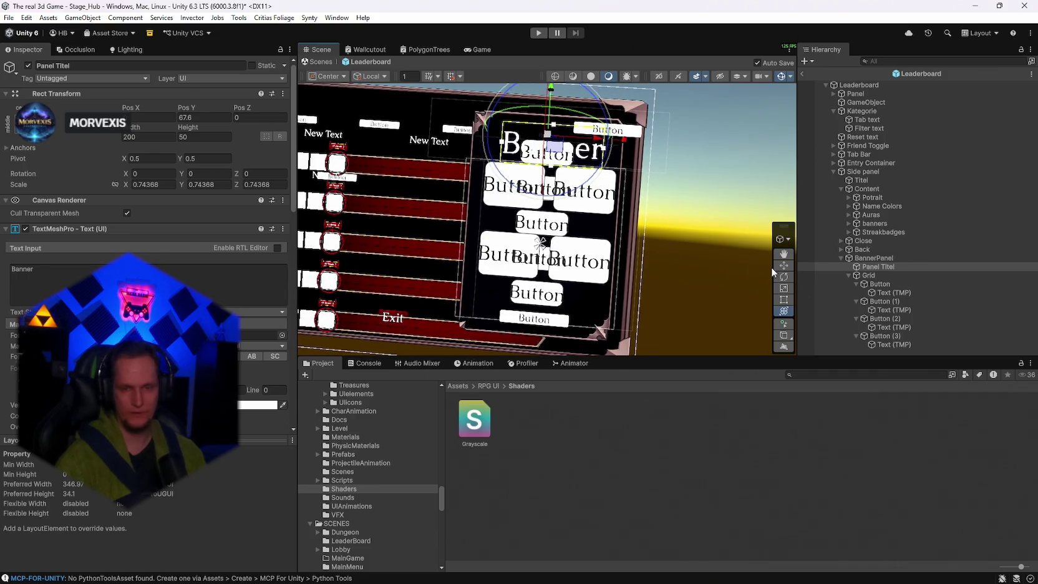
# Deactivate the side panel's Content object to hide its items.
pyautogui.click(849, 275)
pyautogui.click(866, 188)
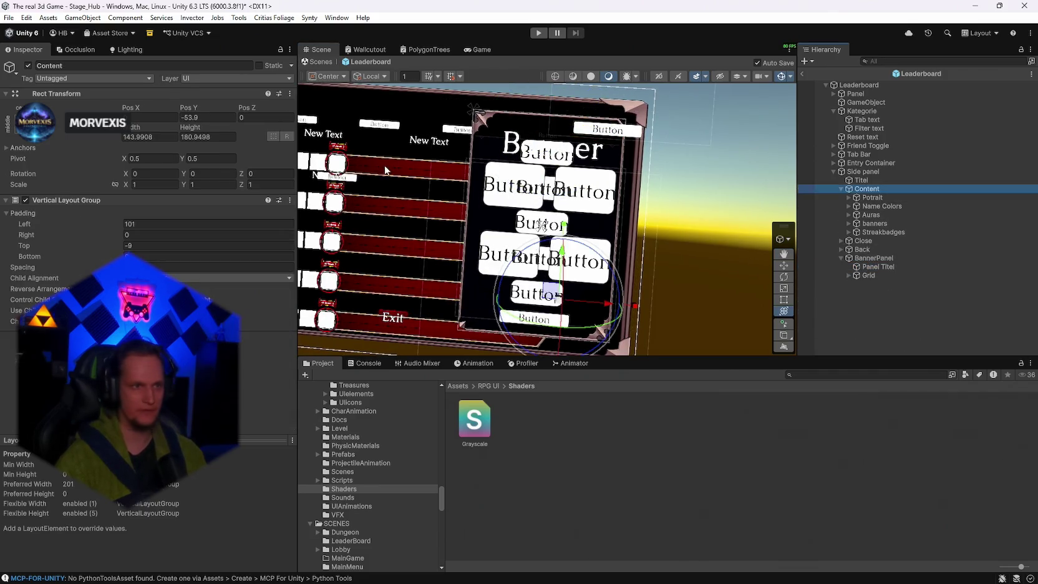
pyautogui.click(28, 65)
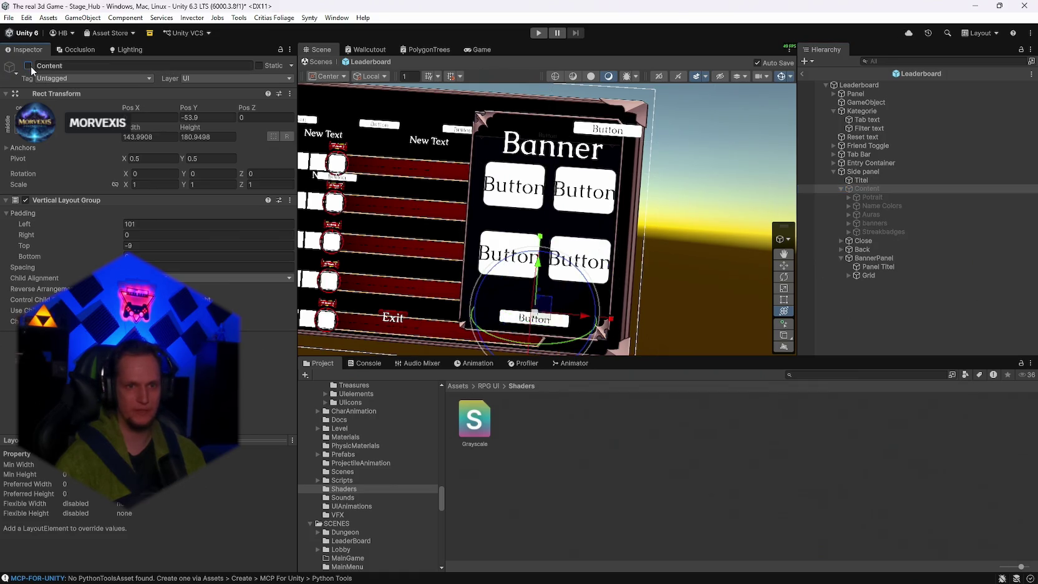
# Shift the BannerPanel slightly left and down with the move gizmo.
pyautogui.click(874, 259)
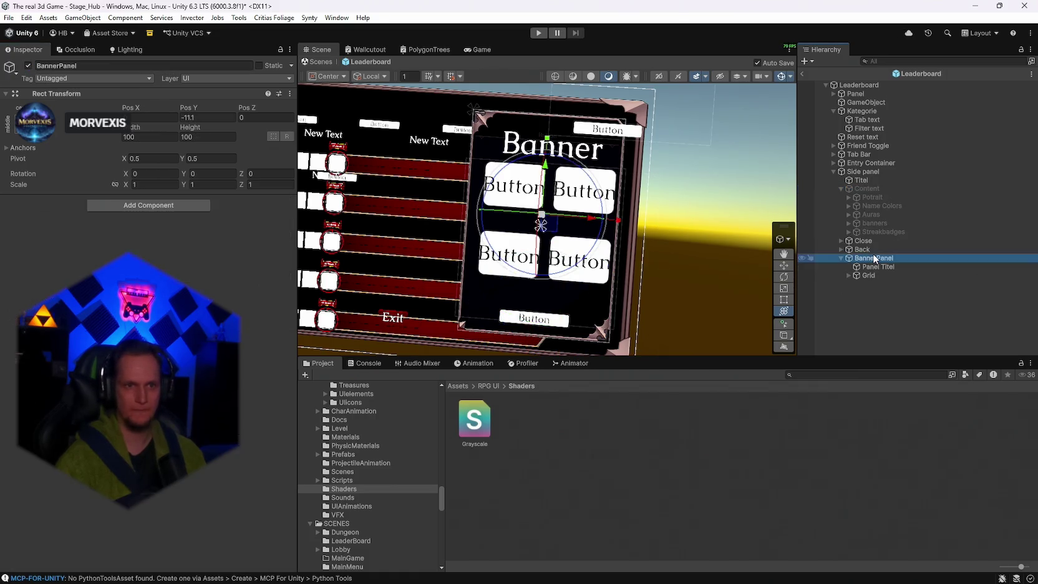
pyautogui.click(546, 164)
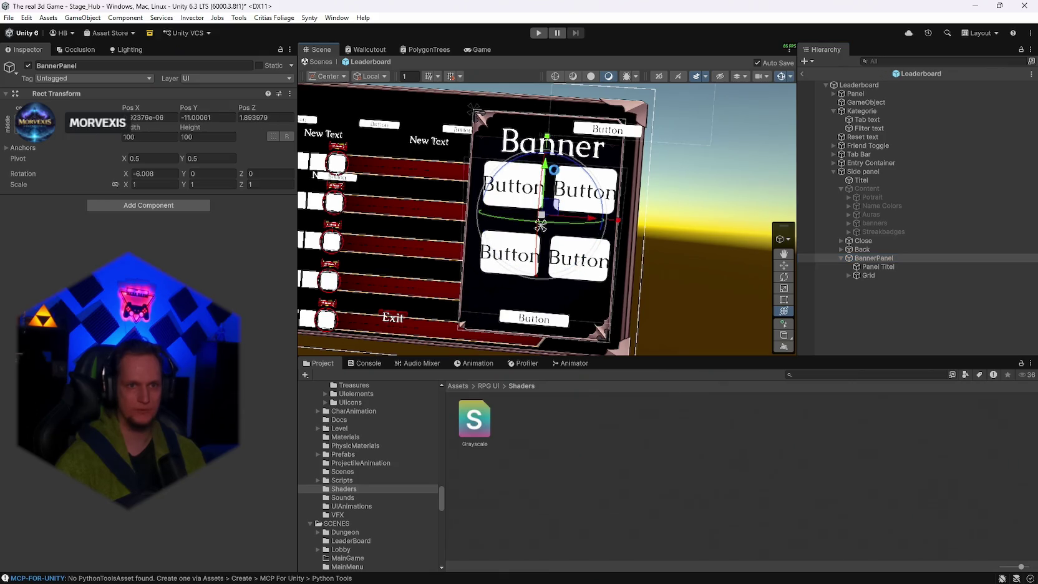
pyautogui.moveTo(588, 219); pyautogui.dragTo(587, 218)
pyautogui.moveTo(543, 165); pyautogui.dragTo(542, 169)
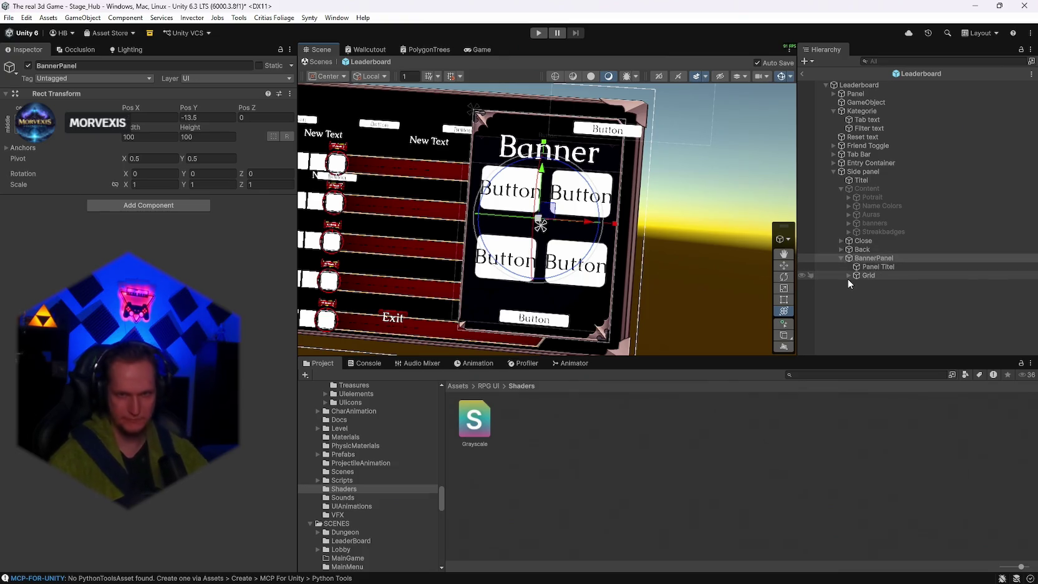
pyautogui.click(868, 256)
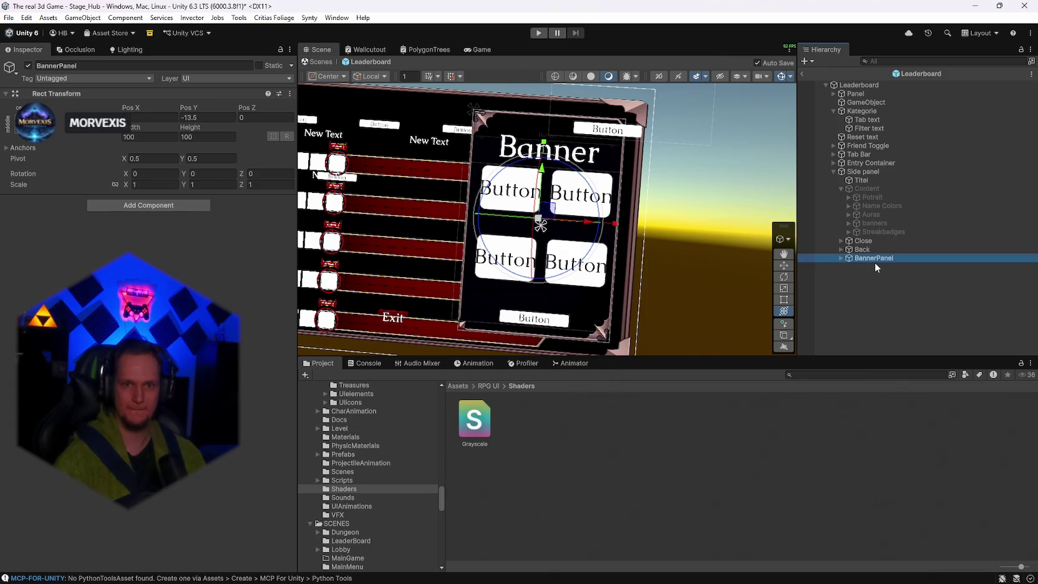
# Duplicate BannerPanel and rename the copy 'Potrait Panel'.
pyautogui.hotkey('ctrl', 'd')
pyautogui.click(841, 267)
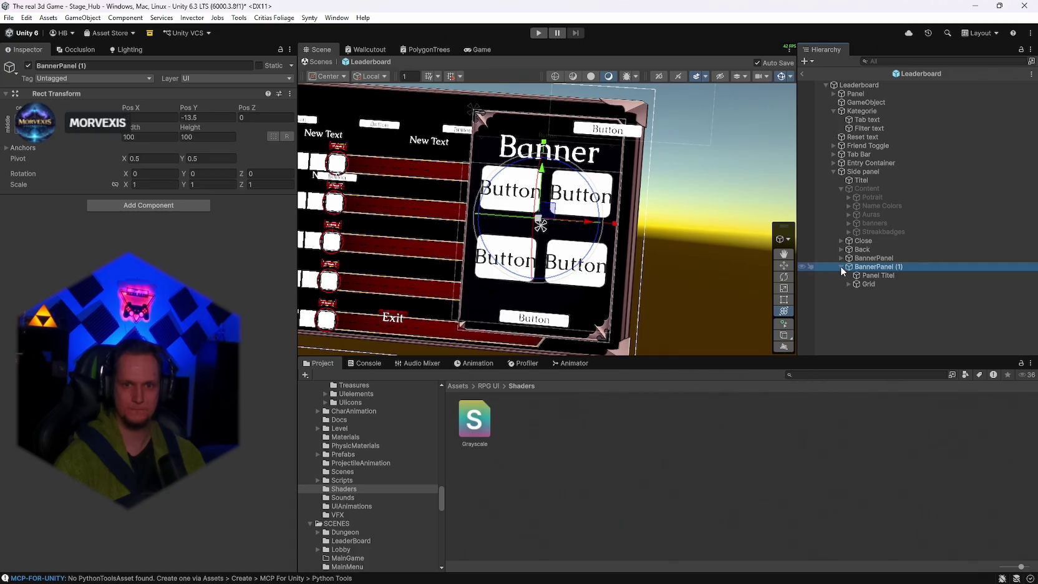
pyautogui.click(842, 267)
pyautogui.rightClick(855, 278)
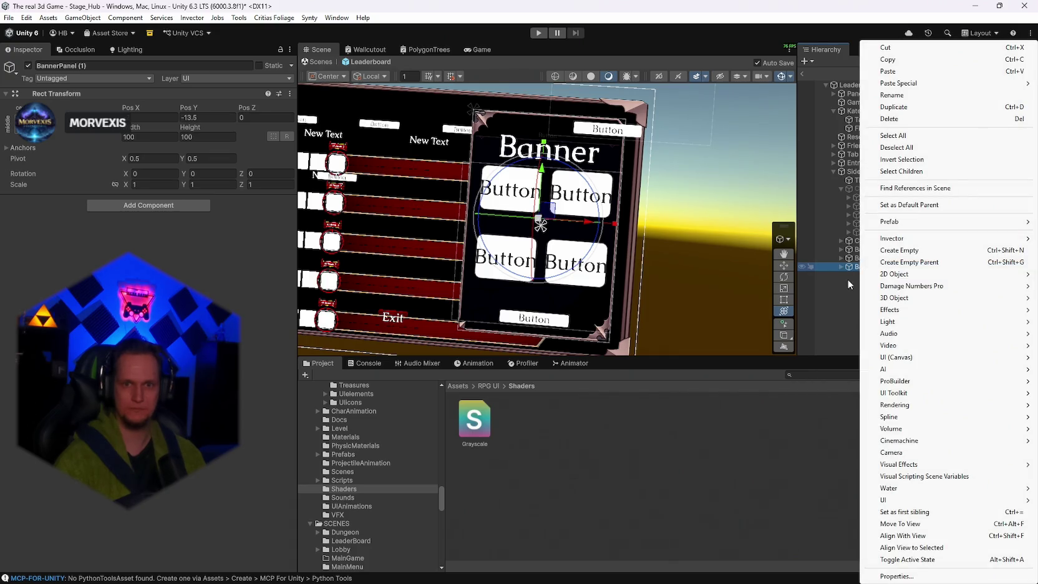
pyautogui.click(892, 95)
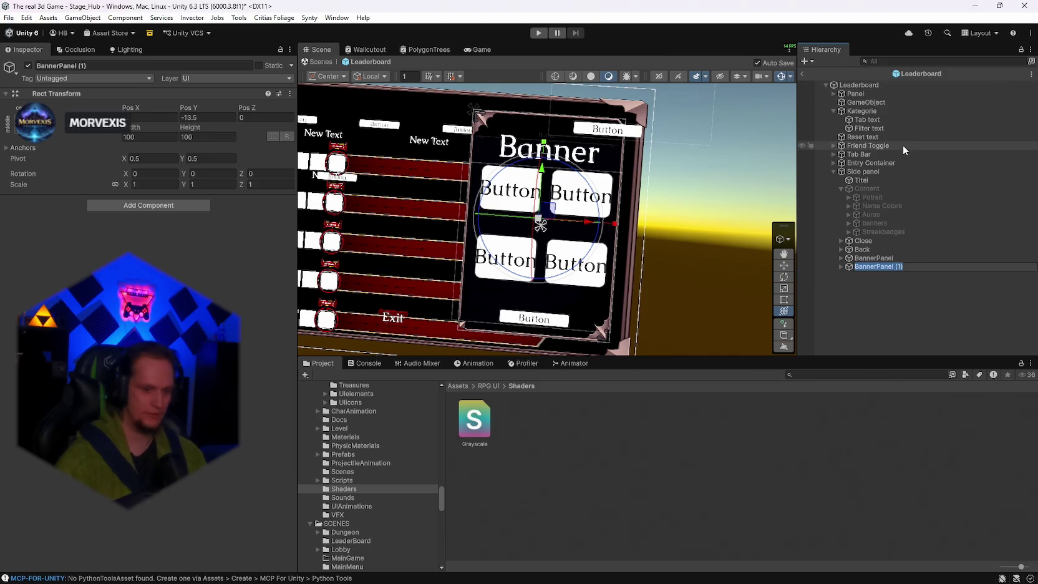
pyautogui.write('Potrait')
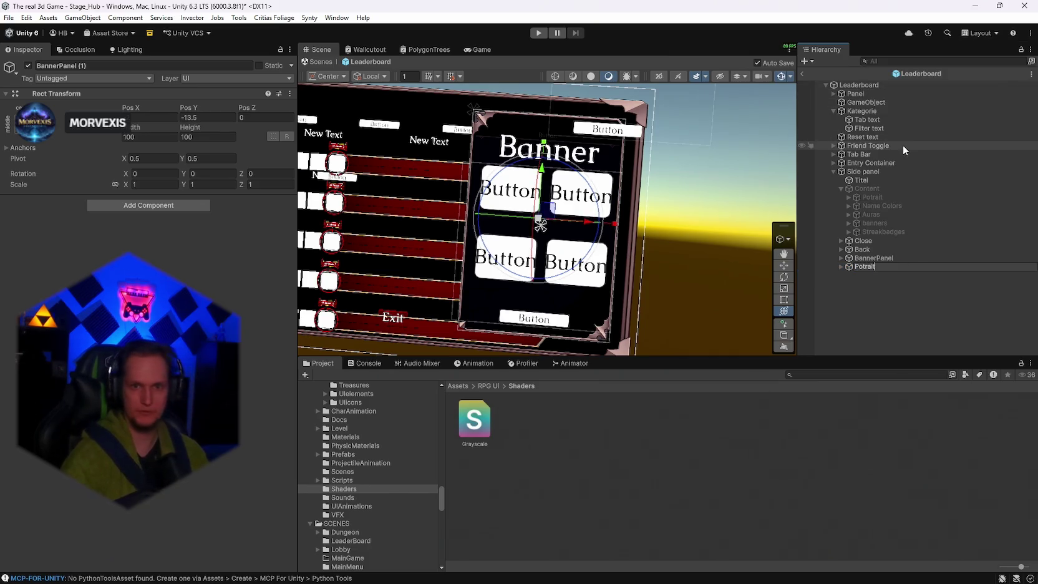
pyautogui.press('Return')
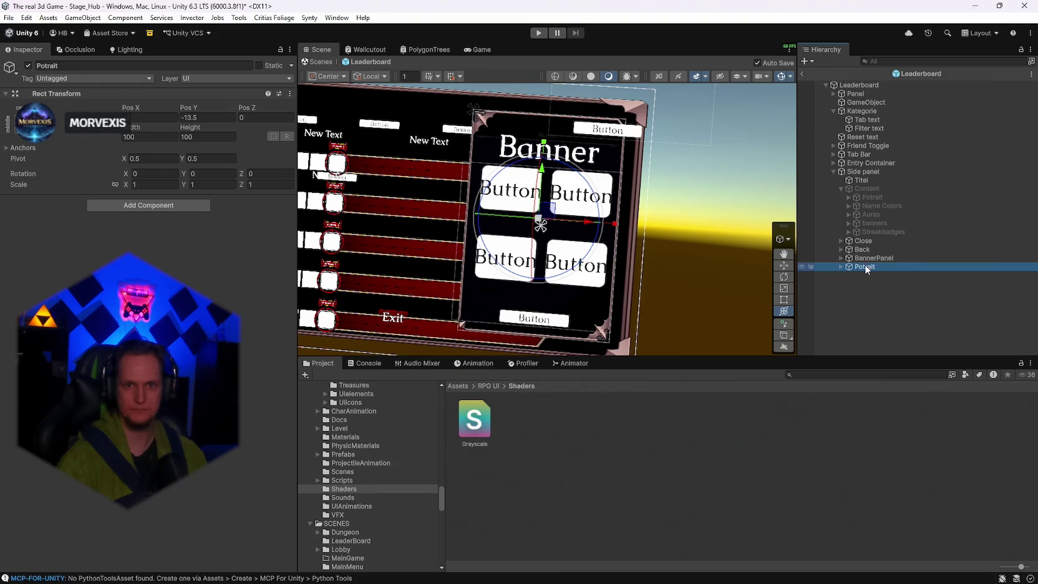
pyautogui.rightClick(867, 265)
pyautogui.click(893, 95)
pyautogui.click(894, 261)
pyautogui.write('Pane')
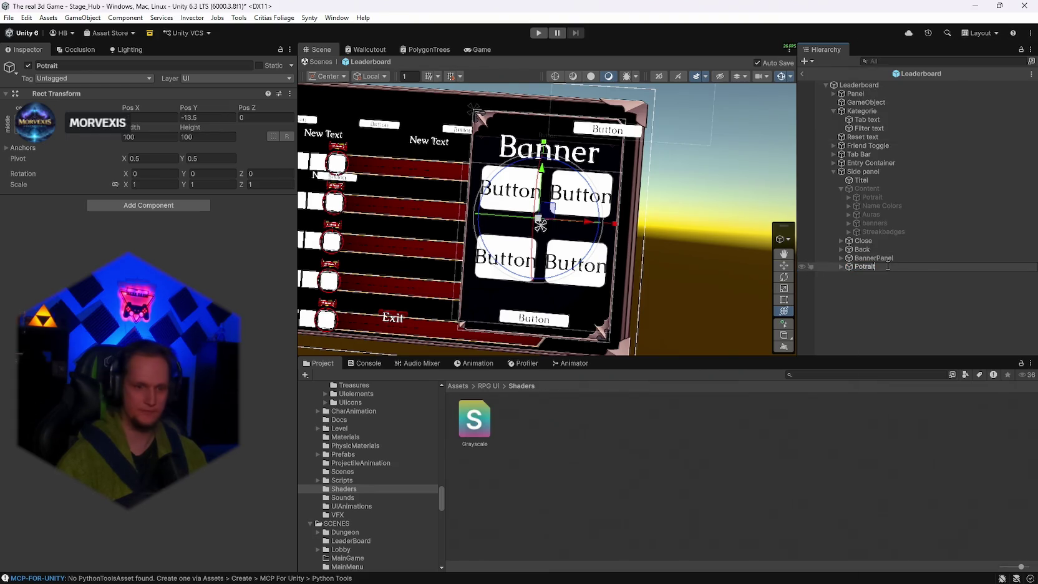
pyautogui.write('l')
pyautogui.press('Return')
# Duplicate Potrait Panel and rename the copy 'NameColors Panel'.
pyautogui.hotkey('ctrl', 'd')
pyautogui.rightClick(865, 276)
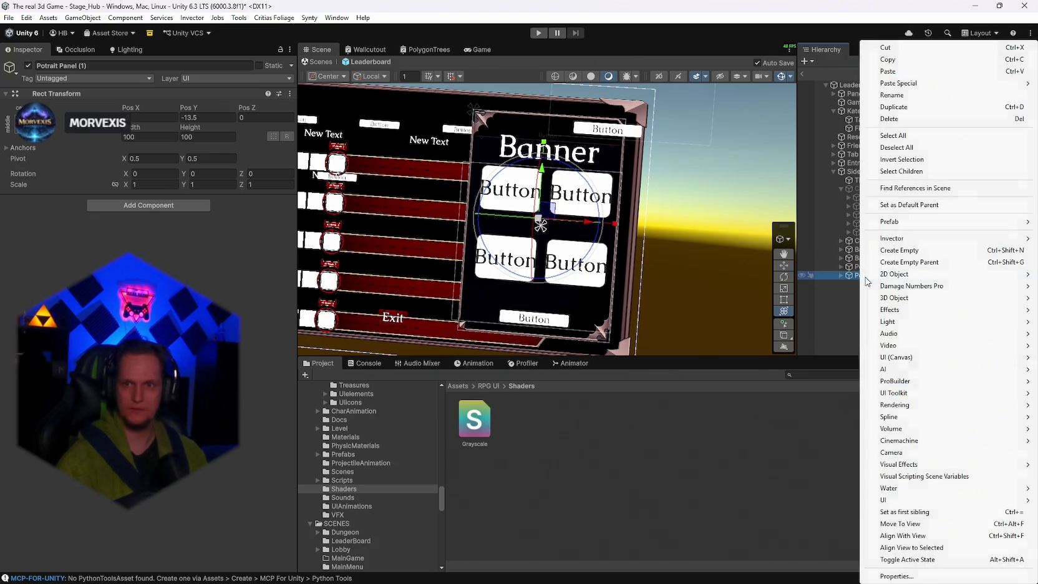
pyautogui.click(892, 94)
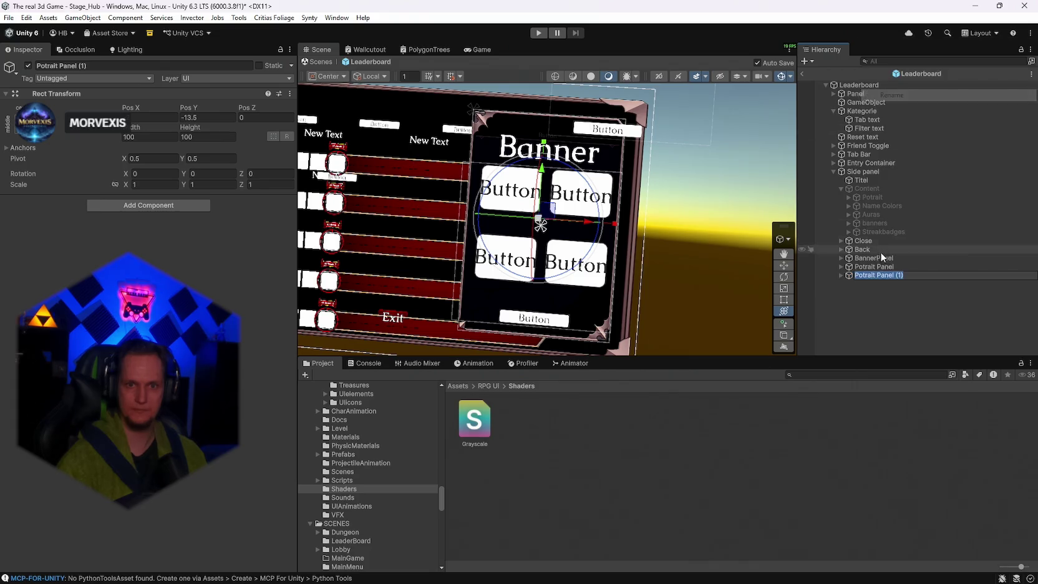
pyautogui.moveTo(903, 275); pyautogui.dragTo(893, 278)
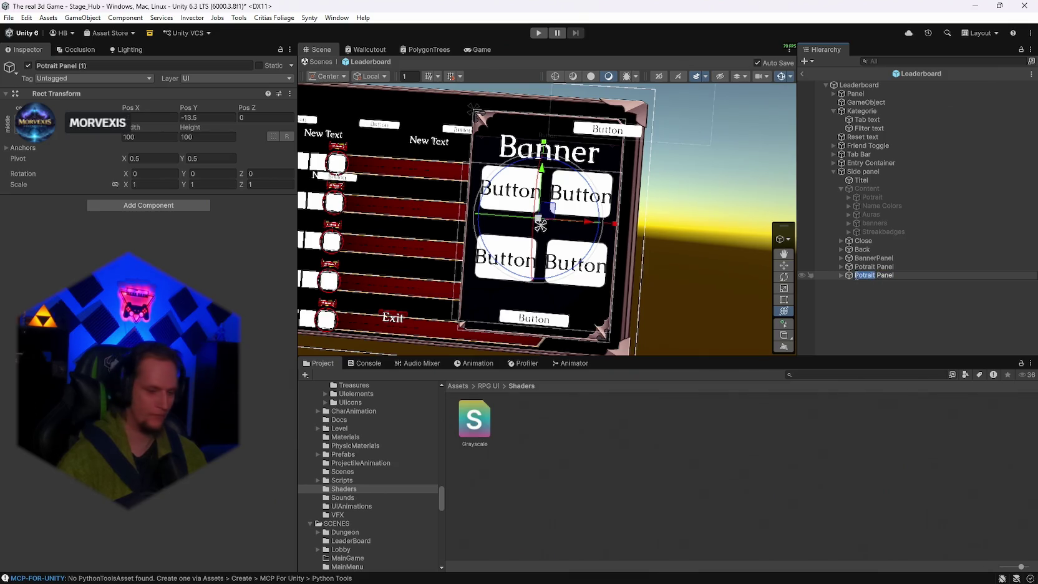
pyautogui.write('Name')
pyautogui.write('Colors')
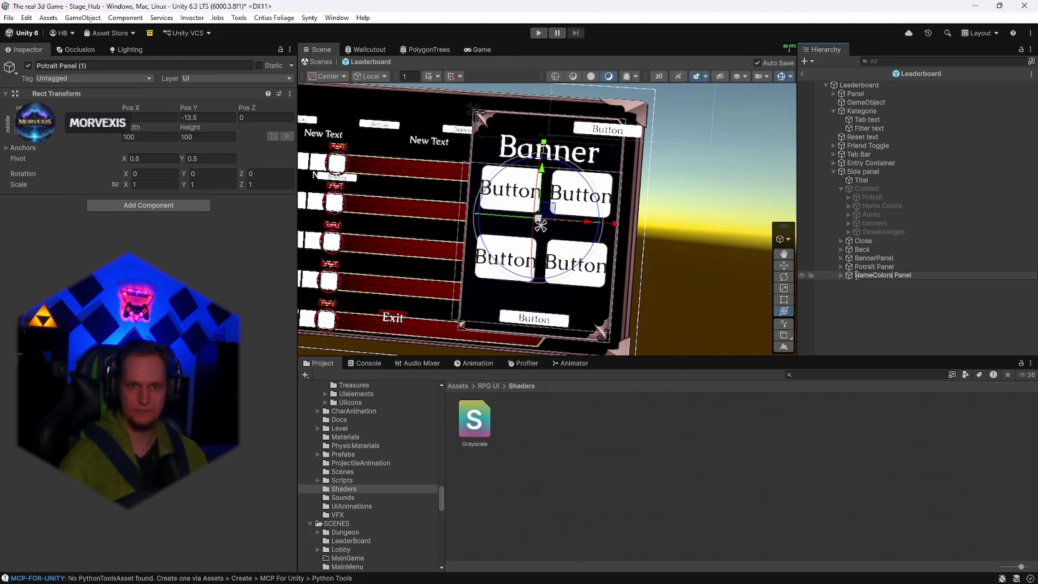
pyautogui.press('Return')
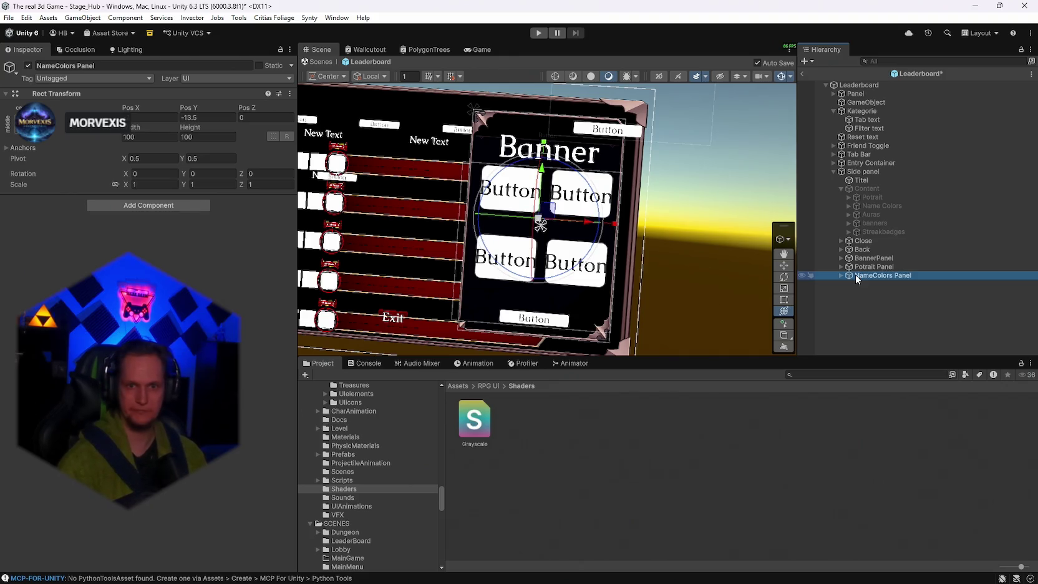
# Duplicate NameColors Panel and rename the copy 'Auras Panel', dropping the (1) suffix.
pyautogui.hotkey('ctrl', 'd')
pyautogui.rightClick(868, 287)
pyautogui.click(904, 120)
pyautogui.moveTo(916, 284); pyautogui.dragTo(934, 284)
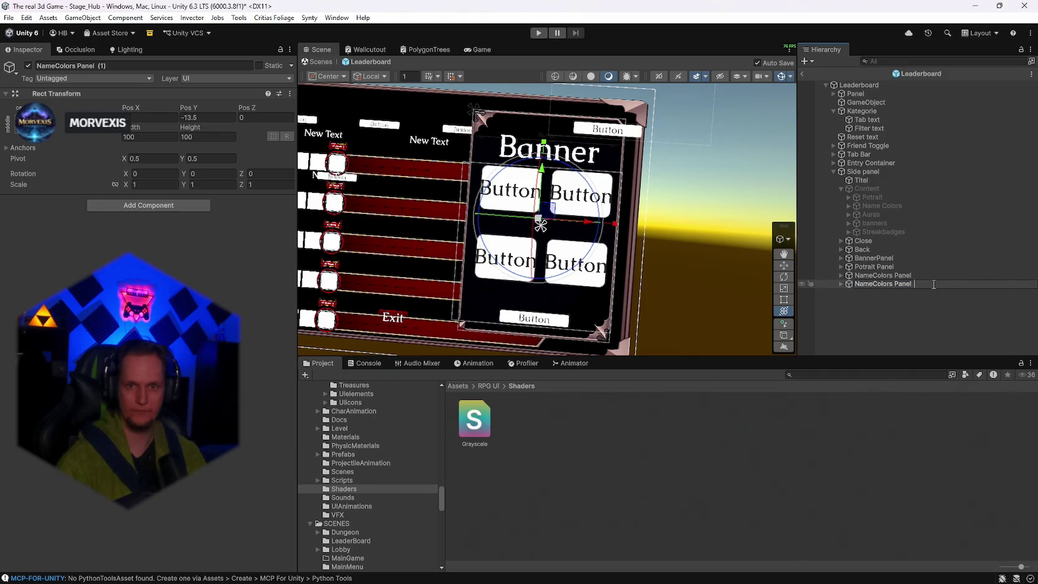
pyautogui.press('BackSpace')
pyautogui.press('BackSpace')
pyautogui.doubleClick(872, 285)
pyautogui.write('Aur')
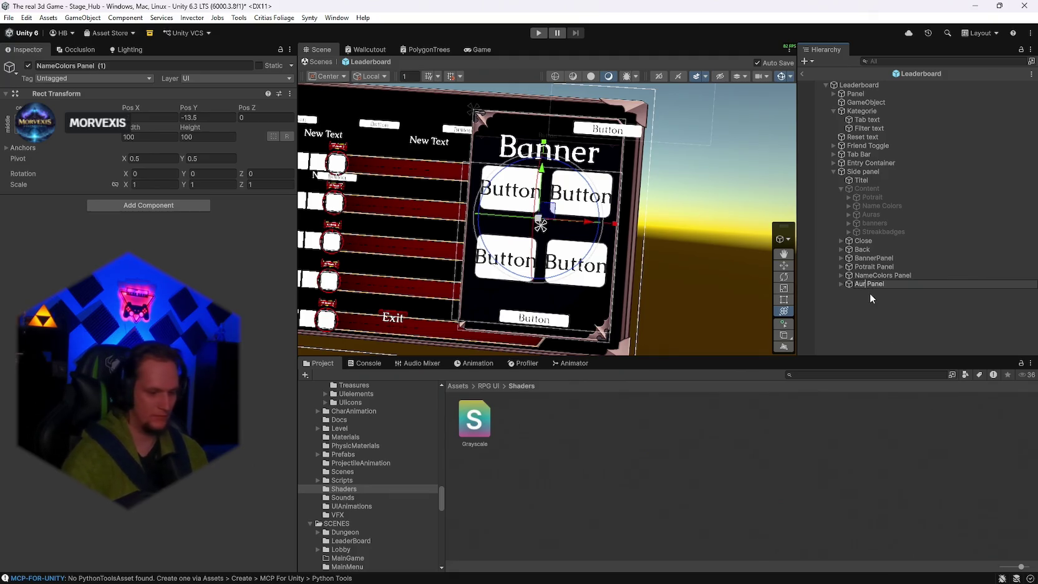
pyautogui.write('as')
pyautogui.press('Return')
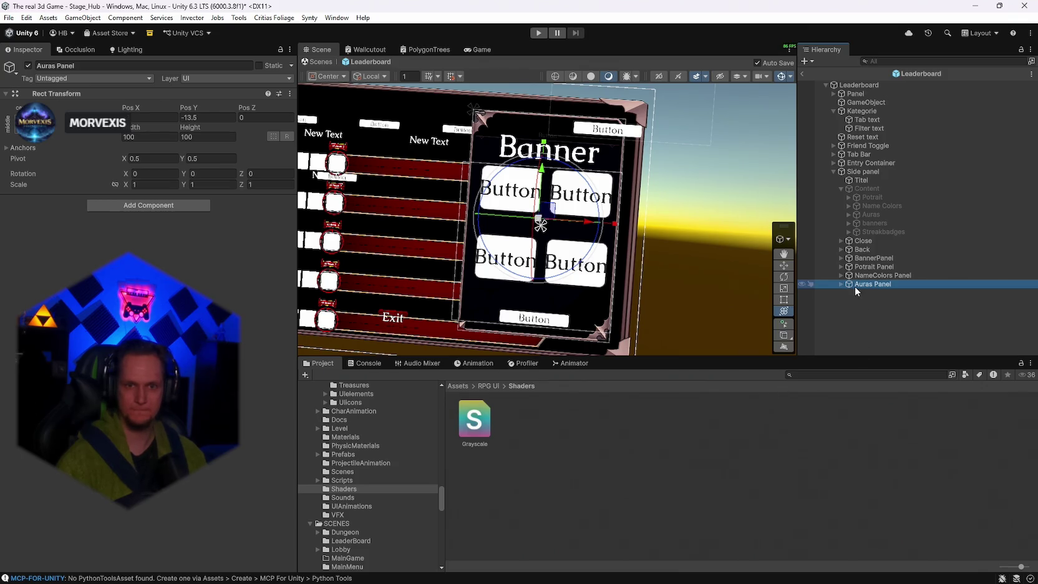
# Duplicate Auras Panel and rename the copy 'StreakBadges Panel (1)'.
pyautogui.hotkey('ctrl', 'd')
pyautogui.rightClick(874, 293)
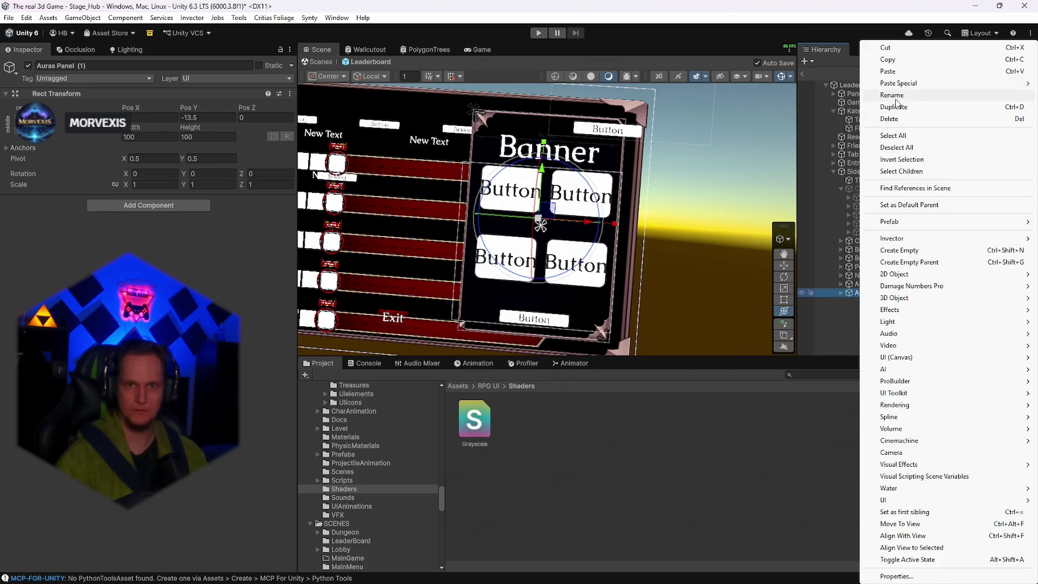
pyautogui.click(894, 96)
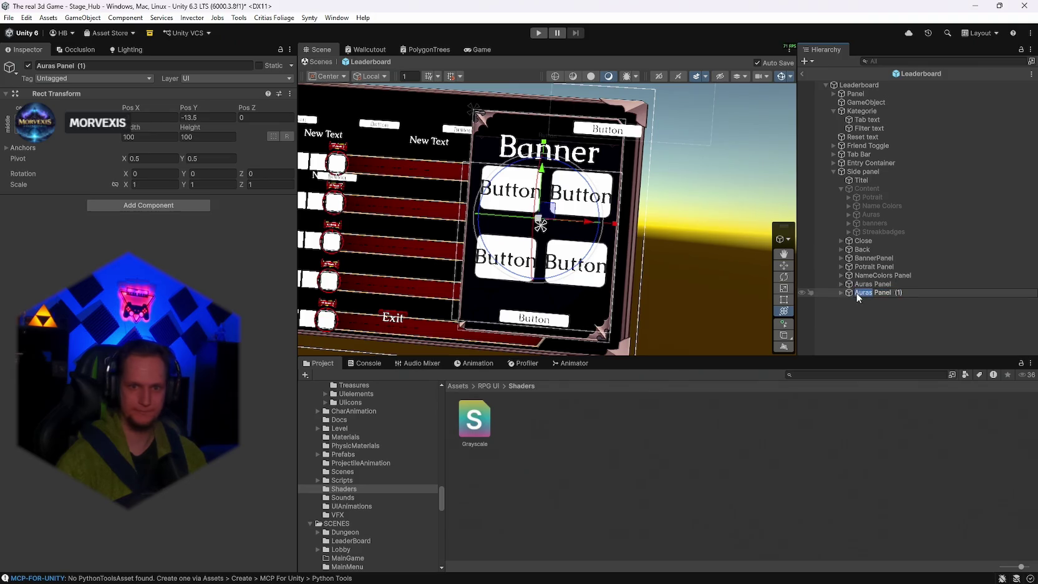
pyautogui.write('Streaks')
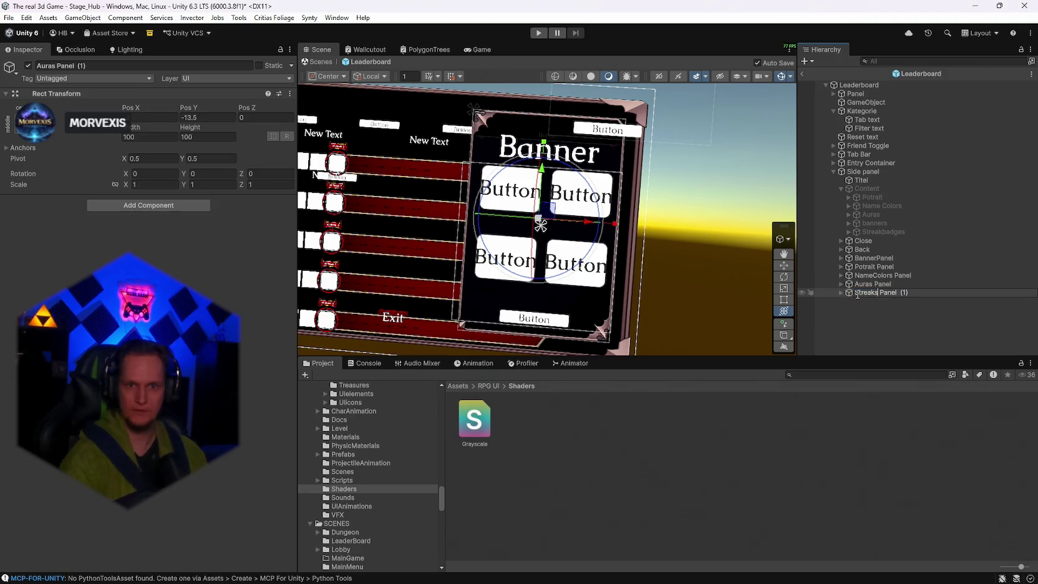
pyautogui.press('BackSpace')
pyautogui.write('Badges')
pyautogui.press('Return')
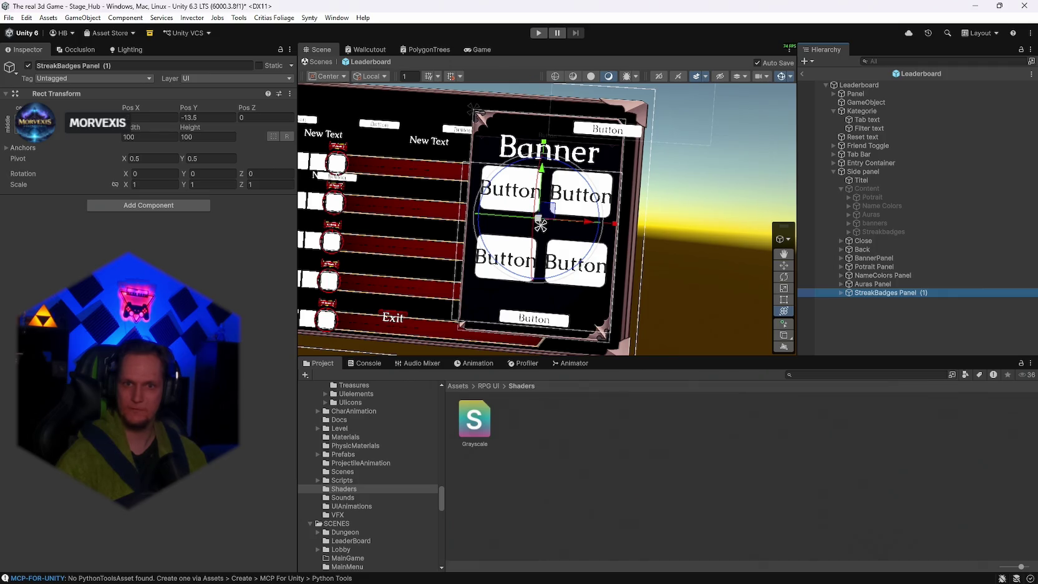
pyautogui.click(833, 154)
# Inspect the Tab Bar and Entry Container children in the Hierarchy.
pyautogui.click(833, 154)
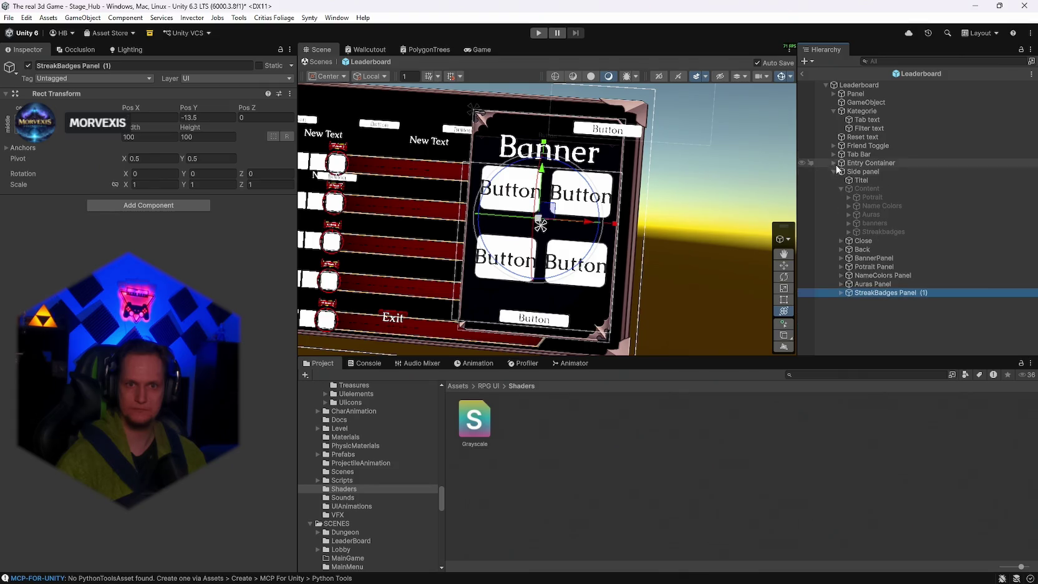
pyautogui.click(836, 163)
pyautogui.click(835, 162)
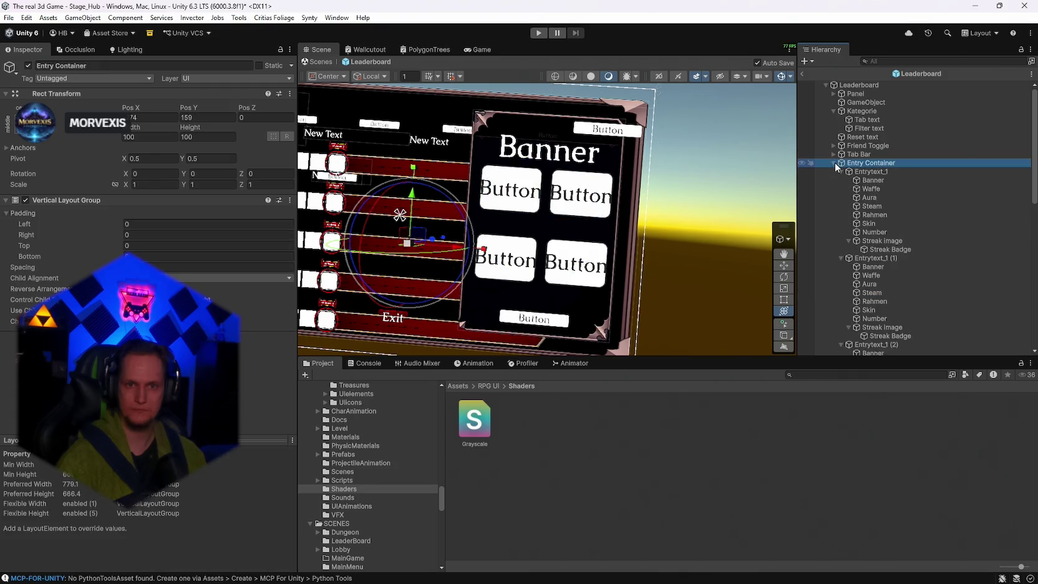
pyautogui.click(834, 163)
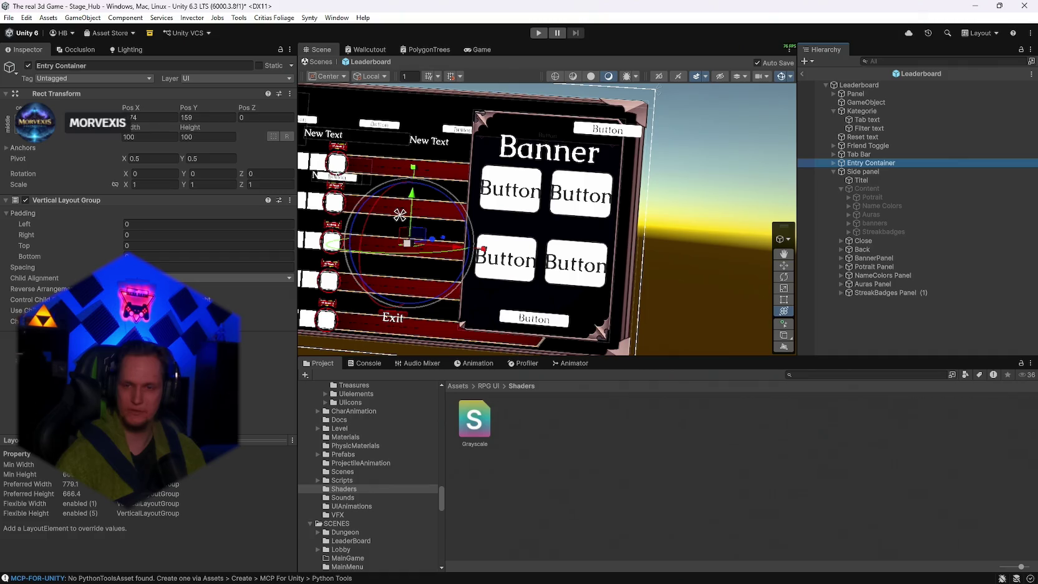
# Remove the (1) suffix so the last copy is named 'StreakBadges Panel'.
pyautogui.click(869, 292)
pyautogui.rightClick(870, 291)
pyautogui.click(879, 95)
pyautogui.press('BackSpace')
pyautogui.press('BackSpace')
pyautogui.press('BackSpace')
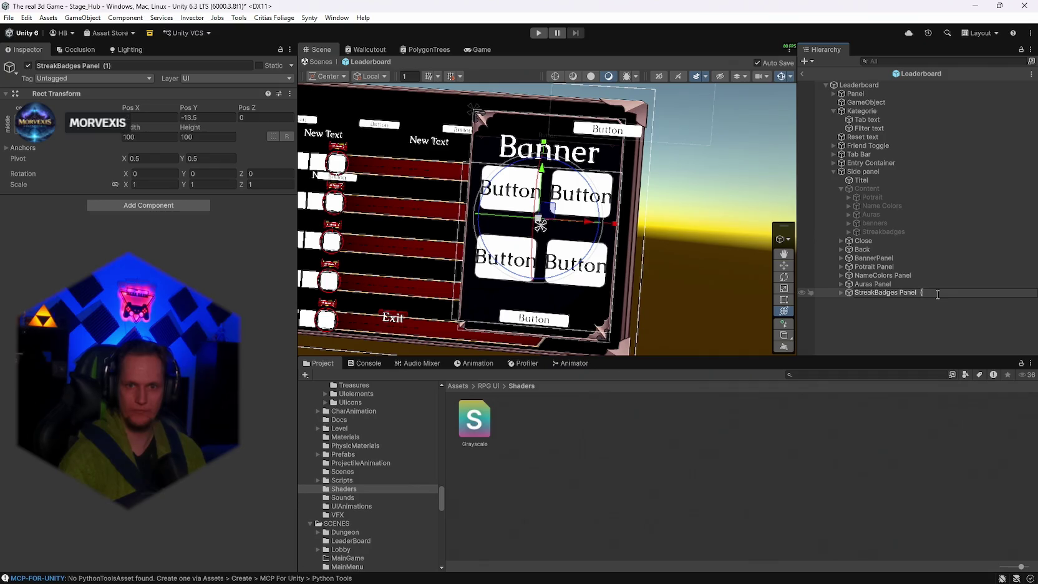
pyautogui.press('Return')
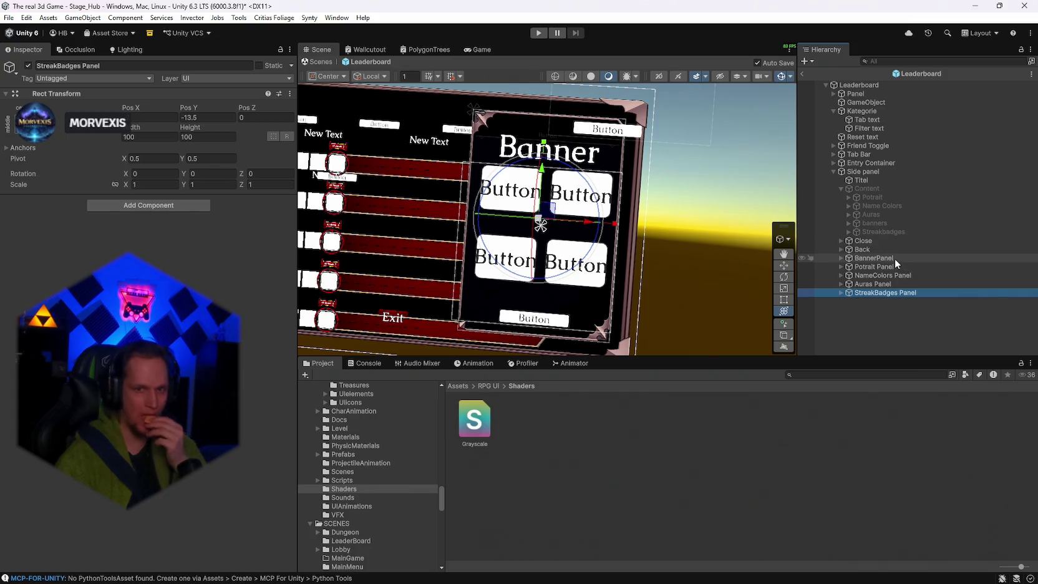
pyautogui.click(842, 266)
# Change the Potrait Panel's title text from Banner to 'Portraits'.
pyautogui.click(873, 276)
pyautogui.doubleClick(46, 271)
pyautogui.write('pc')
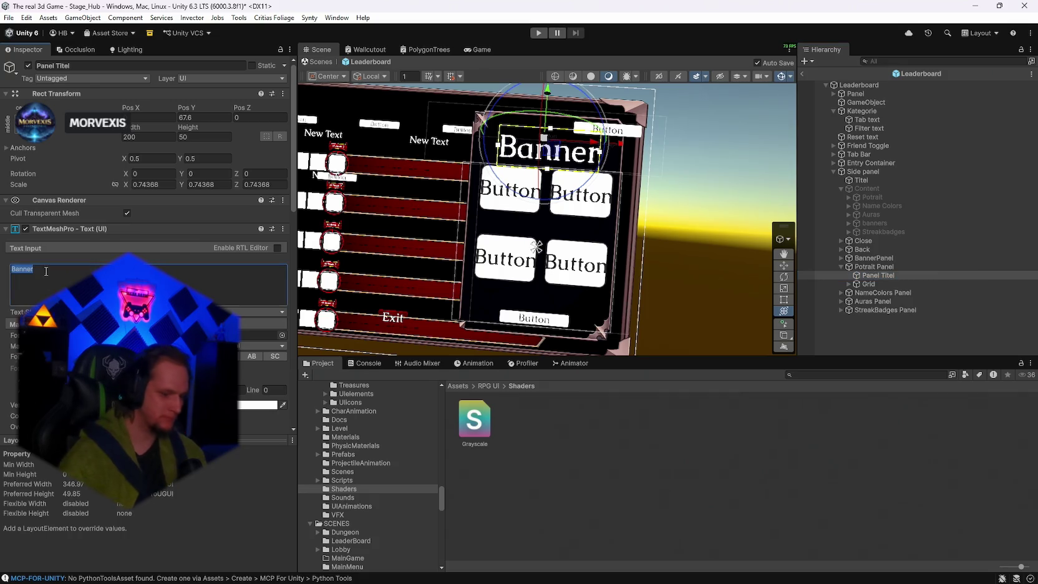
pyautogui.write('traits')
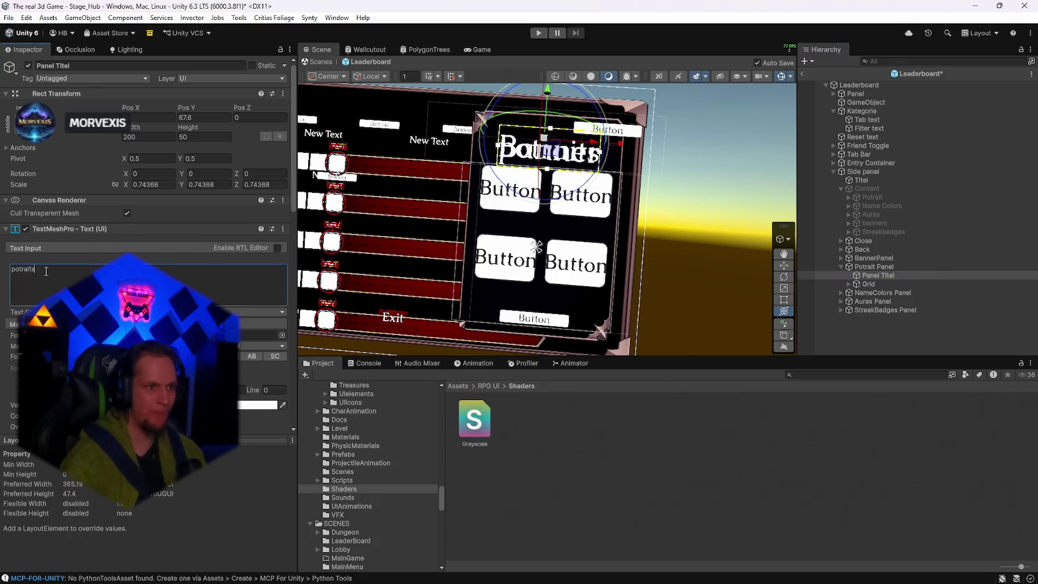
pyautogui.press('BackSpace')
pyautogui.press('BackSpace')
pyautogui.press('BackSpace')
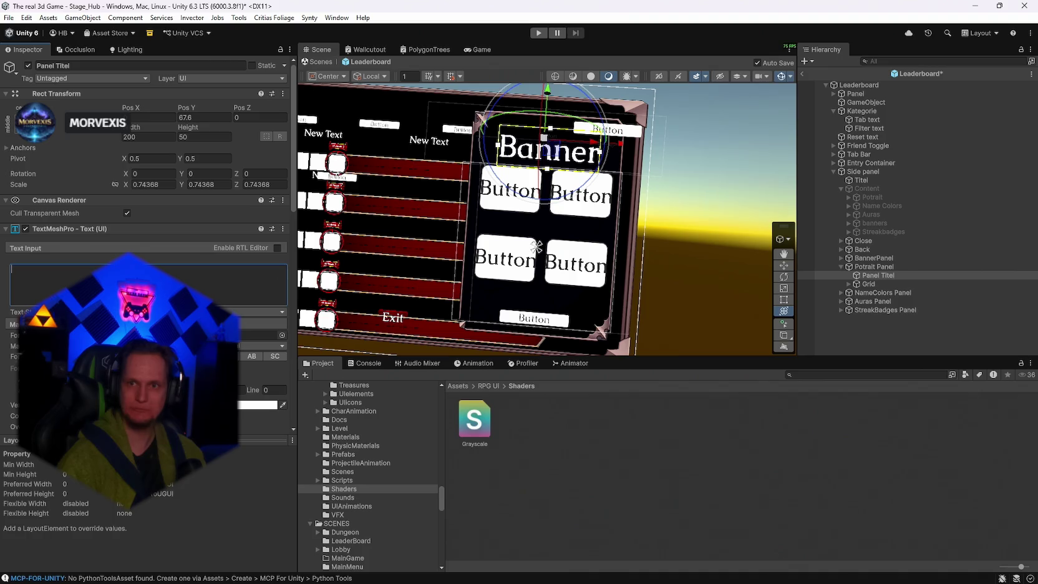
pyautogui.write('P')
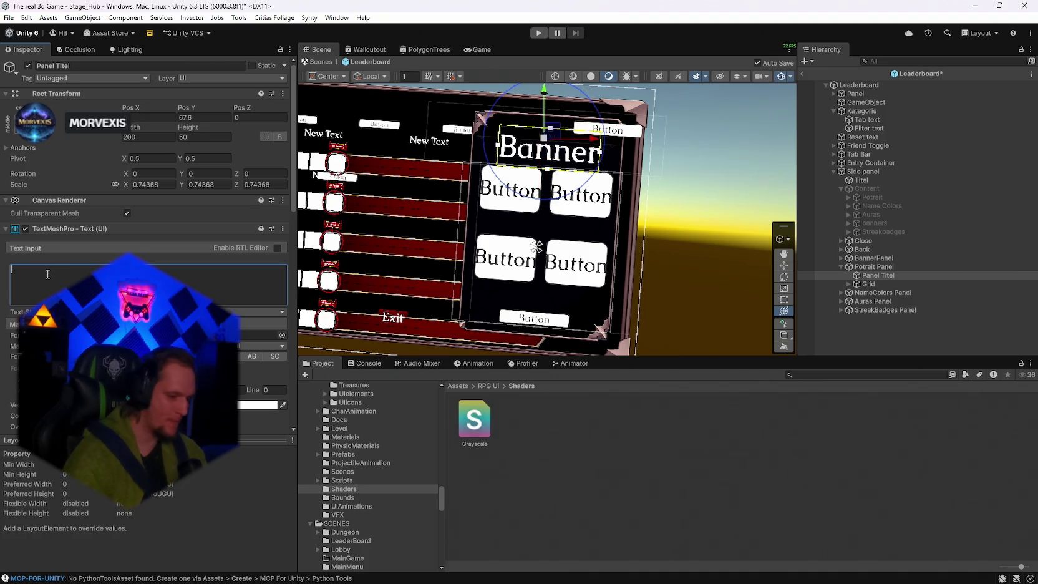
pyautogui.write('o')
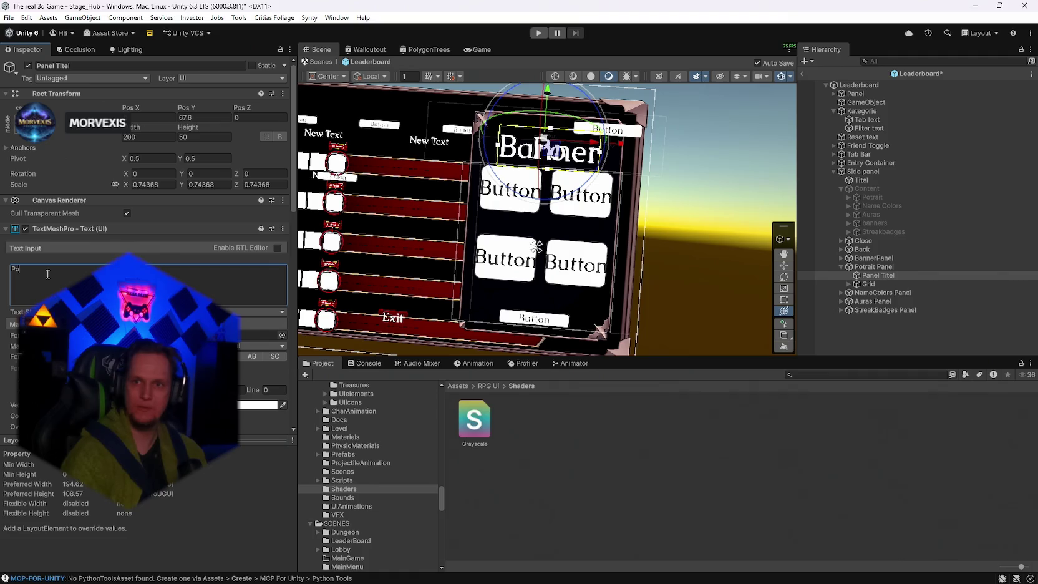
pyautogui.write('rtraits')
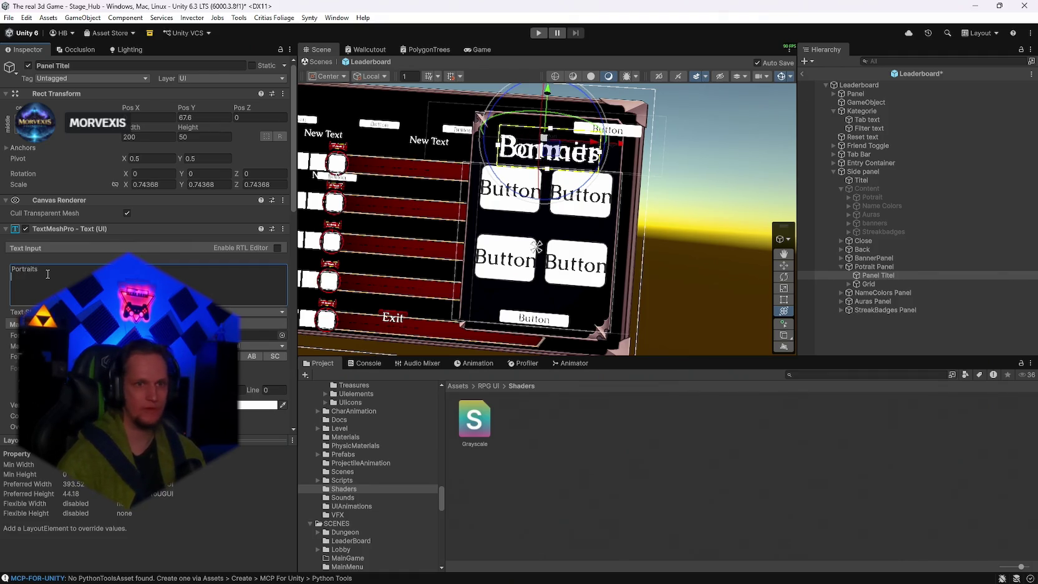
pyautogui.click(840, 266)
# Change the NameColors Panel's title text to 'Name Colors'.
pyautogui.click(841, 275)
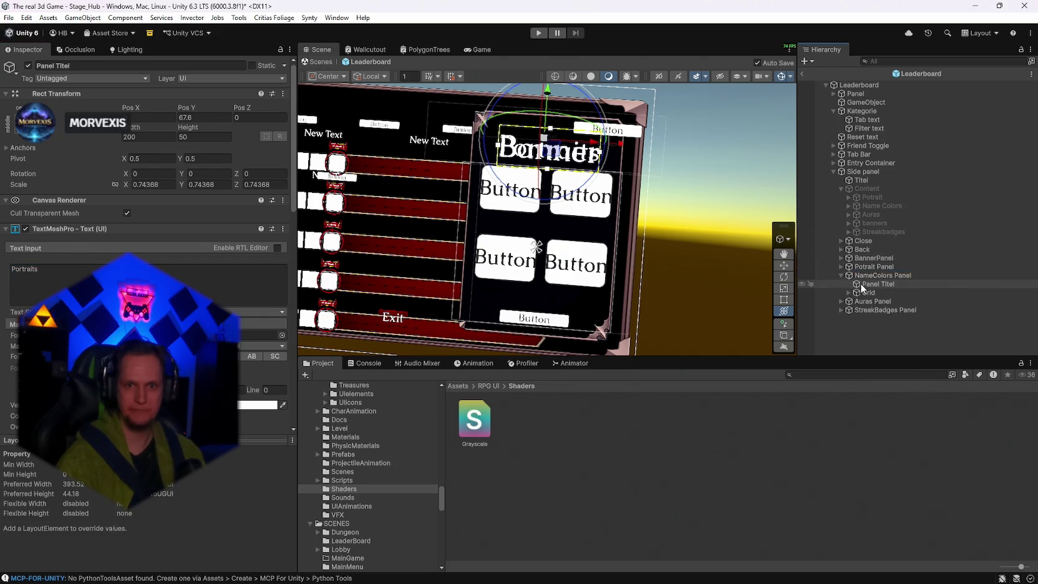
pyautogui.click(861, 284)
pyautogui.click(56, 275)
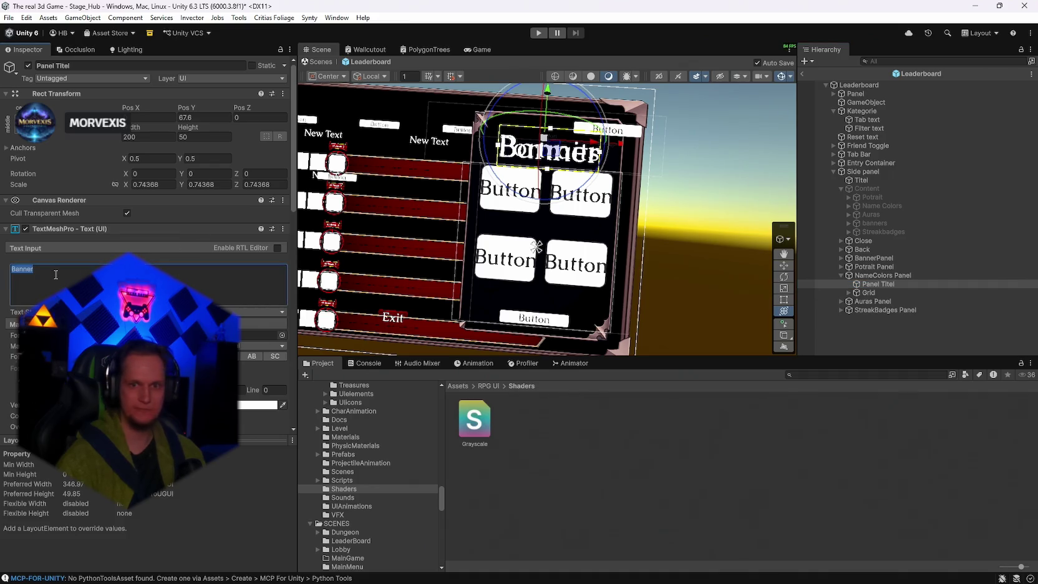
pyautogui.write('Nam')
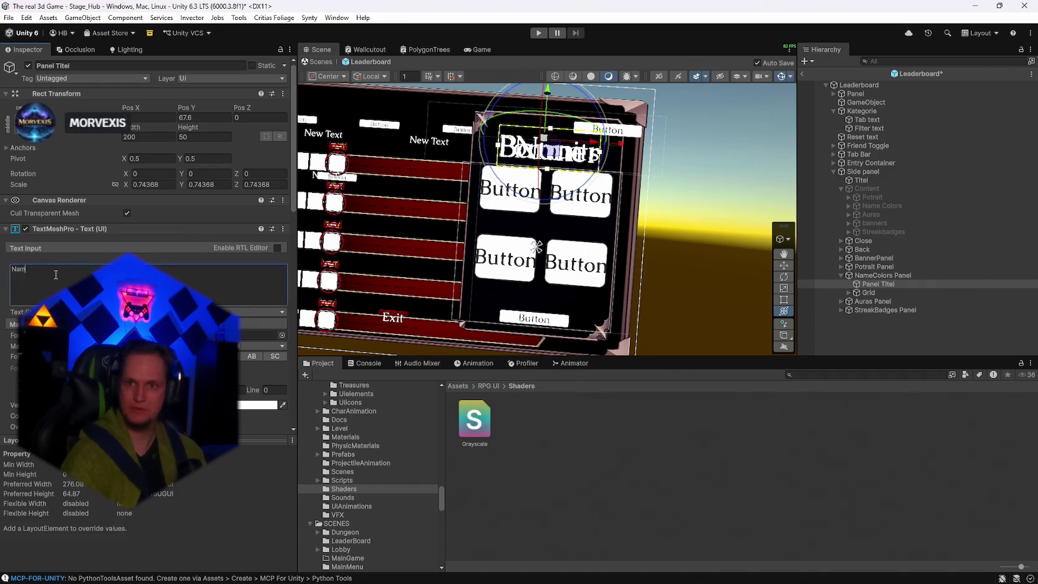
pyautogui.write('e Colors')
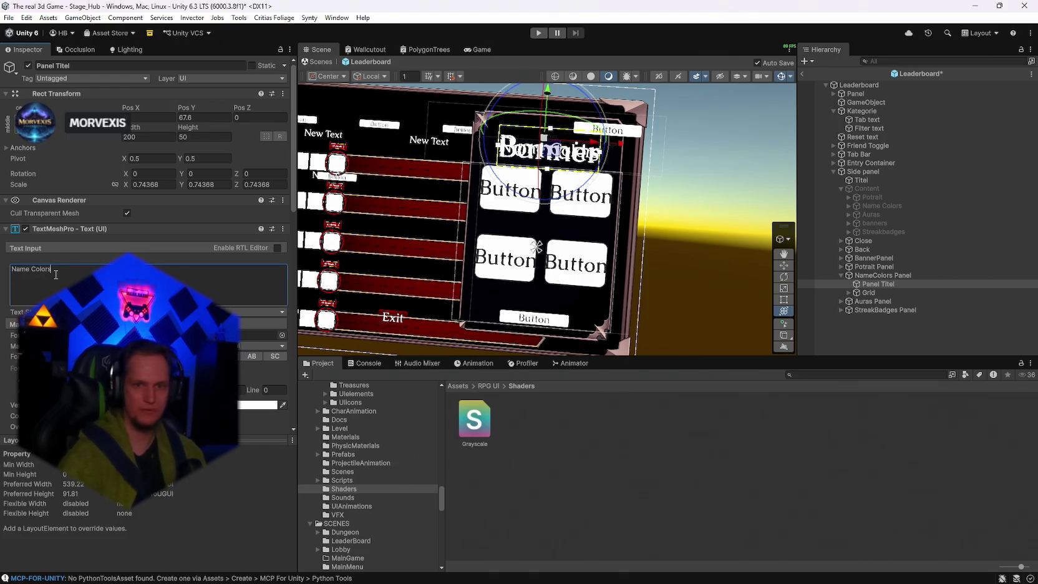
pyautogui.click(841, 275)
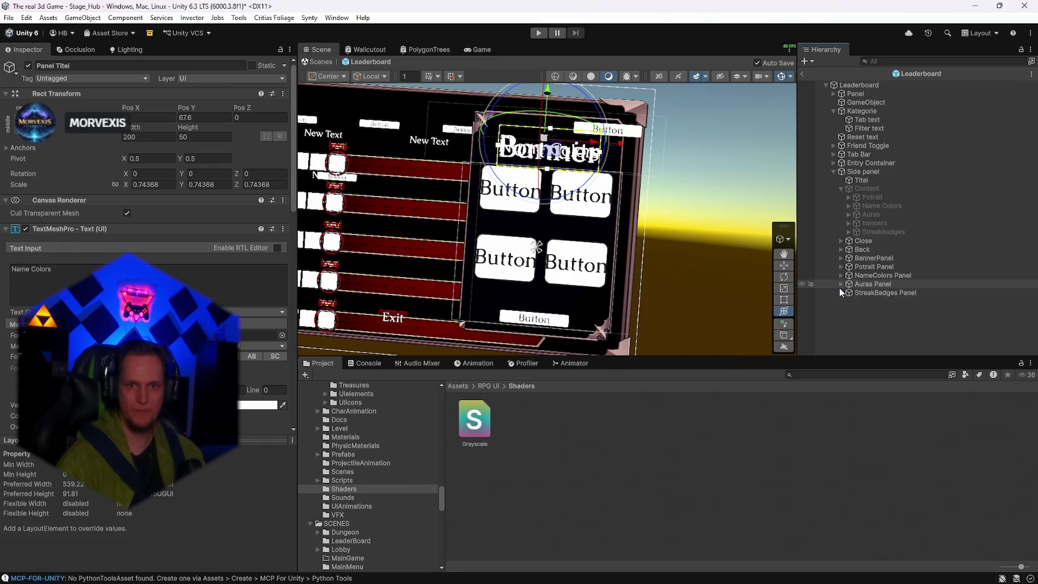
# Change the Auras Panel's title text to 'Auras'.
pyautogui.click(841, 283)
pyautogui.click(873, 293)
pyautogui.doubleClick(23, 269)
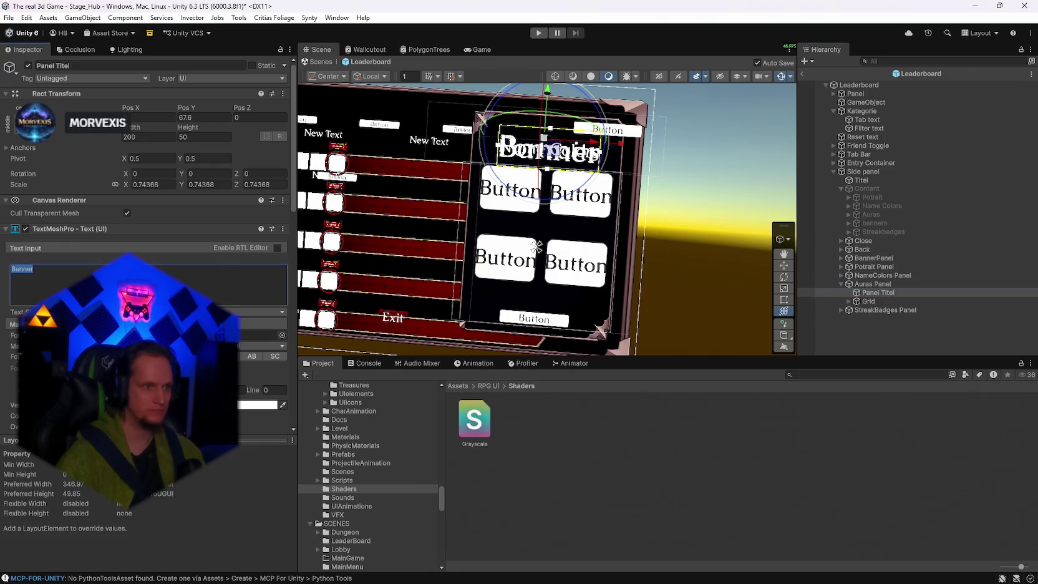
pyautogui.write('Auras')
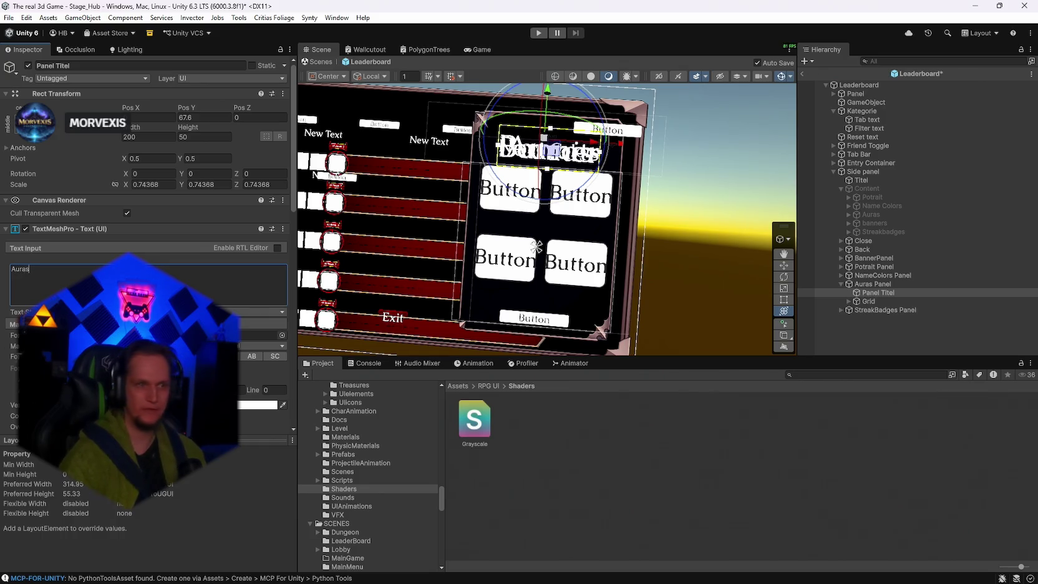
# Change the StreakBadges Panel's title text to 'Streak Badges'.
pyautogui.click(840, 310)
pyautogui.click(878, 318)
pyautogui.doubleClick(76, 270)
pyautogui.write('Streak ba')
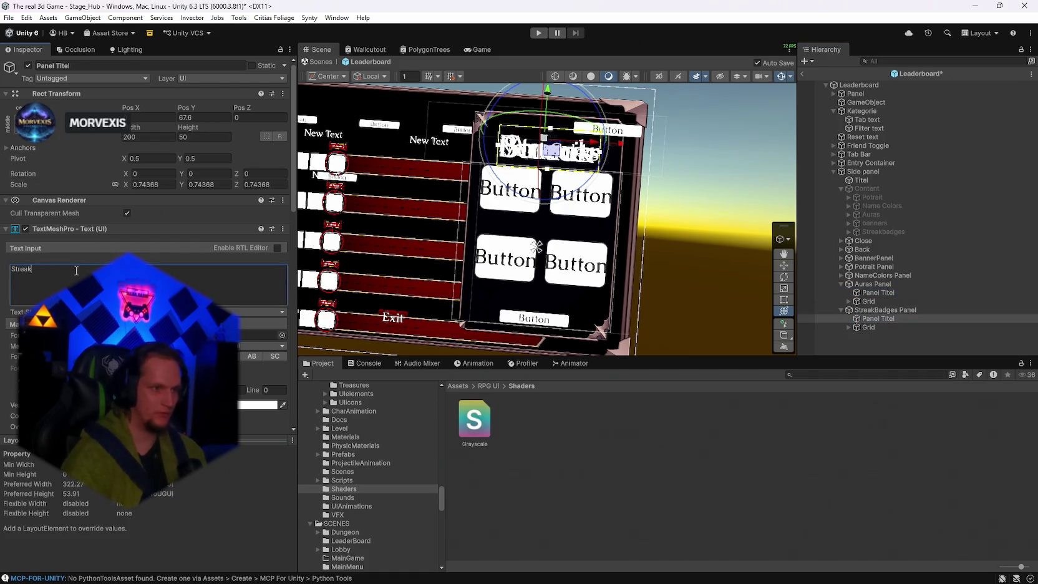
pyautogui.press('BackSpace')
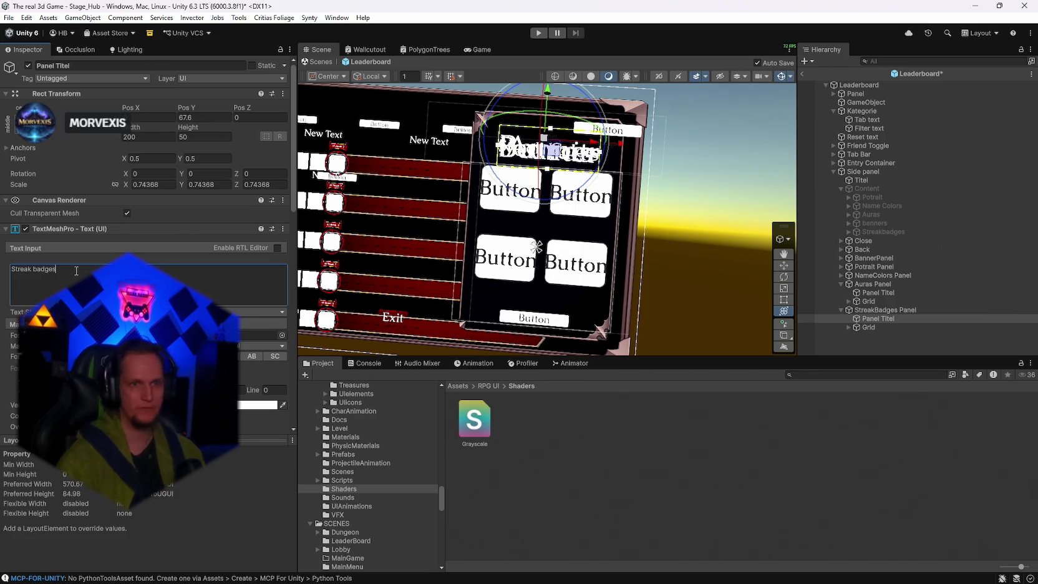
pyautogui.press('BackSpace')
pyautogui.write('Badges')
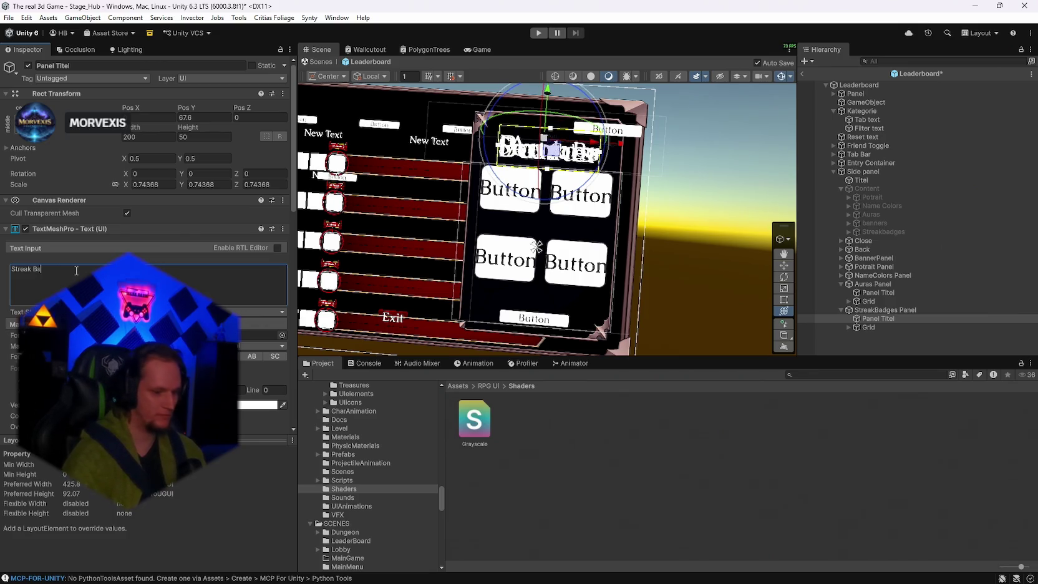
pyautogui.press('Return')
pyautogui.press('BackSpace')
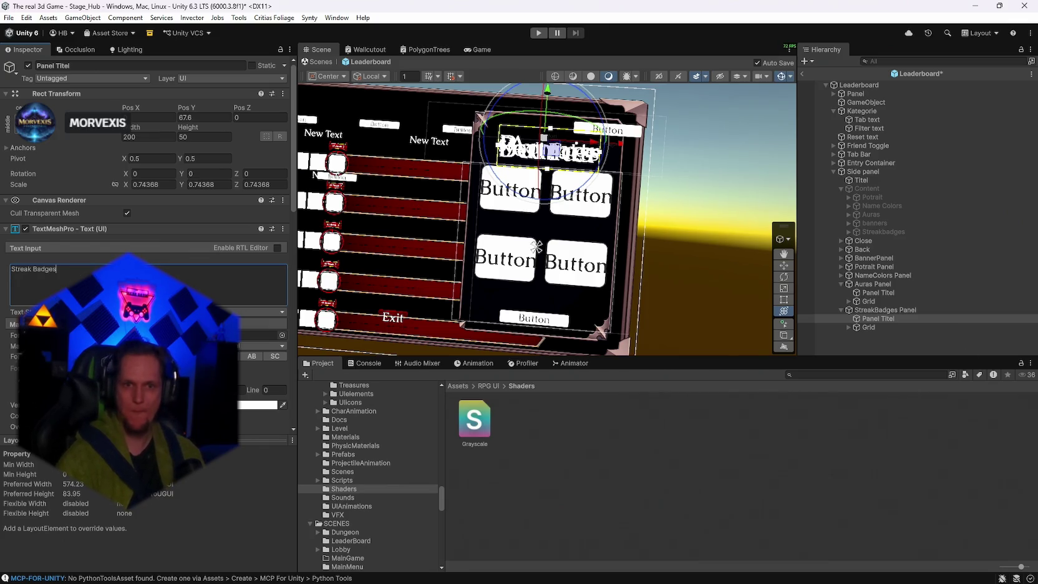
pyautogui.click(848, 284)
pyautogui.click(850, 293)
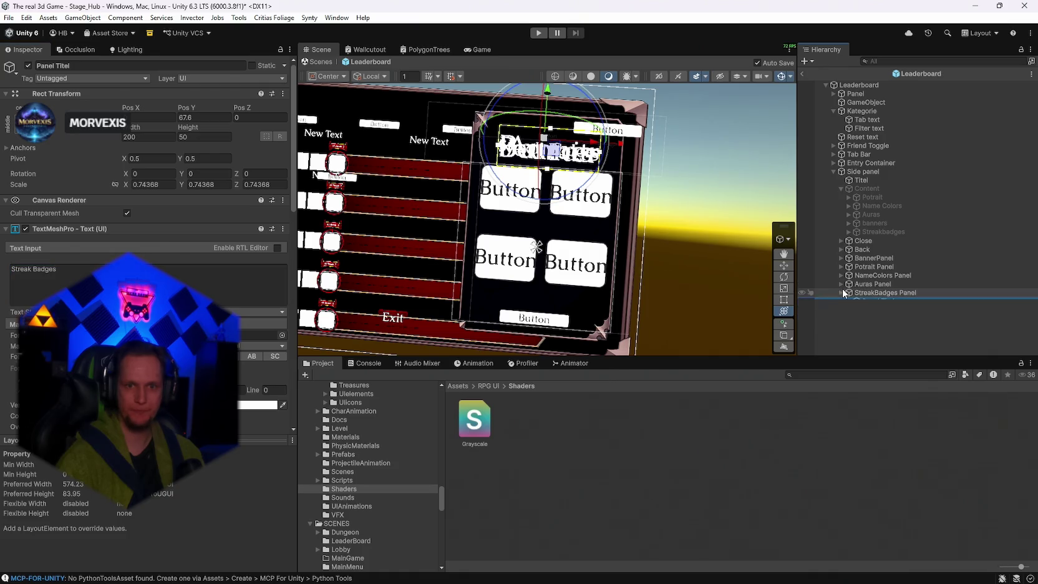
# Select BannerPanel through StreakBadges Panel and deactivate all five.
pyautogui.click(867, 258)
pyautogui.keyDown('shift'); pyautogui.click(873, 292); pyautogui.keyUp('shift')
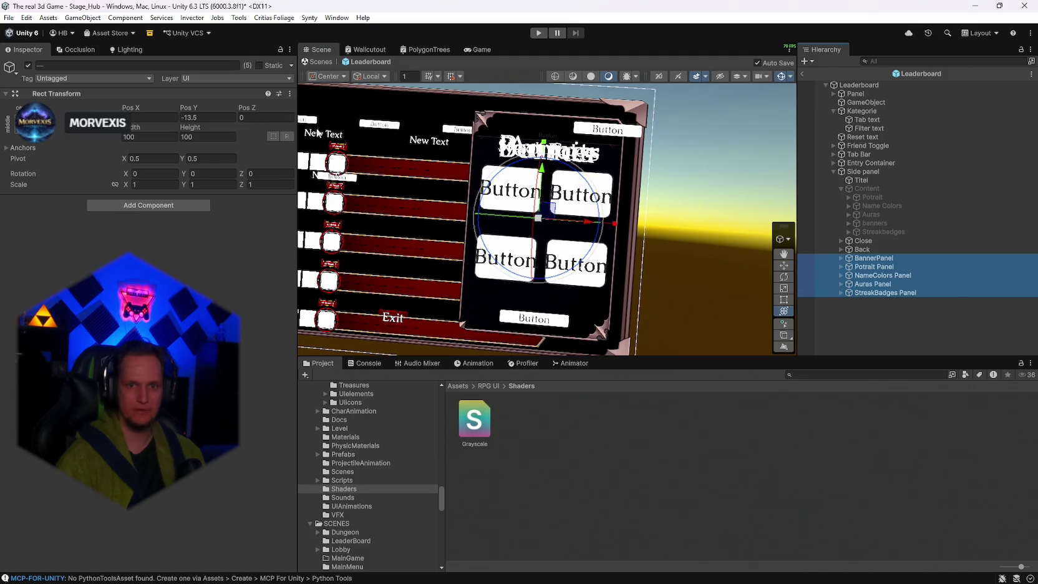
pyautogui.hotkey('alt', 'shift', 'a')
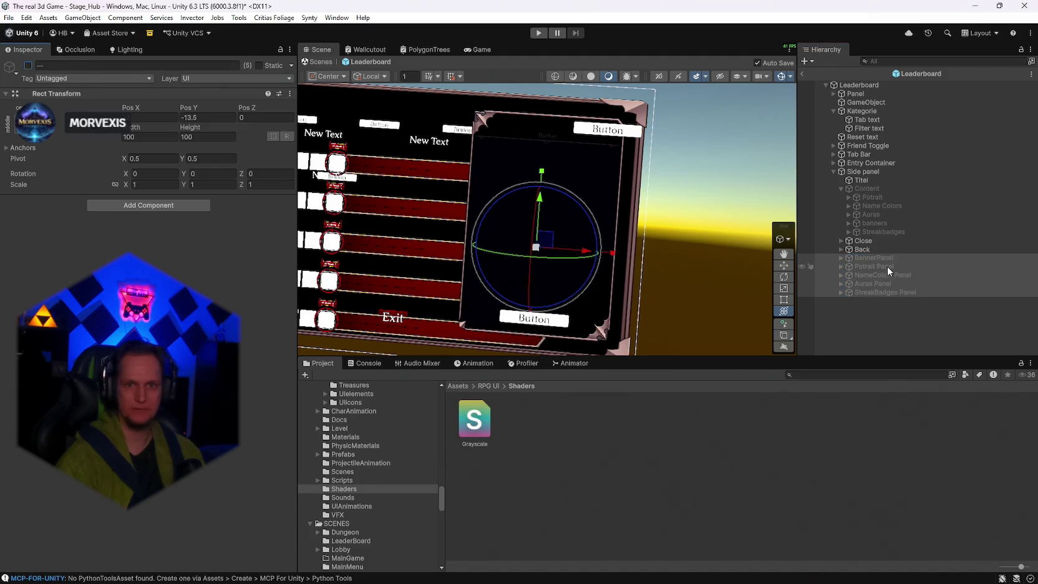
# Select the Leaderboard root object and review its Inspector.
pyautogui.click(858, 84)
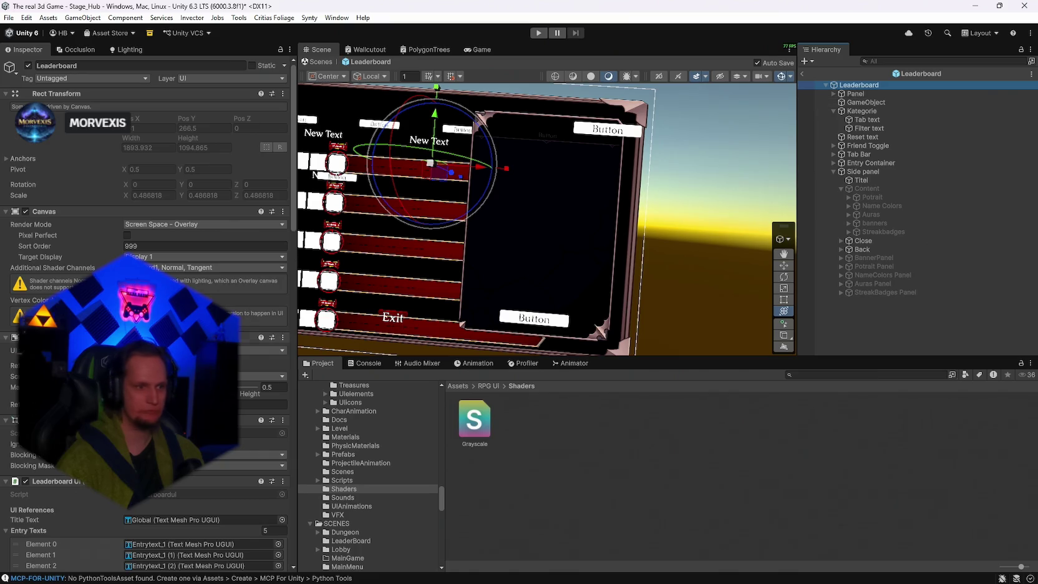
pyautogui.scroll(-20, 147, 312)
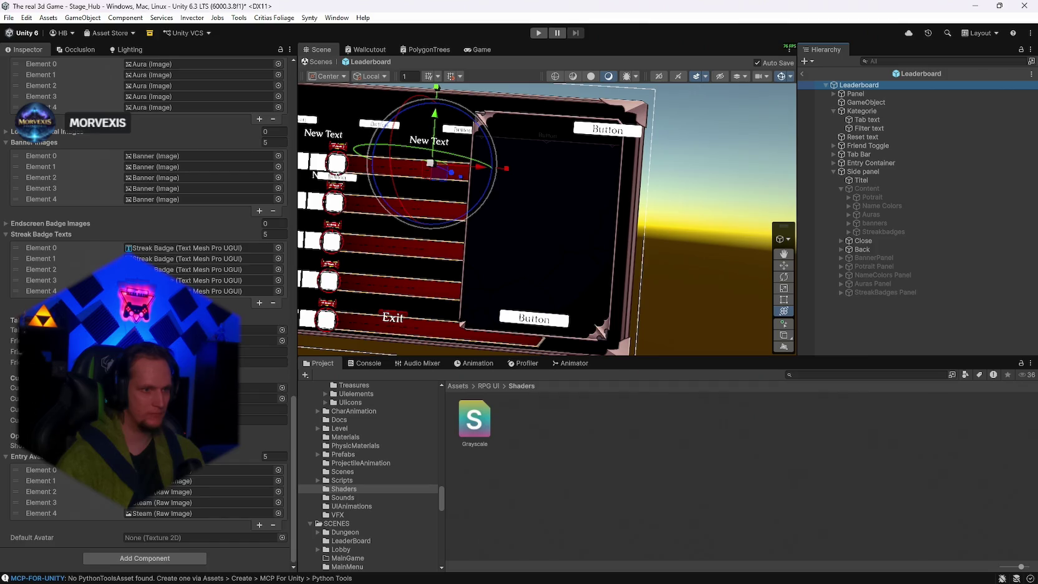
pyautogui.scroll(1, 146, 312)
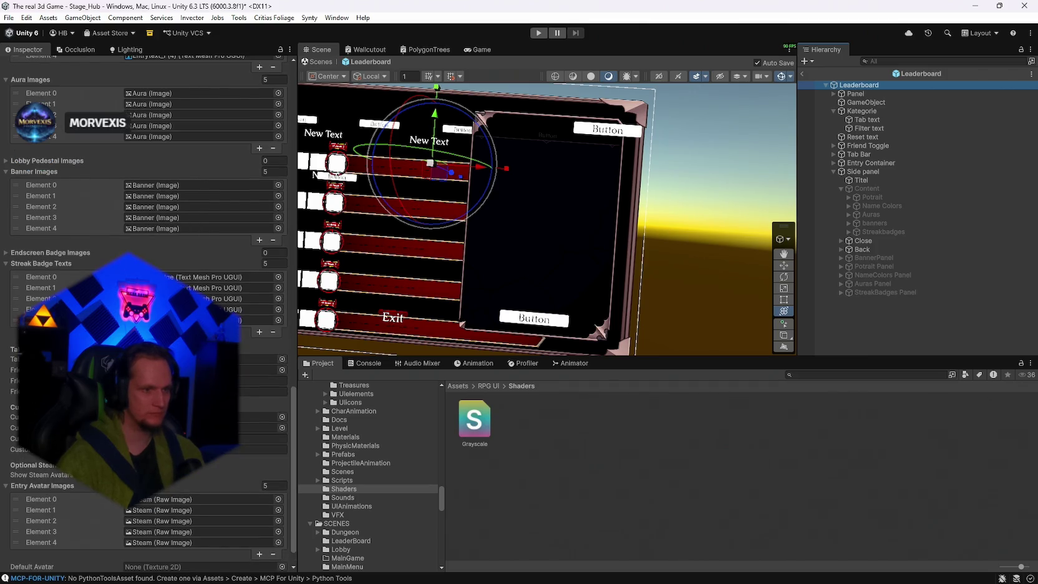
pyautogui.scroll(12, 147, 312)
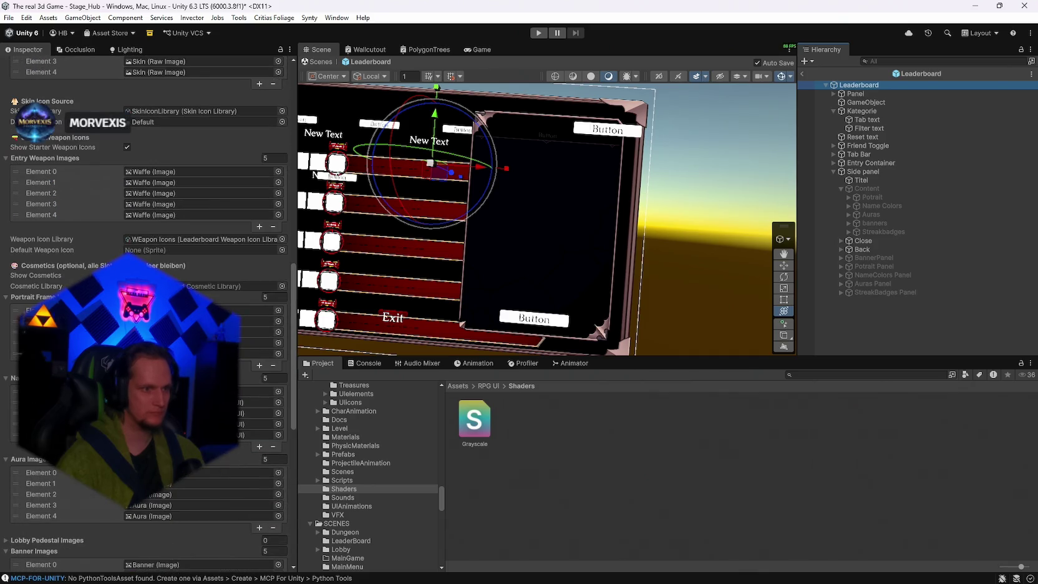
pyautogui.scroll(9, 147, 311)
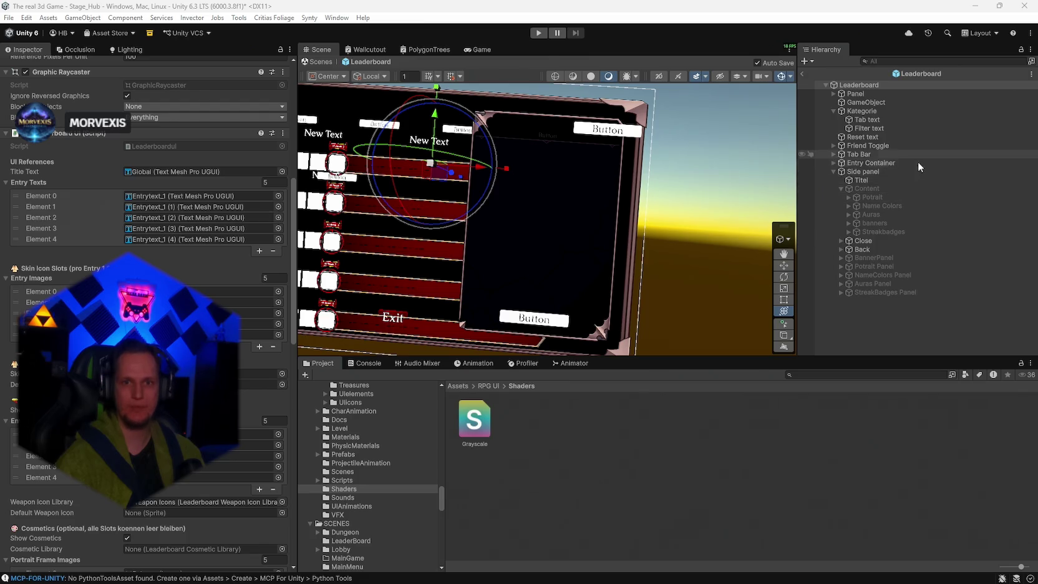
# Select the Side panel in the Hierarchy and scroll down its Inspector.
pyautogui.click(862, 173)
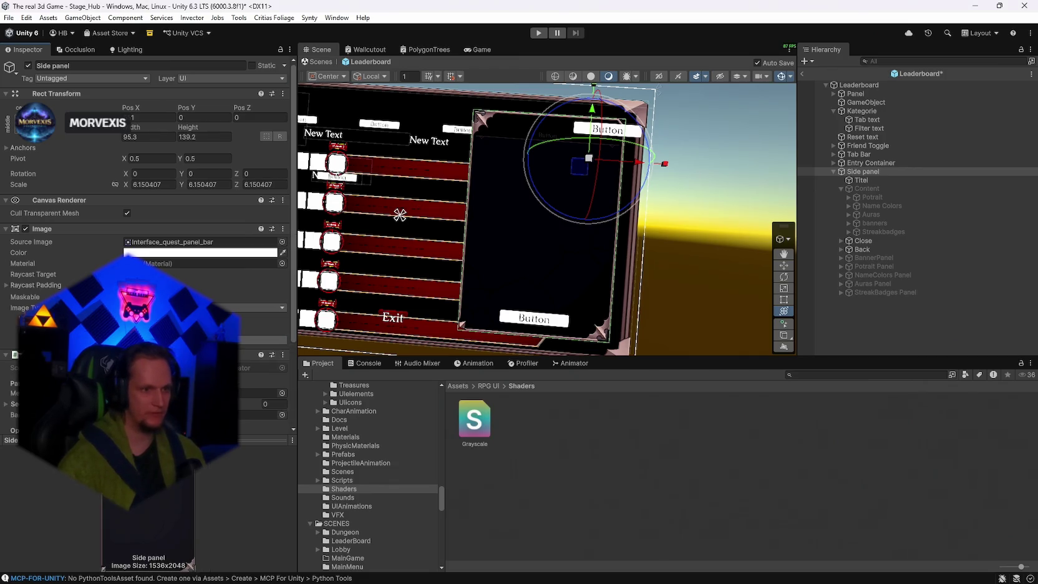
pyautogui.scroll(-4, 150, 187)
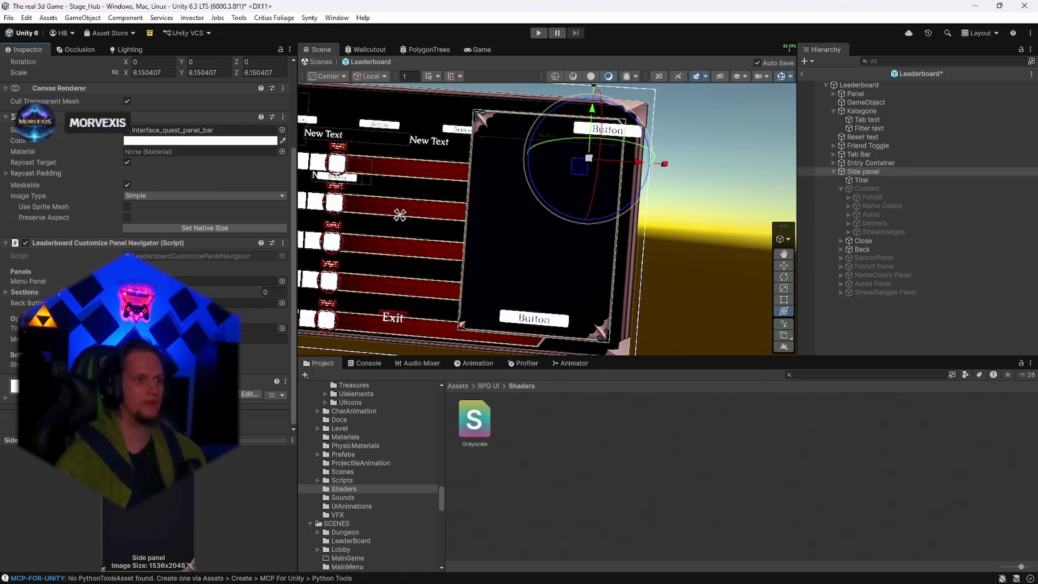
# Add five entries to the navigator's Sections list.
pyautogui.click(7, 293)
pyautogui.click(257, 318)
pyautogui.click(258, 318)
pyautogui.click(257, 328)
pyautogui.click(257, 339)
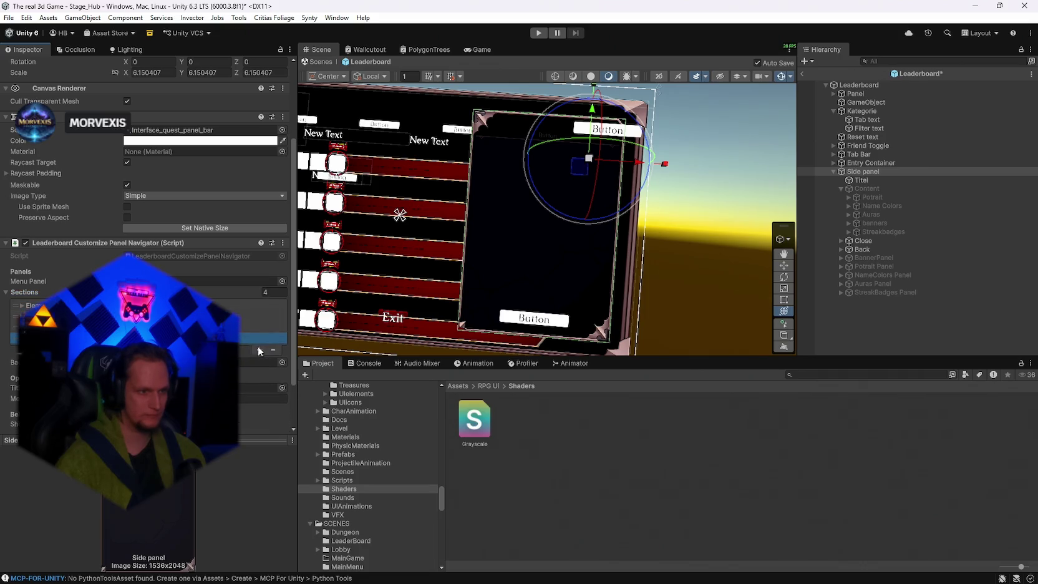
pyautogui.click(259, 350)
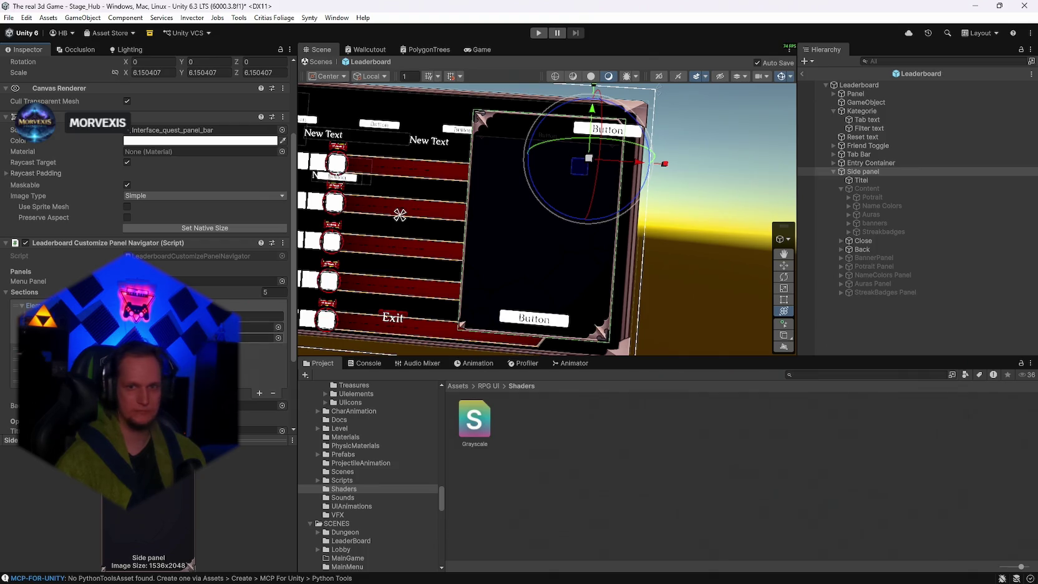
# Assign the Potrait and Name Colors buttons to their sections, then save the scene.
pyautogui.click(861, 172)
pyautogui.click(849, 197)
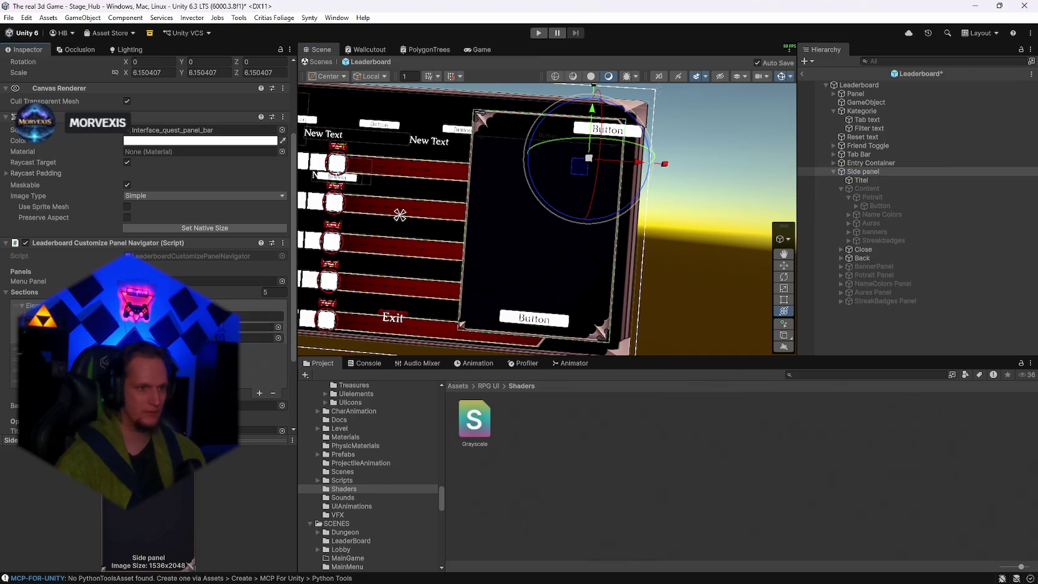
pyautogui.moveTo(874, 275); pyautogui.dragTo(262, 337)
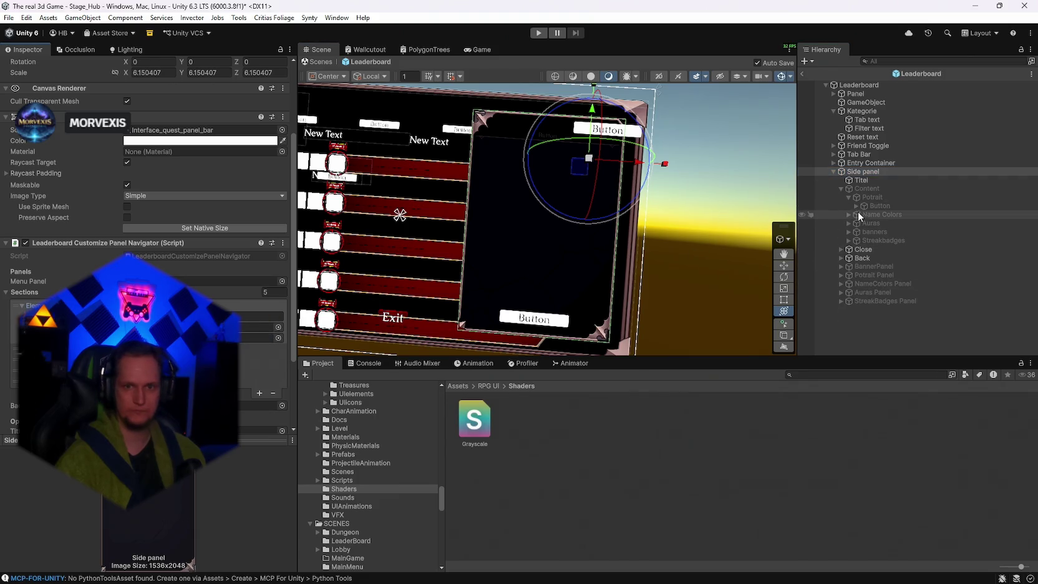
pyautogui.click(849, 214)
pyautogui.moveTo(873, 214)
pyautogui.mouseDown()
pyautogui.moveTo(262, 338)
pyautogui.moveTo(218, 317)
pyautogui.mouseUp()
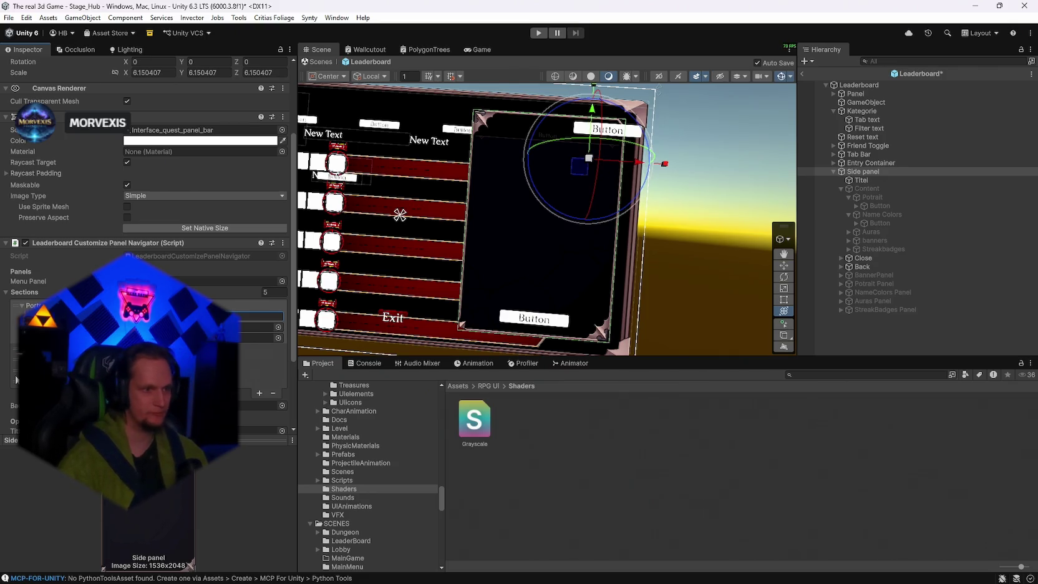
pyautogui.hotkey('ctrl', 's')
# Edit a field in the Portrait section and save.
pyautogui.scroll(-1, 149, 250)
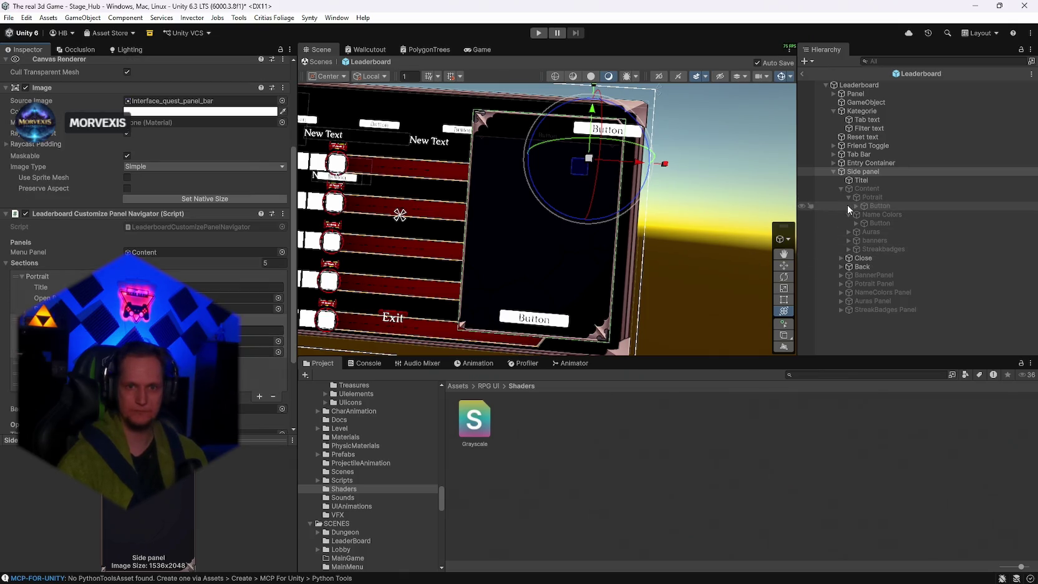
pyautogui.click(849, 197)
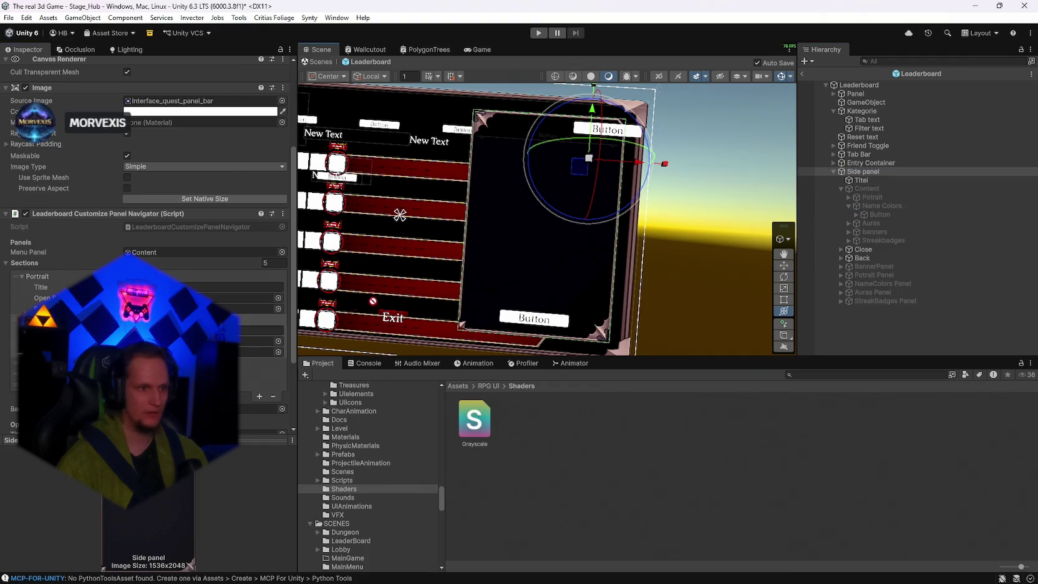
pyautogui.click(262, 330)
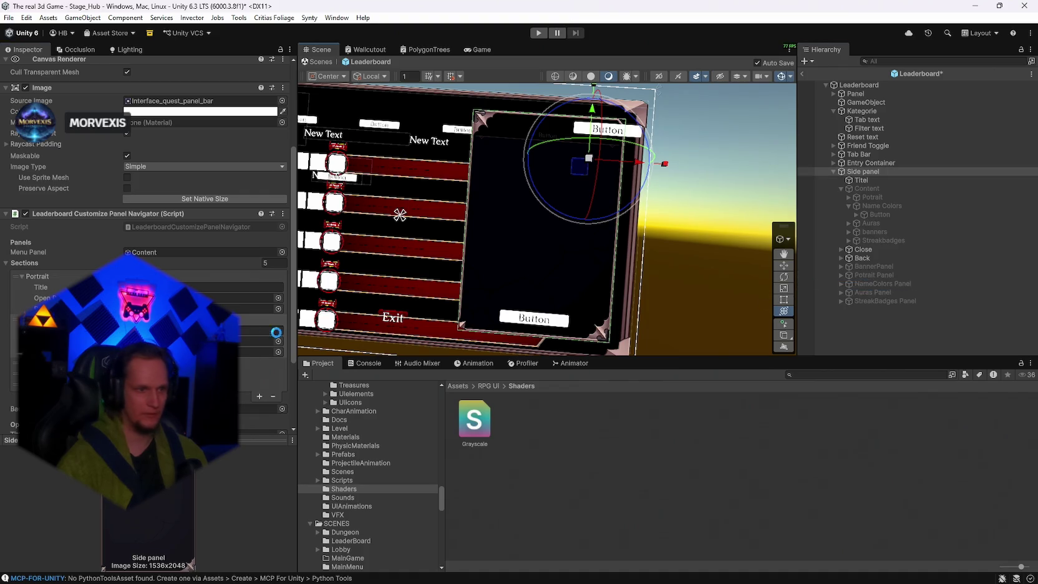
pyautogui.hotkey('ctrl', 's')
# Title the third section 'Aura' and set the Auras button as its Open Button.
pyautogui.scroll(-3, 149, 249)
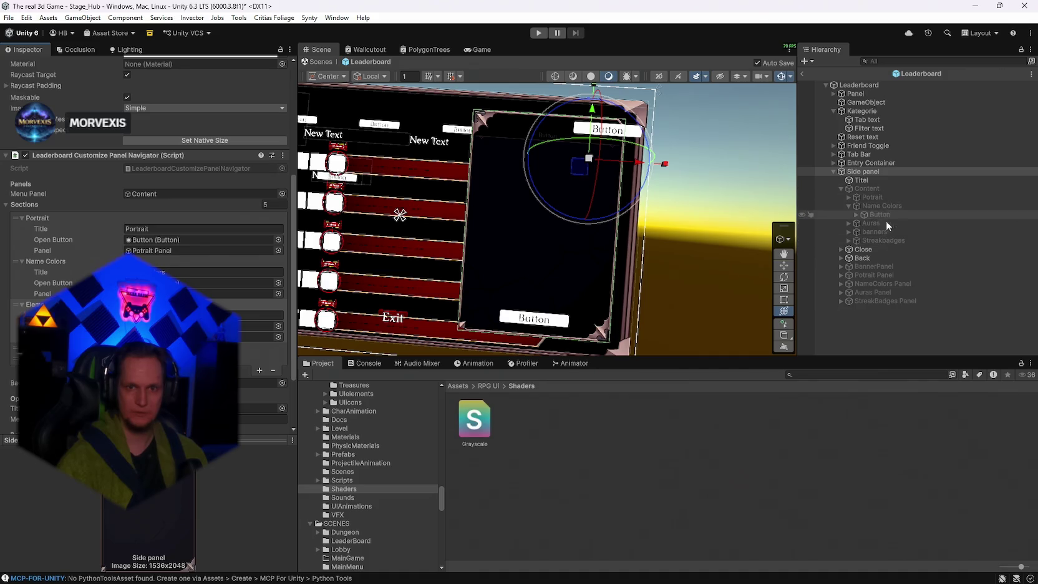
pyautogui.click(250, 315)
pyautogui.write('Aura')
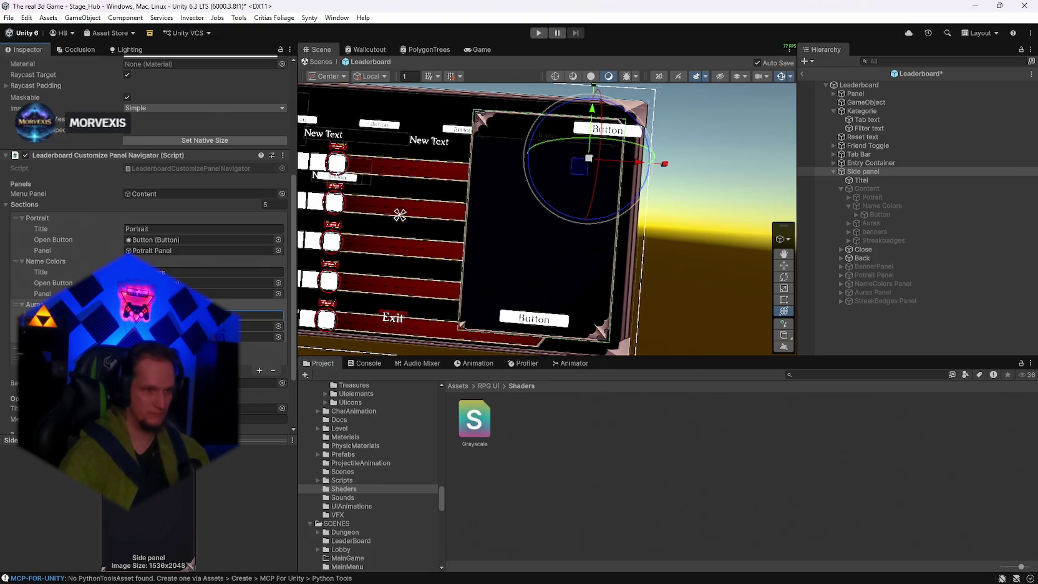
pyautogui.click(849, 222)
pyautogui.moveTo(872, 232); pyautogui.dragTo(231, 326)
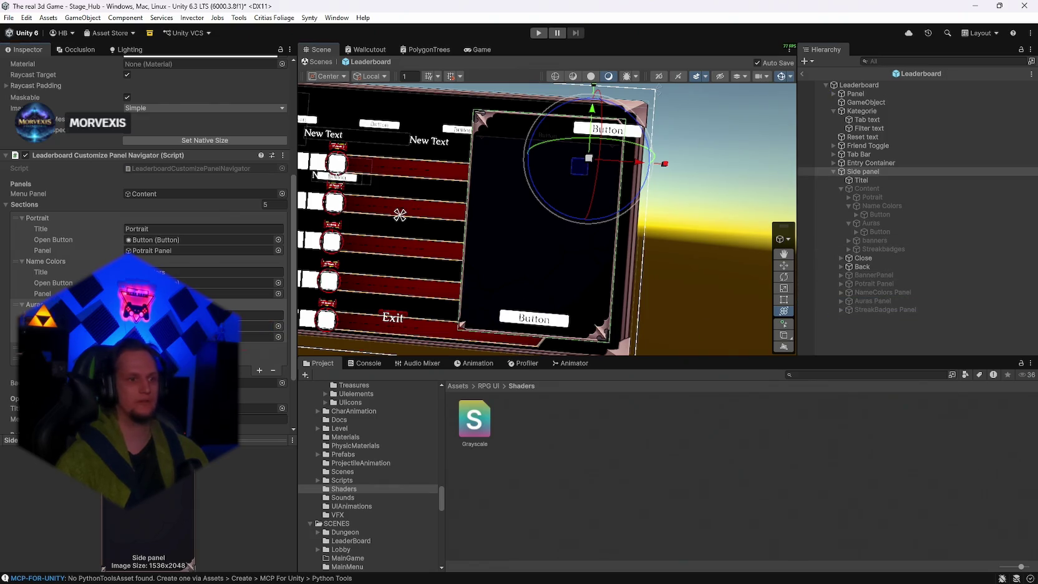
pyautogui.click(25, 348)
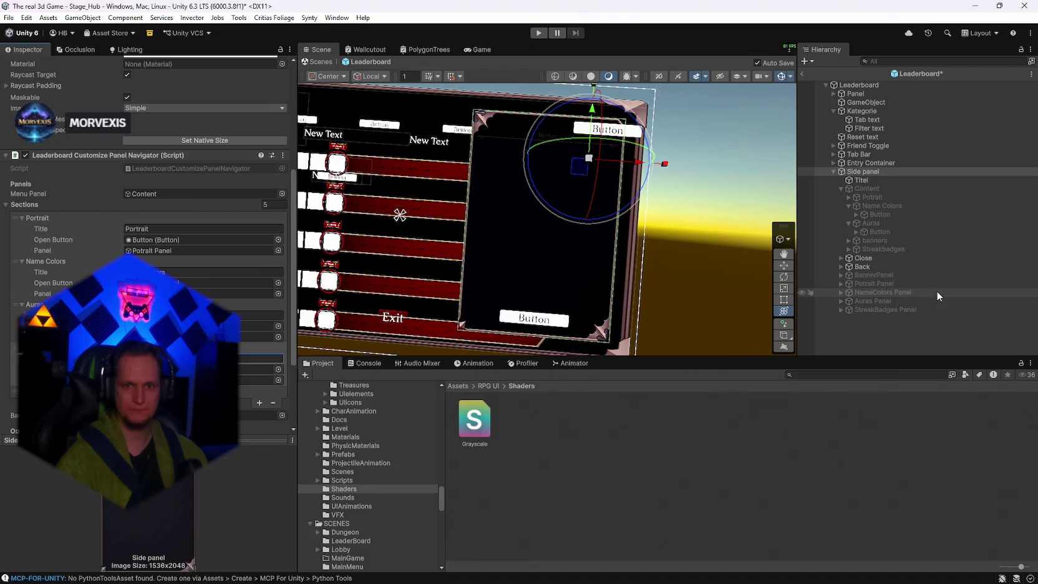
pyautogui.click(849, 240)
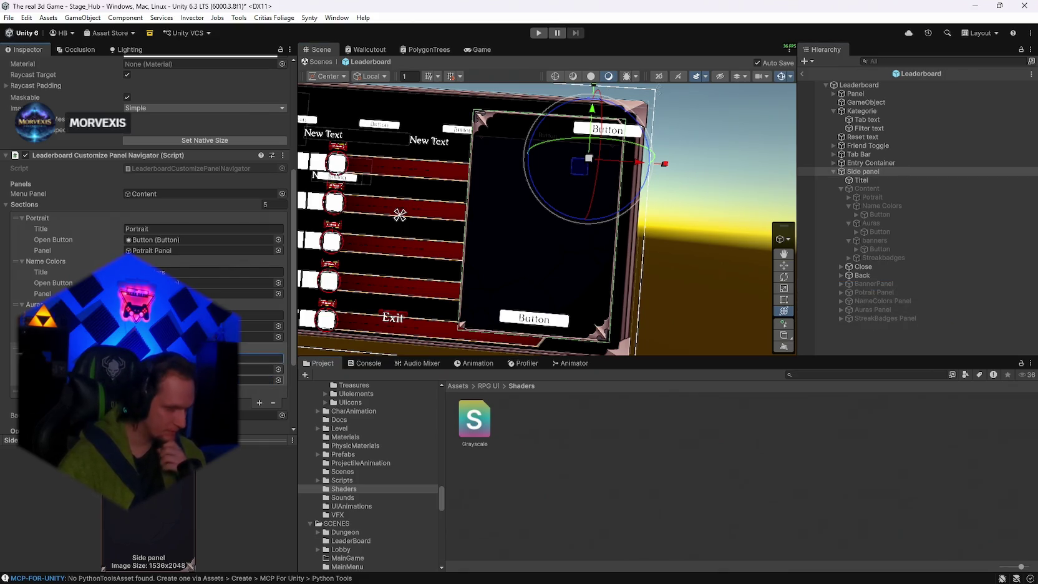
pyautogui.scroll(-3, 149, 250)
# Title the fifth section 'Streak badges', linking the Streakbadges button and StreakBadges Panel.
pyautogui.scroll(-3, 148, 250)
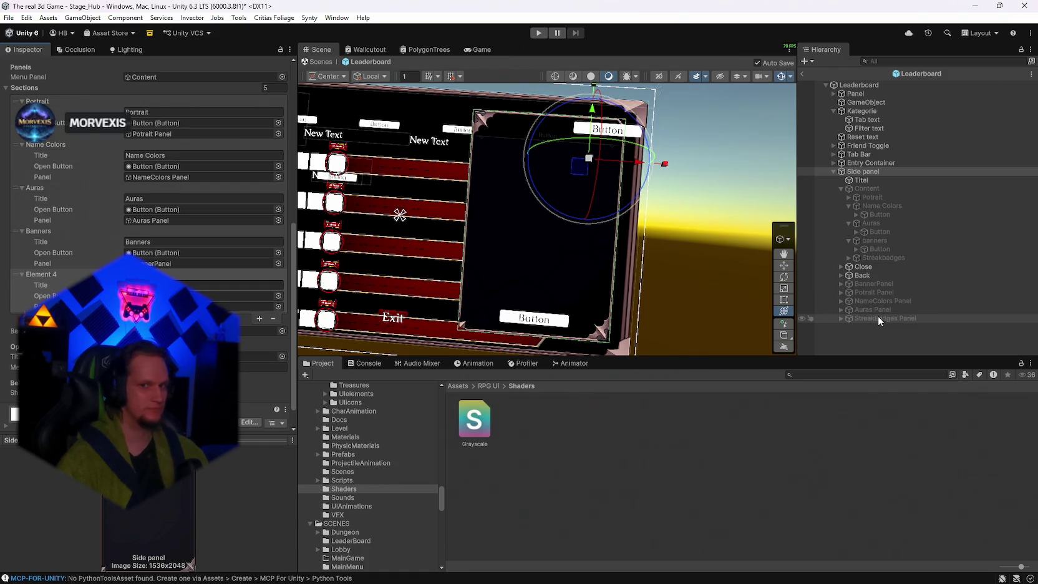
pyautogui.click(205, 285)
pyautogui.write('Streak badges')
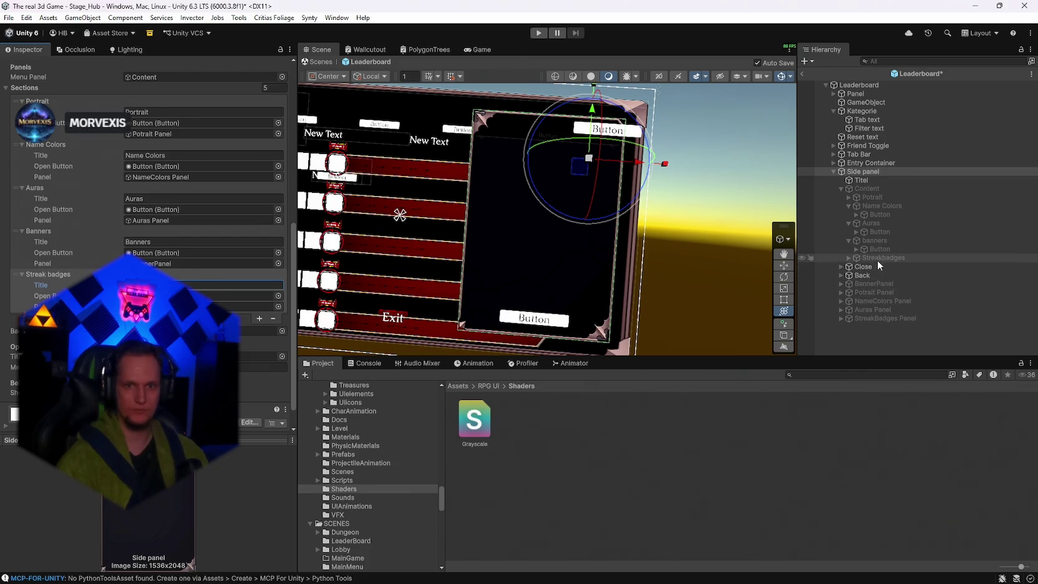
pyautogui.click(849, 258)
pyautogui.moveTo(880, 266)
pyautogui.mouseDown()
pyautogui.moveTo(285, 344)
pyautogui.moveTo(263, 306)
pyautogui.mouseUp()
pyautogui.scroll(-2, 221, 272)
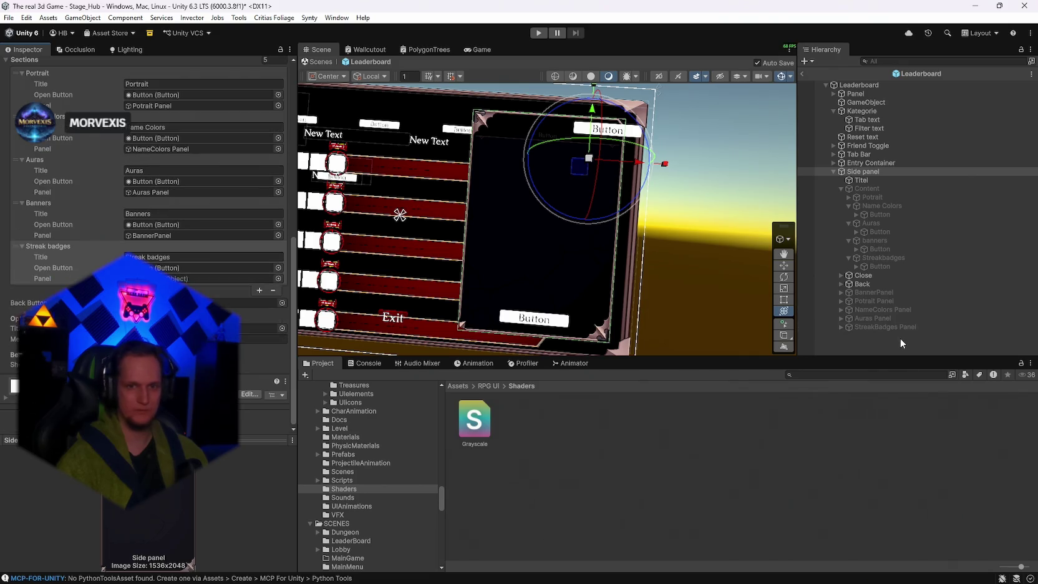
pyautogui.click(840, 326)
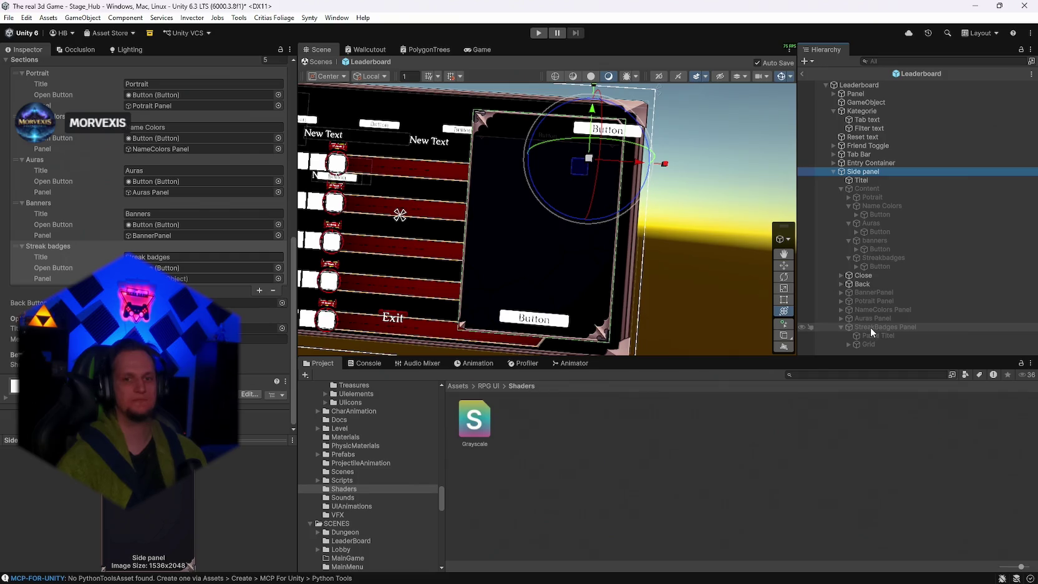
pyautogui.moveTo(873, 327); pyautogui.dragTo(215, 278)
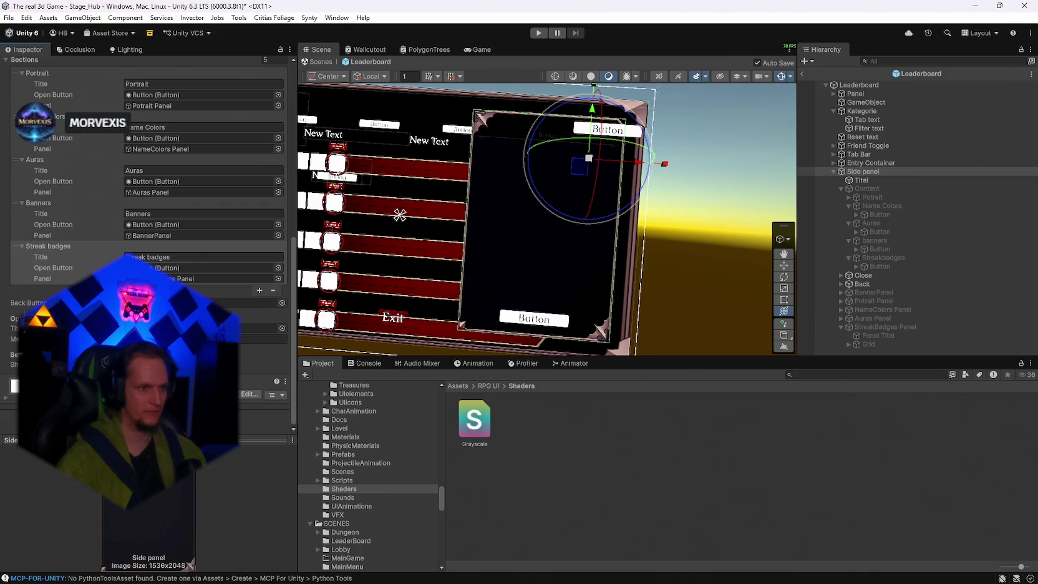
pyautogui.scroll(5, 150, 206)
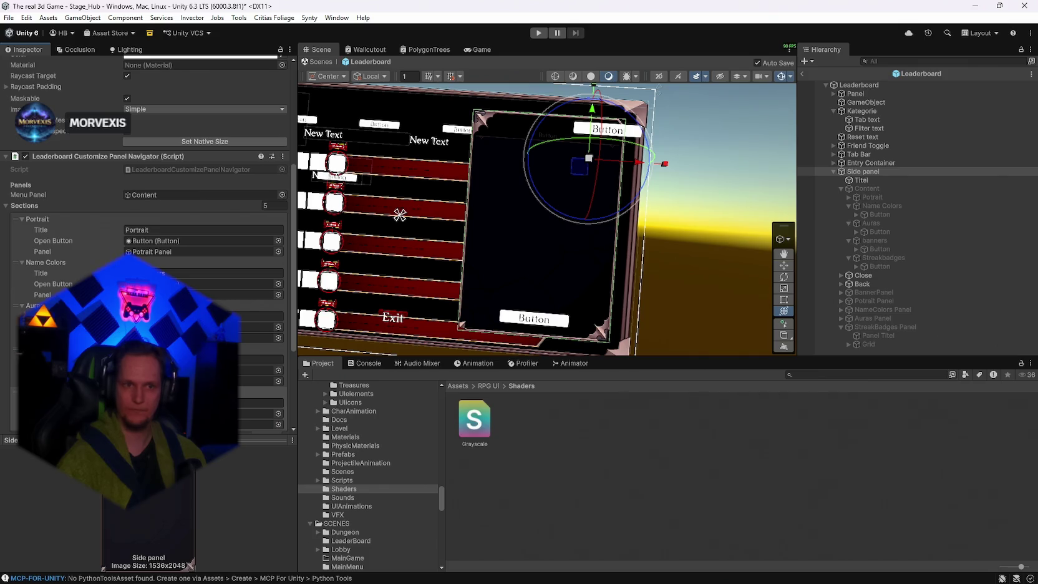
# Activate the Content menu and expand each of its buttons to show their text children.
pyautogui.click(869, 188)
pyautogui.click(28, 65)
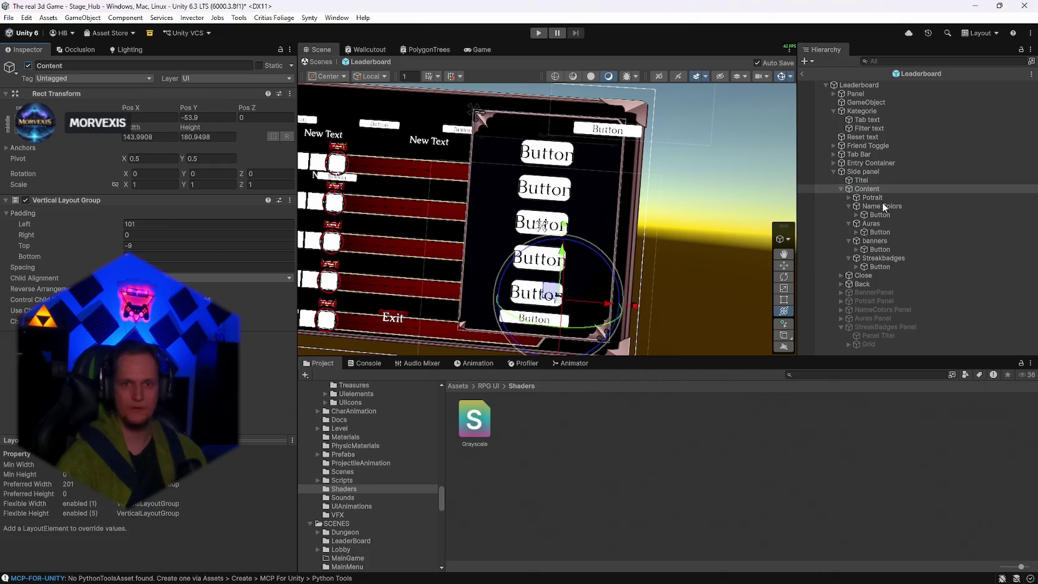
pyautogui.click(852, 199)
pyautogui.click(850, 198)
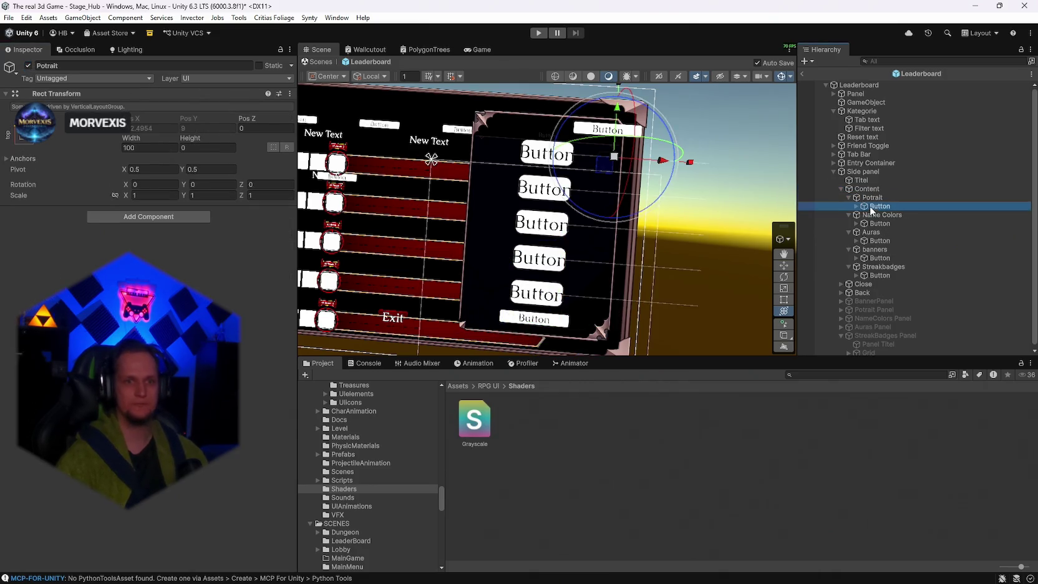
pyautogui.click(871, 206)
pyautogui.click(857, 205)
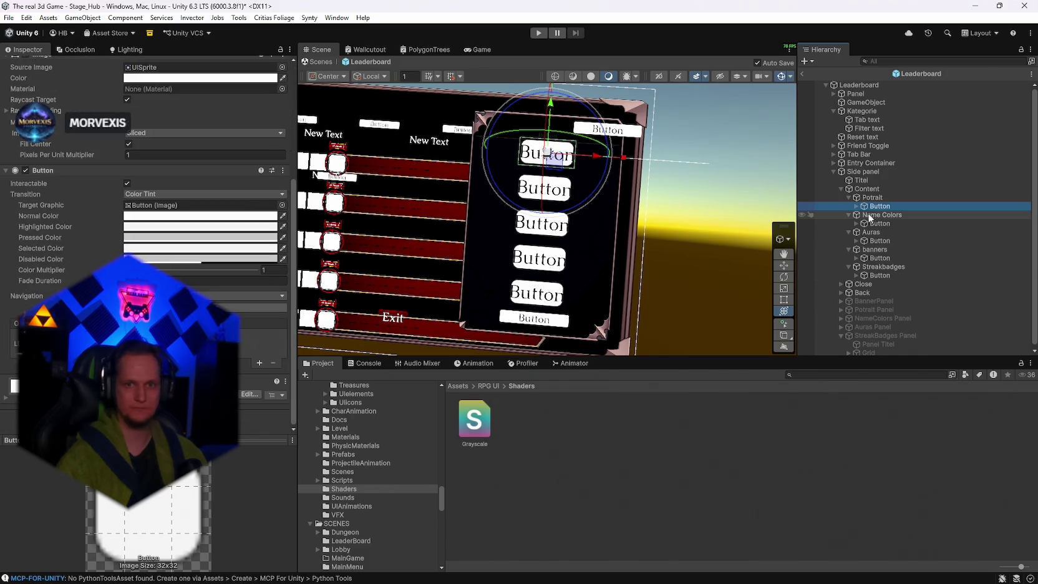
pyautogui.click(857, 232)
pyautogui.click(856, 258)
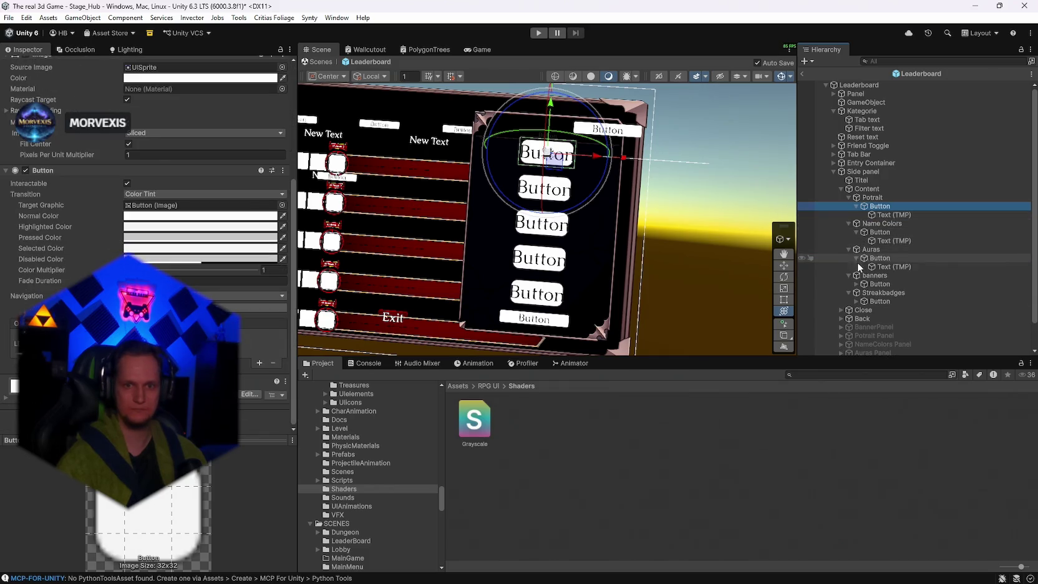
pyautogui.click(857, 283)
pyautogui.click(856, 310)
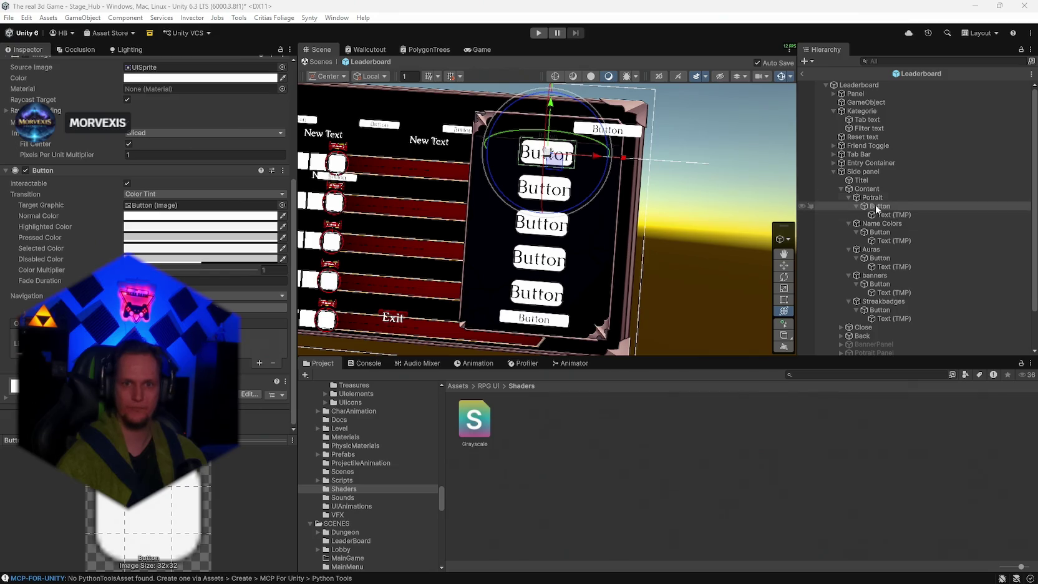
# Label the first two buttons 'Portrait' and 'Name Colors'.
pyautogui.click(893, 214)
pyautogui.click(106, 105)
pyautogui.write('Portrait')
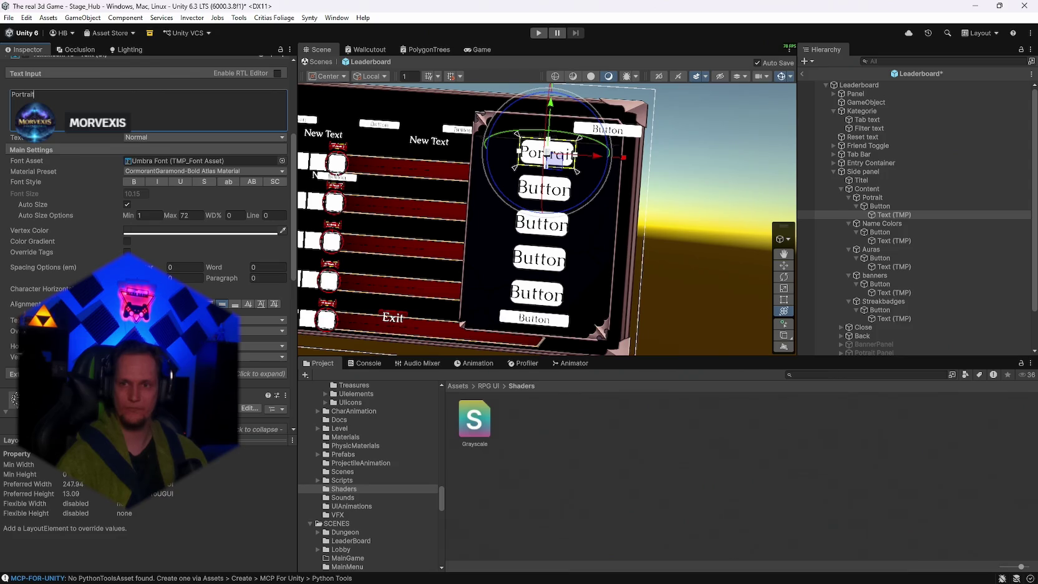
pyautogui.click(894, 241)
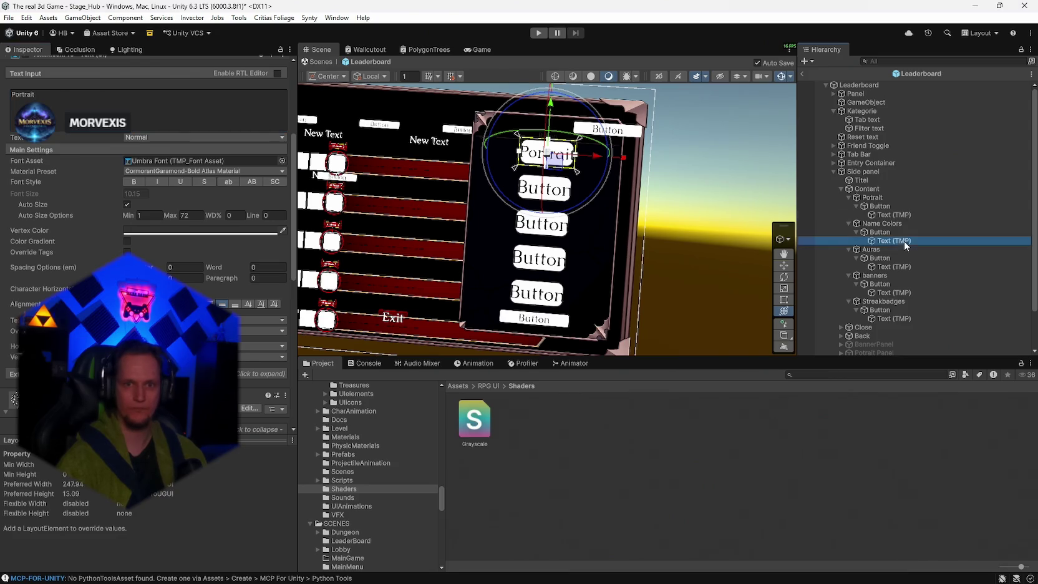
pyautogui.click(147, 98)
pyautogui.write('Name Colors')
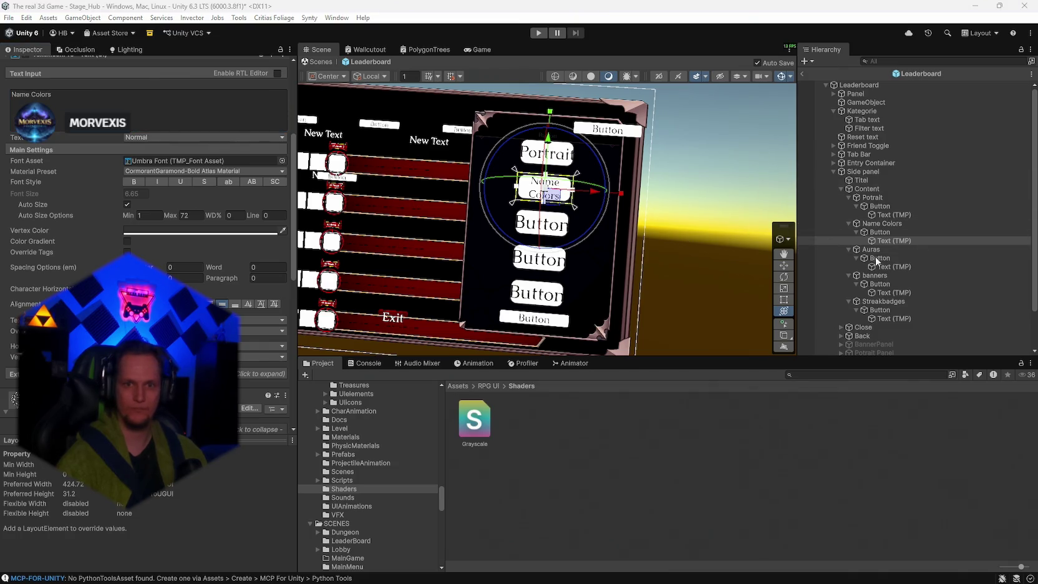
# Label the next two buttons 'Auras' and 'Banners'.
pyautogui.click(894, 267)
pyautogui.click(147, 99)
pyautogui.write('Auras')
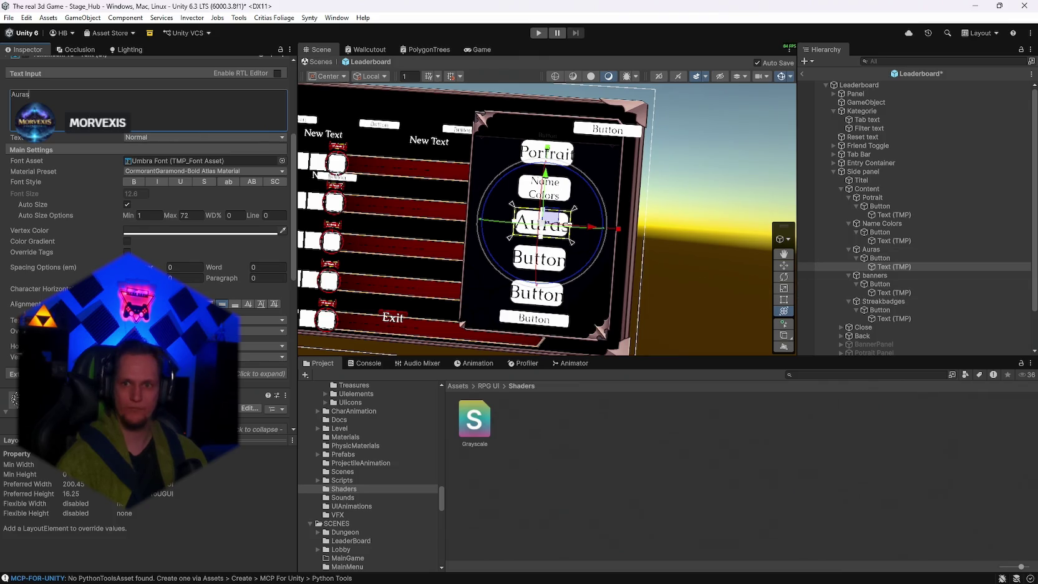
pyautogui.click(878, 293)
pyautogui.doubleClick(65, 95)
pyautogui.write('Banners')
pyautogui.press('Escape')
# Label the last button 'Streak Badges'.
pyautogui.click(874, 319)
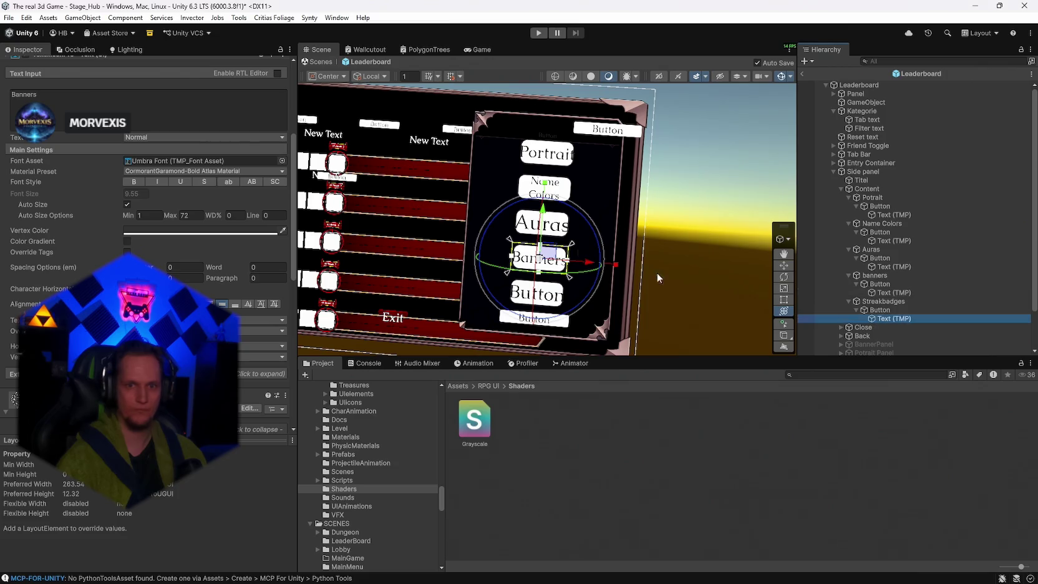
pyautogui.write('Streak Badges')
pyautogui.click(816, 372)
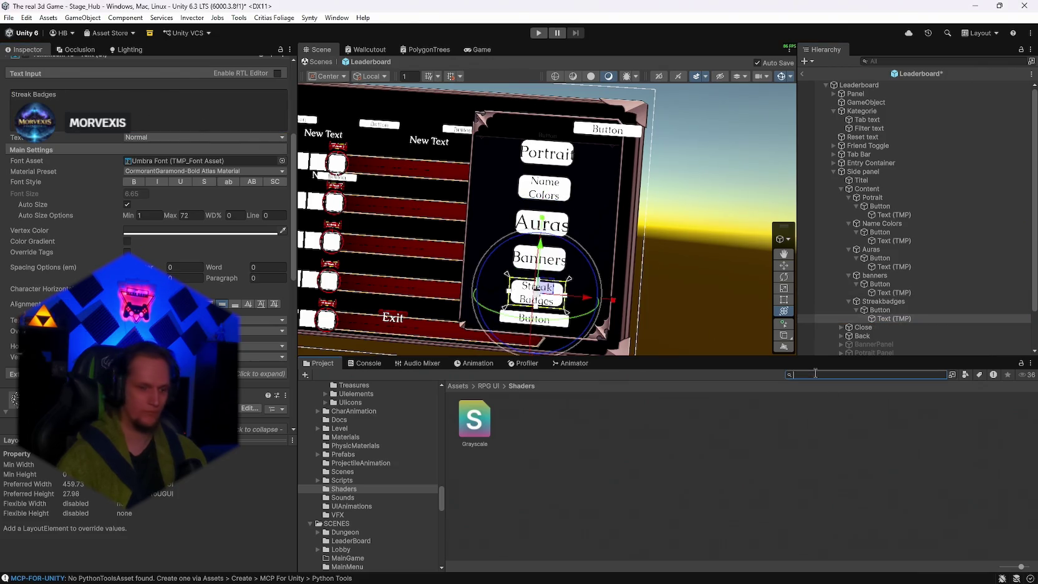
pyautogui.write('ui')
pyautogui.click(872, 197)
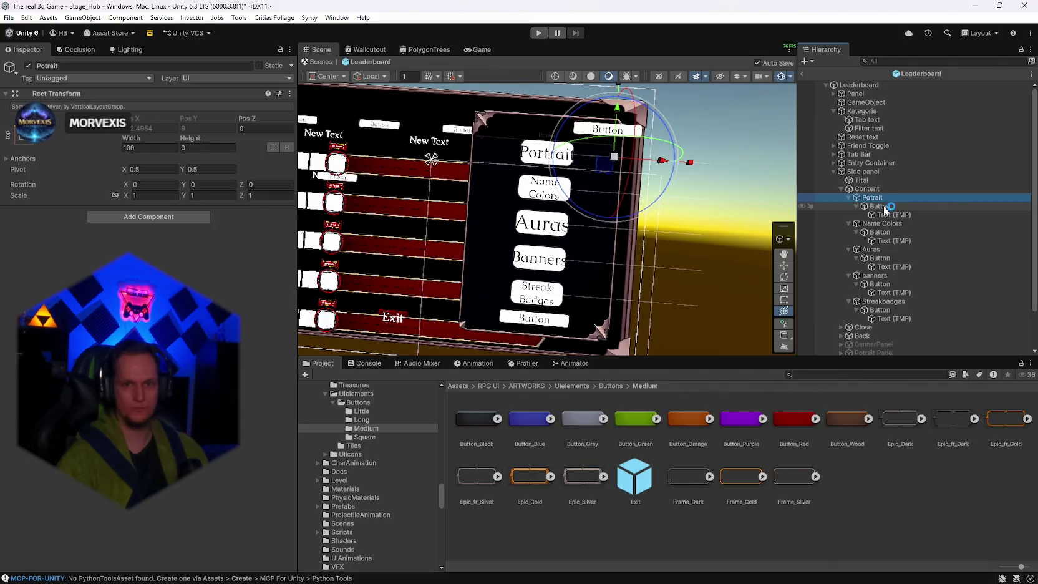
# Resize the Portrait button in the Content list to about 56 wide by 17.2 tall.
pyautogui.click(867, 189)
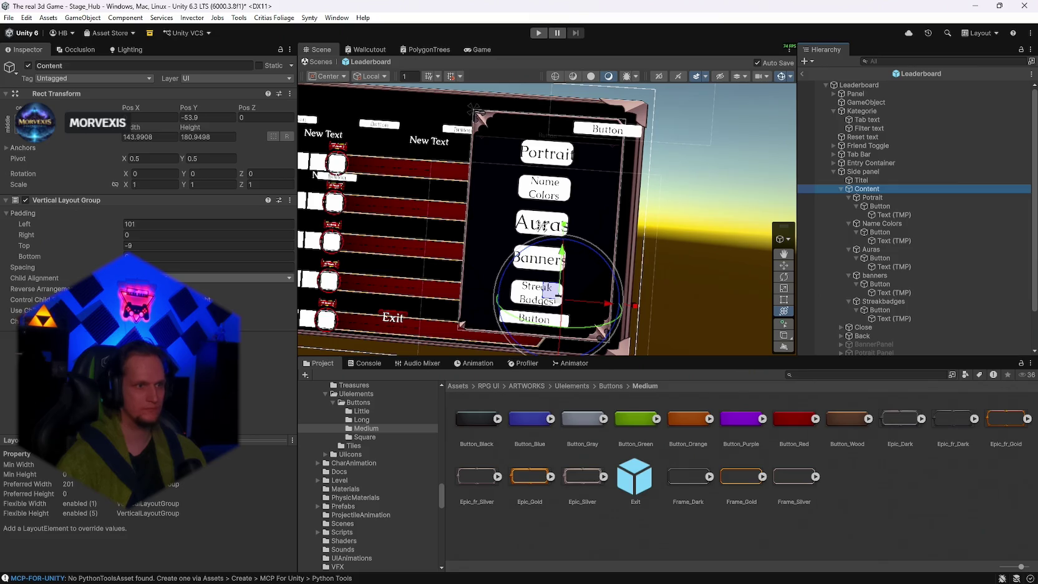
pyautogui.click(872, 198)
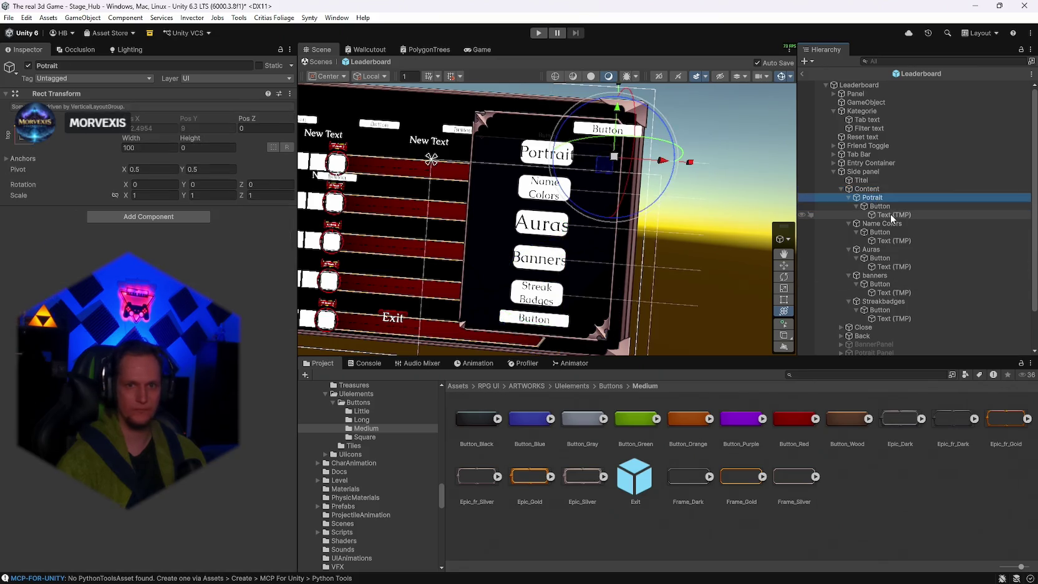
pyautogui.click(880, 206)
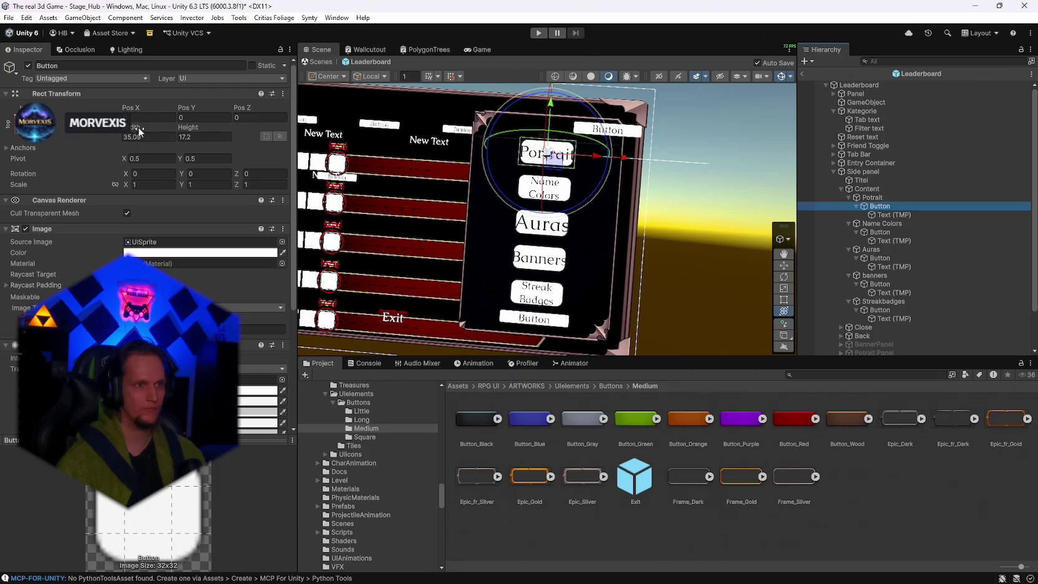
pyautogui.hotkey('alt', 'Tab')
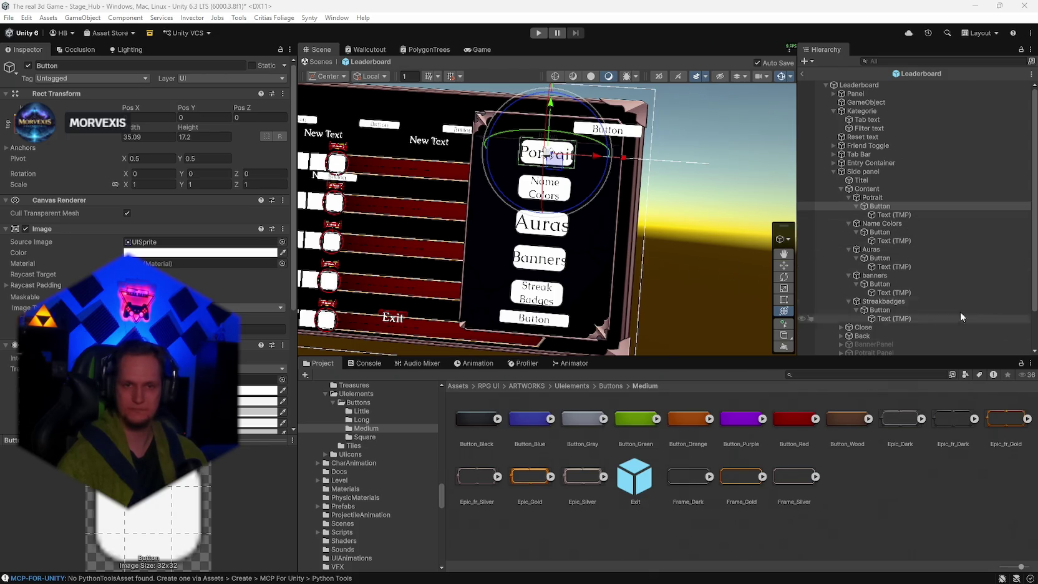
pyautogui.click(144, 137)
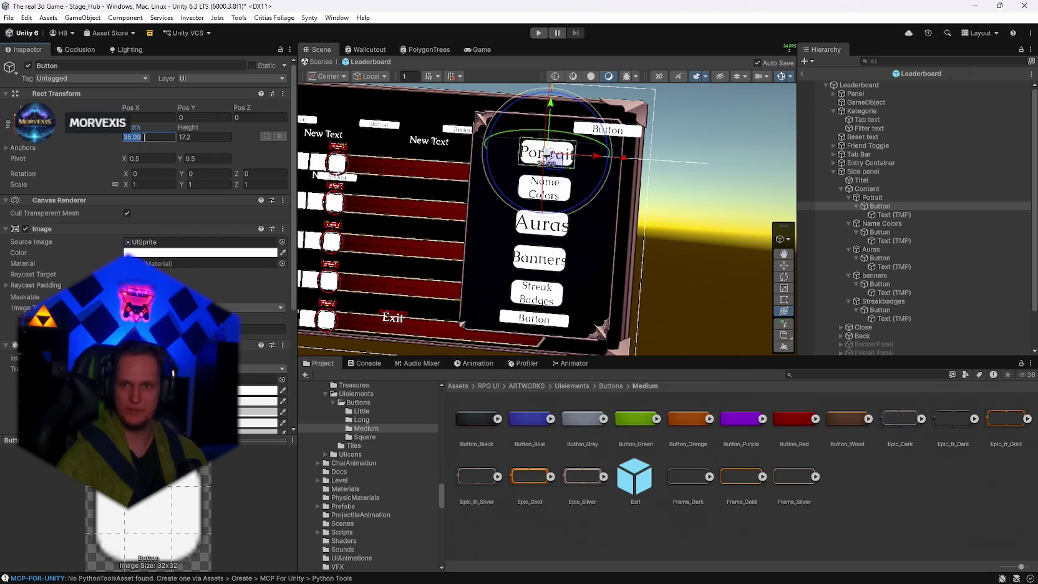
pyautogui.write('320')
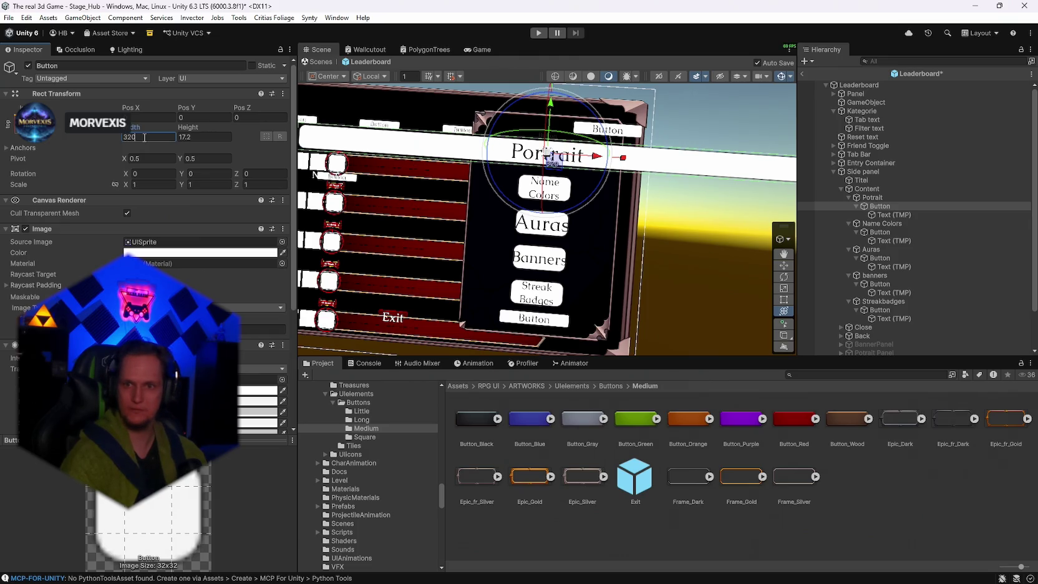
pyautogui.press('BackSpace')
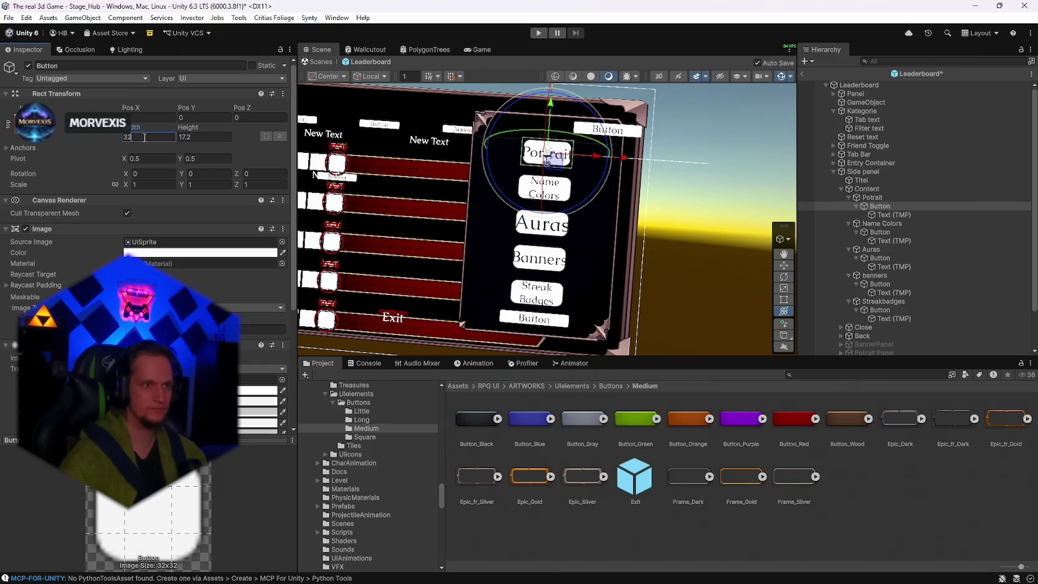
pyautogui.moveTo(134, 131)
pyautogui.mouseDown()
pyautogui.moveTo(300, 134)
pyautogui.moveTo(573, 166)
pyautogui.mouseUp()
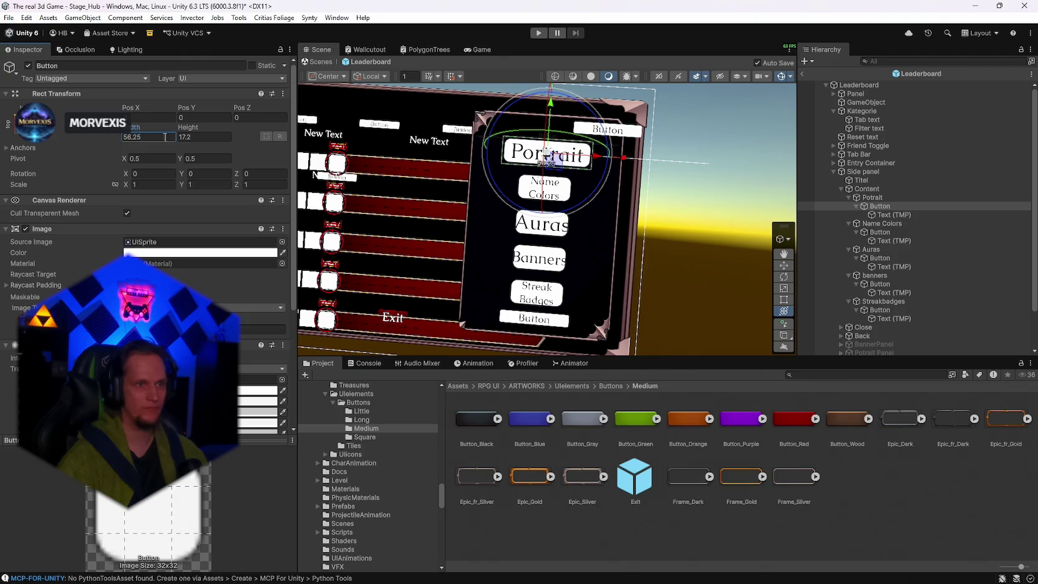
pyautogui.moveTo(196, 131); pyautogui.dragTo(200, 129)
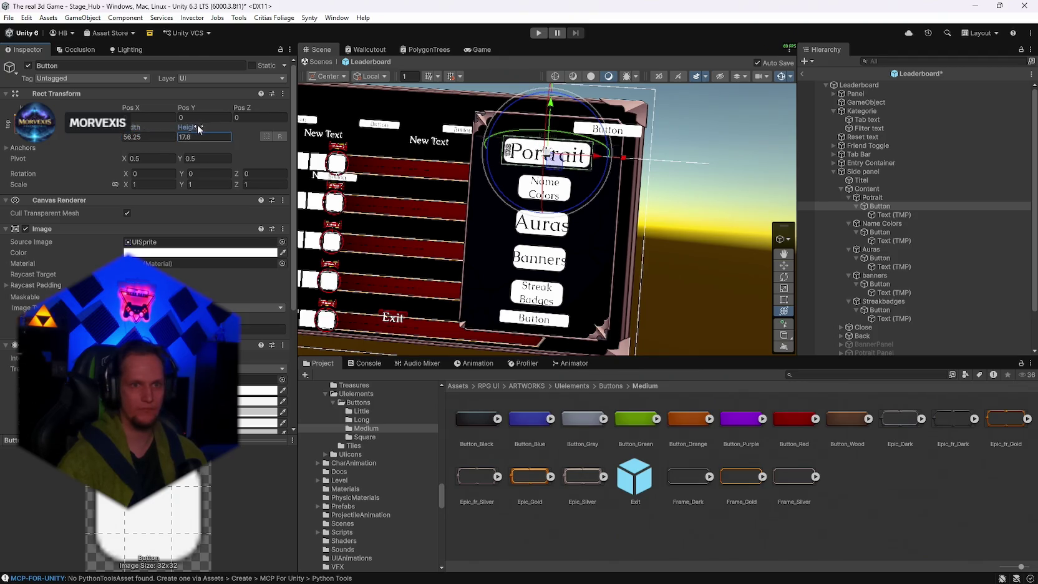
pyautogui.click(137, 134)
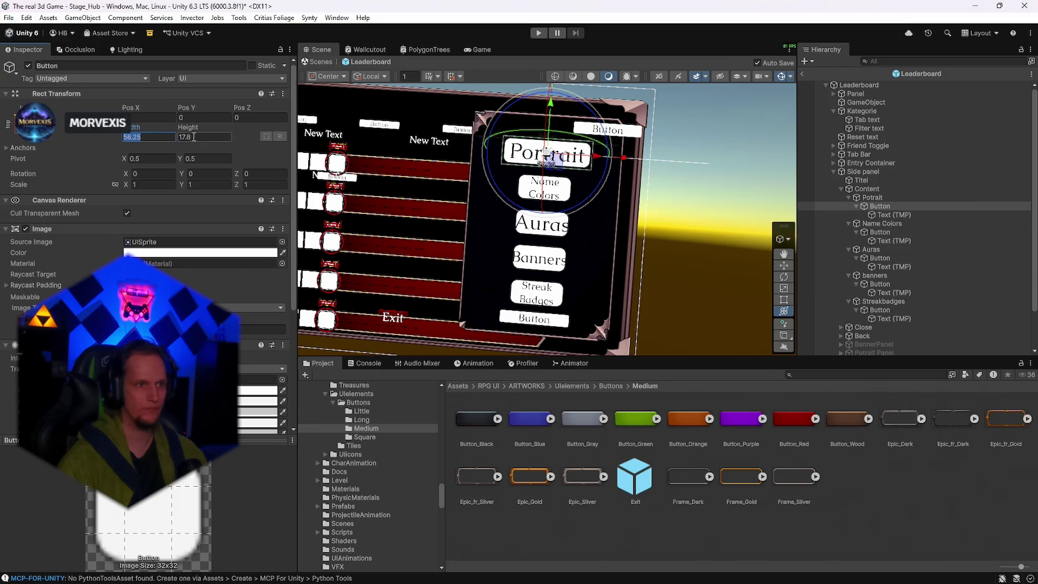
# Paste the 56.25 width onto the Name Colors button, keeping Portrait's height at 17.2.
pyautogui.click(879, 232)
pyautogui.click(149, 137)
pyautogui.write('56.25')
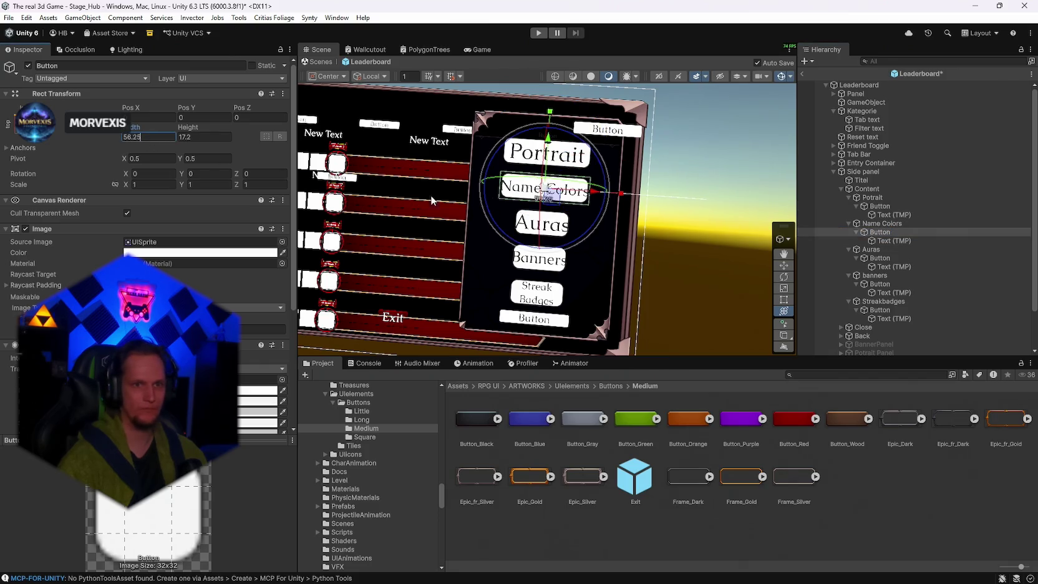
pyautogui.press('Tab')
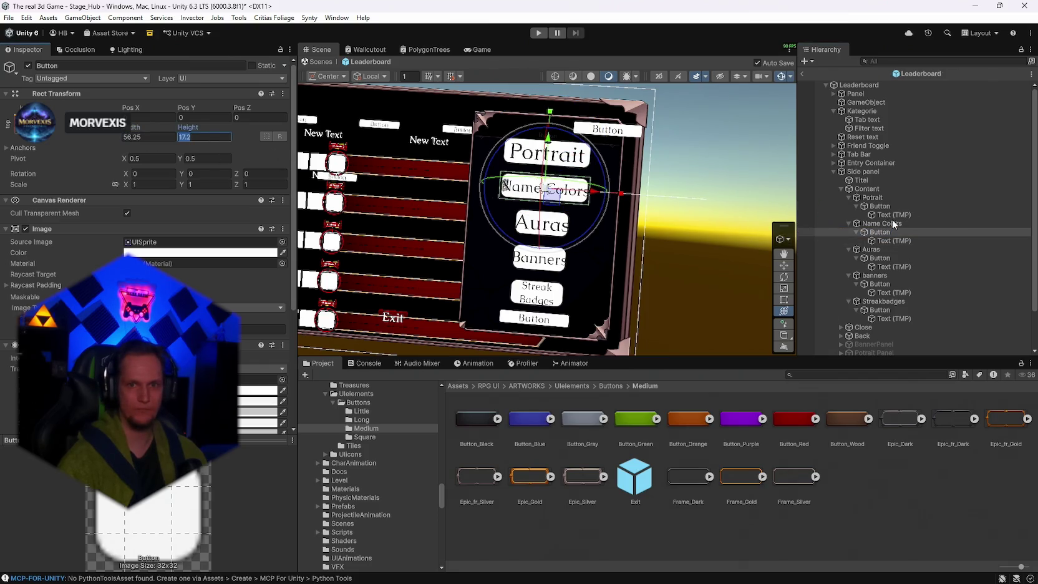
pyautogui.click(880, 207)
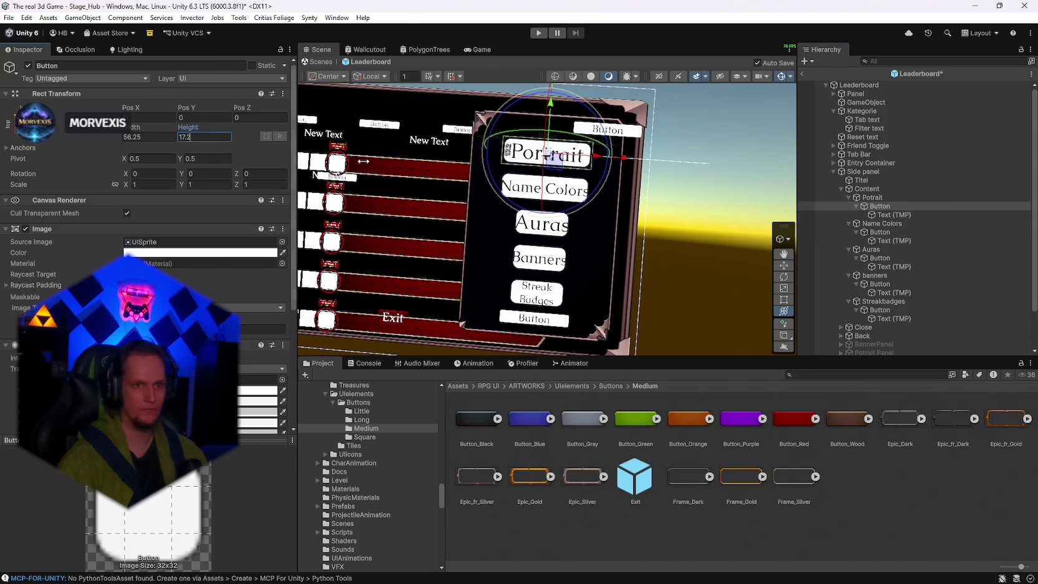
pyautogui.hotkey('ctrl', 'z')
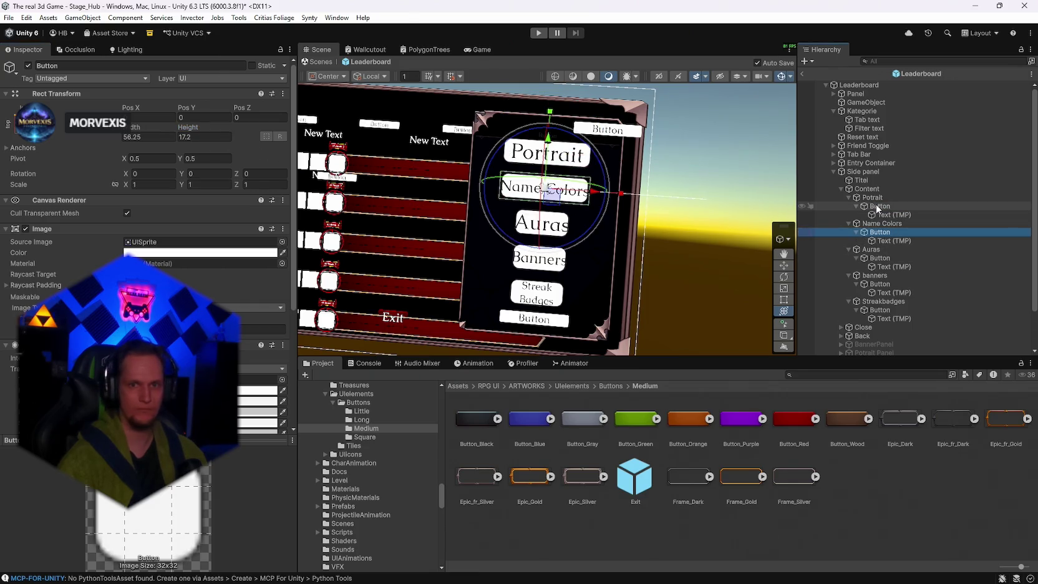
pyautogui.hotkey('ctrl', 'y')
pyautogui.click(849, 232)
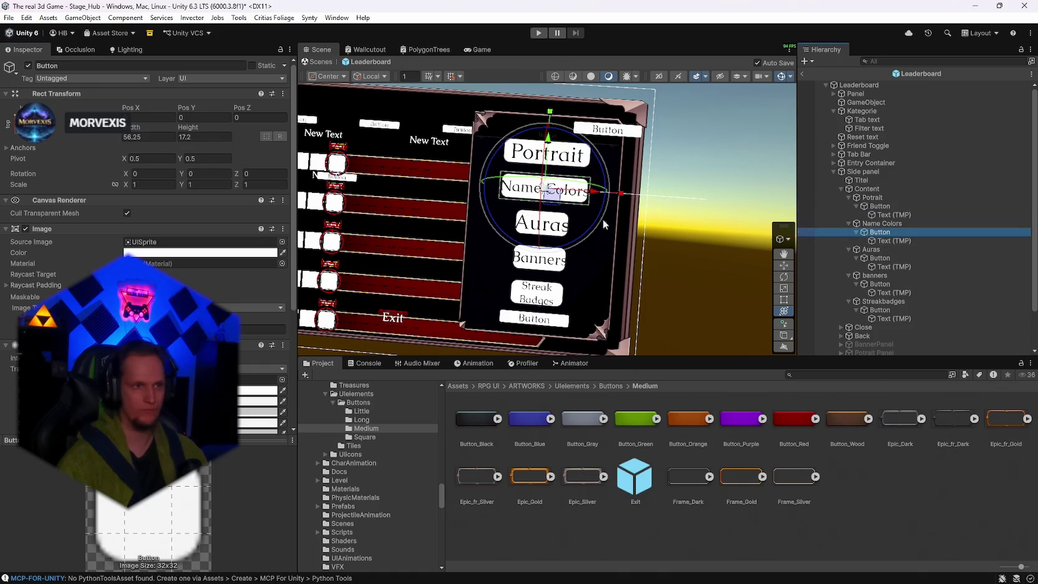
# Set the Auras, Banners and Streak Badges buttons to width 56.25 together.
pyautogui.click(880, 258)
pyautogui.keyDown('ctrl'); pyautogui.click(880, 284); pyautogui.keyUp('ctrl')
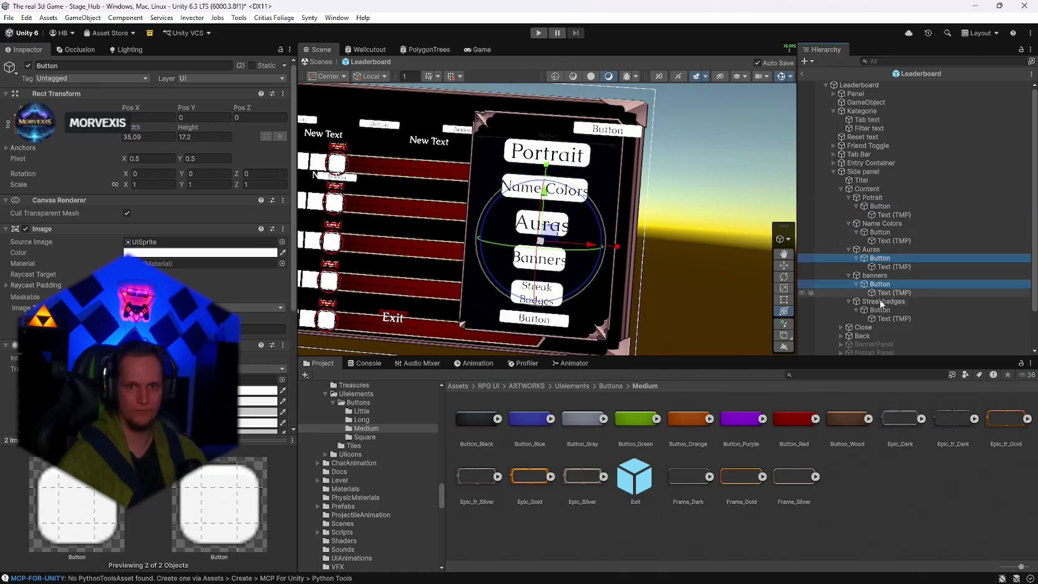
pyautogui.keyDown('ctrl'); pyautogui.click(877, 310); pyautogui.keyUp('ctrl')
pyautogui.click(148, 136)
pyautogui.write('56.25')
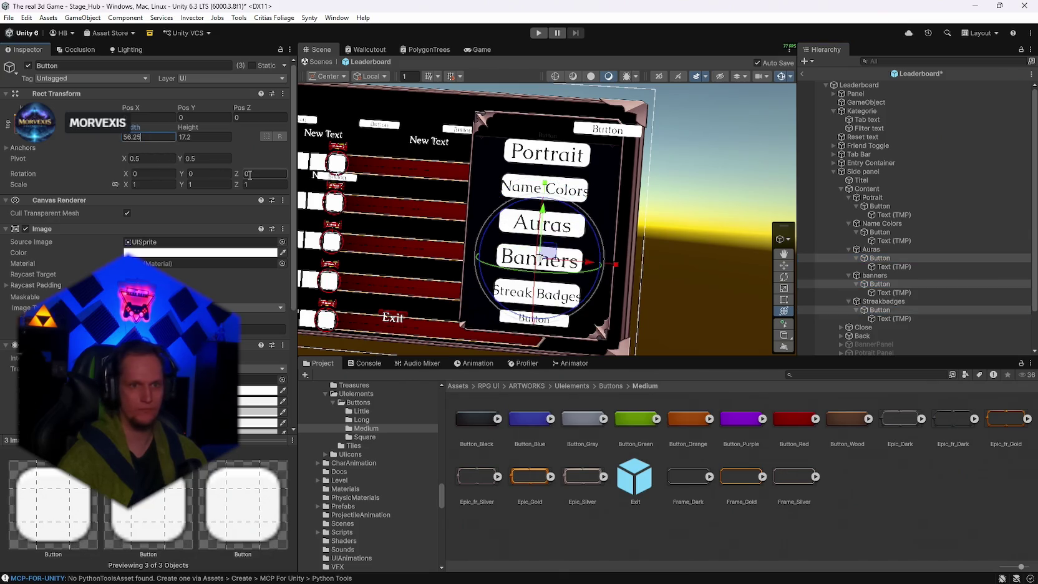
pyautogui.click(744, 144)
pyautogui.moveTo(744, 144)
pyautogui.mouseDown()
pyautogui.moveTo(692, 193)
pyautogui.moveTo(905, 272)
pyautogui.mouseUp()
pyautogui.click(889, 215)
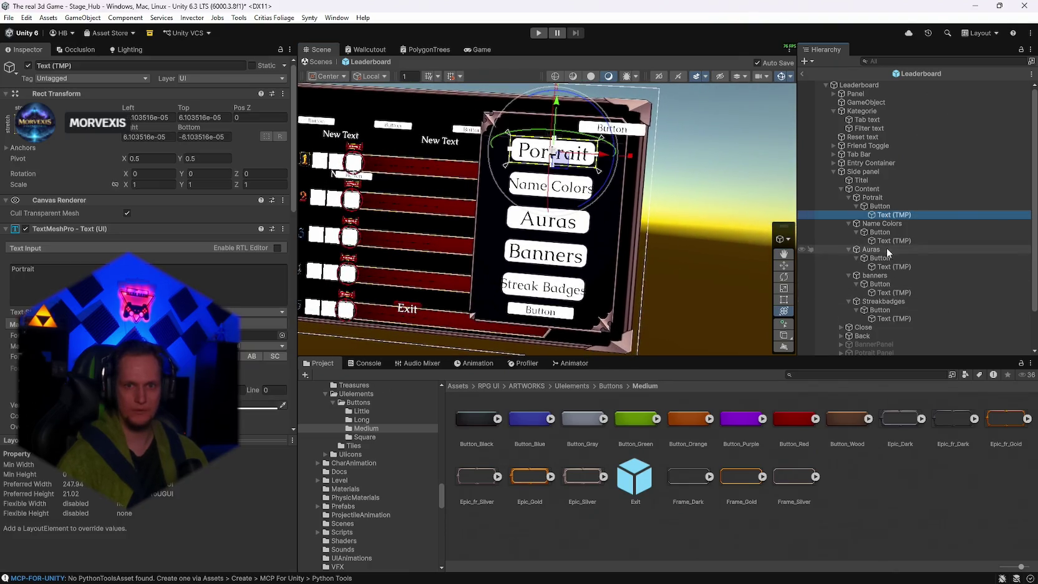
# Select the five category labels and narrow the Portrait and Streak Badges label boxes.
pyautogui.keyDown('ctrl'); pyautogui.click(887, 240); pyautogui.keyUp('ctrl')
pyautogui.keyDown('ctrl'); pyautogui.click(885, 266); pyautogui.keyUp('ctrl')
pyautogui.keyDown('ctrl'); pyautogui.click(886, 292); pyautogui.keyUp('ctrl')
pyautogui.keyDown('ctrl'); pyautogui.click(887, 318); pyautogui.keyUp('ctrl')
pyautogui.moveTo(679, 254)
pyautogui.mouseDown()
pyautogui.moveTo(662, 214)
pyautogui.moveTo(596, 312)
pyautogui.moveTo(592, 300)
pyautogui.mouseUp()
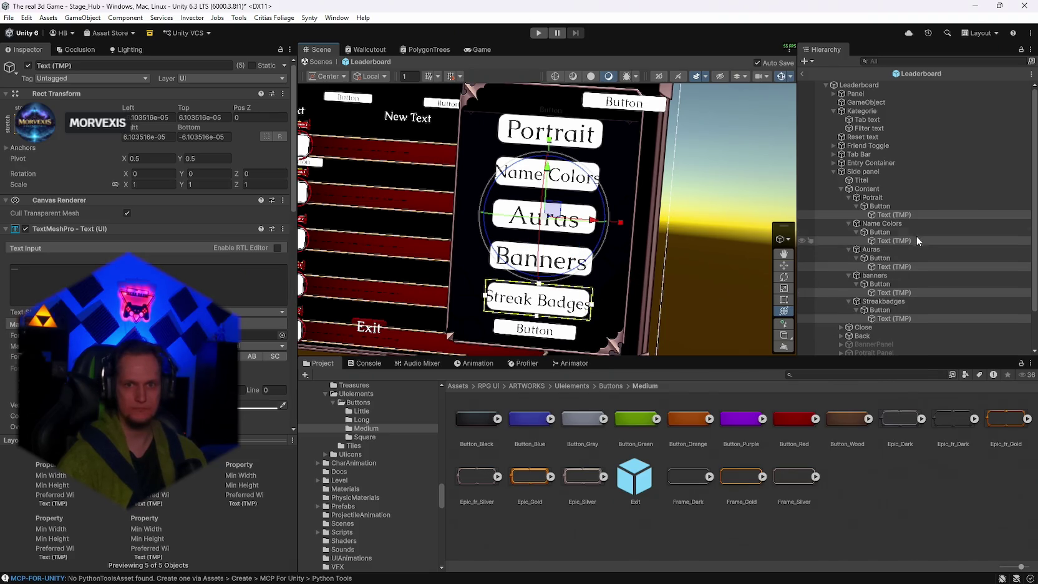
pyautogui.click(885, 215)
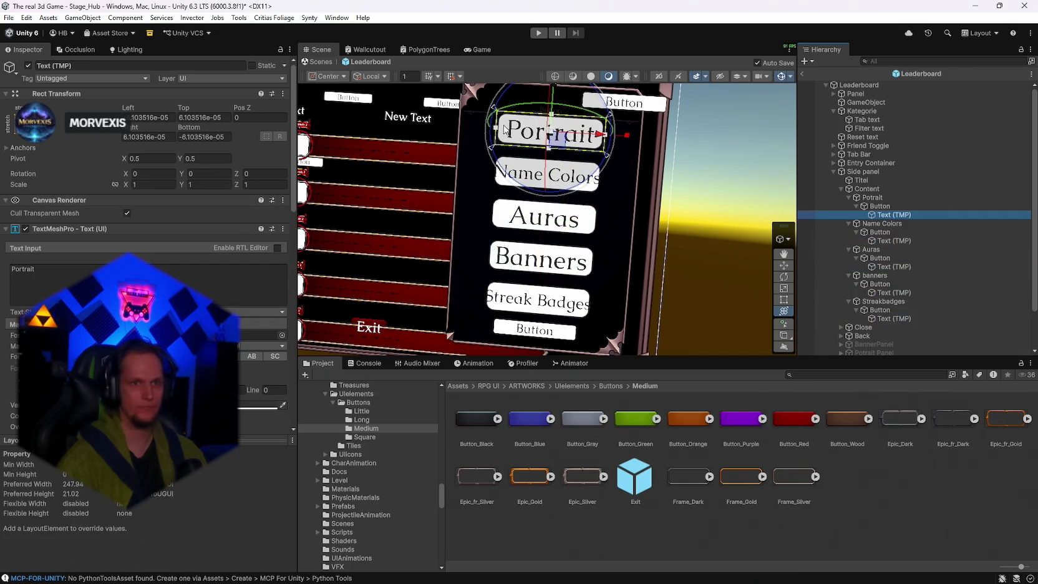
pyautogui.moveTo(497, 132)
pyautogui.mouseDown()
pyautogui.moveTo(506, 138)
pyautogui.moveTo(498, 133)
pyautogui.mouseUp()
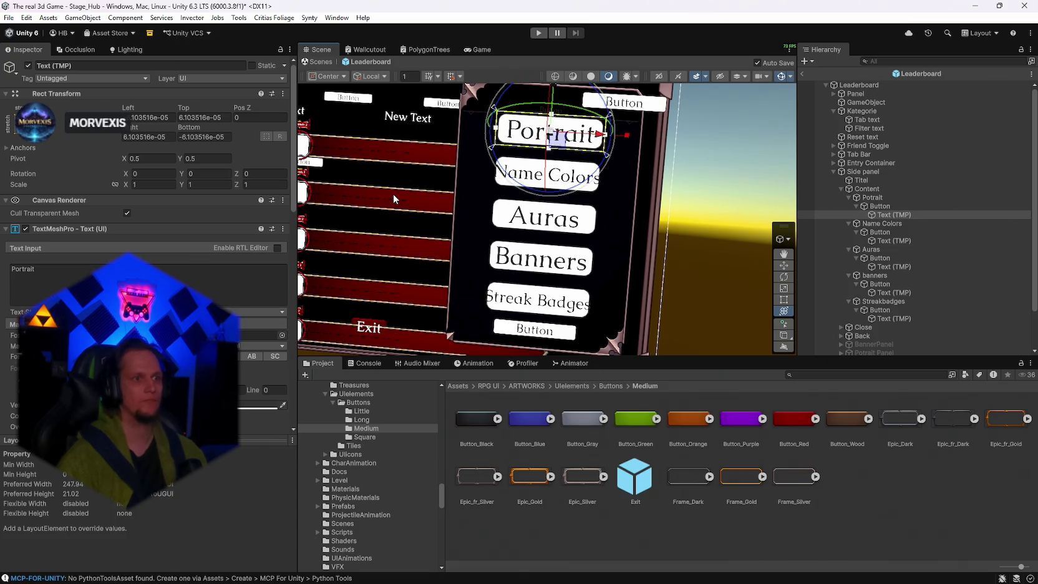
pyautogui.keyDown('ctrl'); pyautogui.click(892, 242); pyautogui.keyUp('ctrl')
pyautogui.keyDown('ctrl'); pyautogui.click(886, 266); pyautogui.keyUp('ctrl')
pyautogui.keyDown('ctrl'); pyautogui.click(889, 292); pyautogui.keyUp('ctrl')
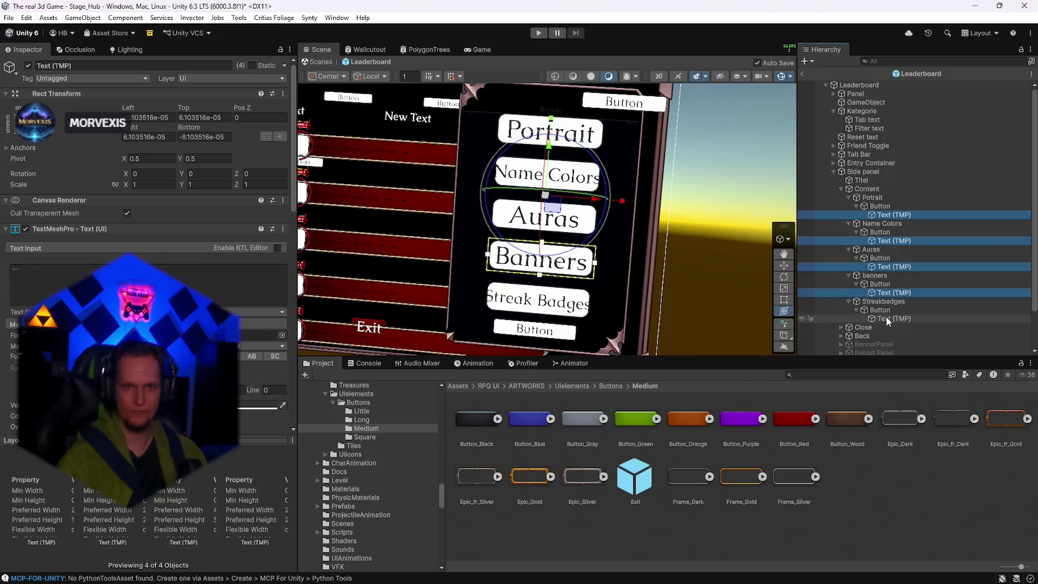
pyautogui.keyDown('ctrl'); pyautogui.click(889, 318); pyautogui.keyUp('ctrl')
pyautogui.moveTo(590, 305); pyautogui.dragTo(585, 305)
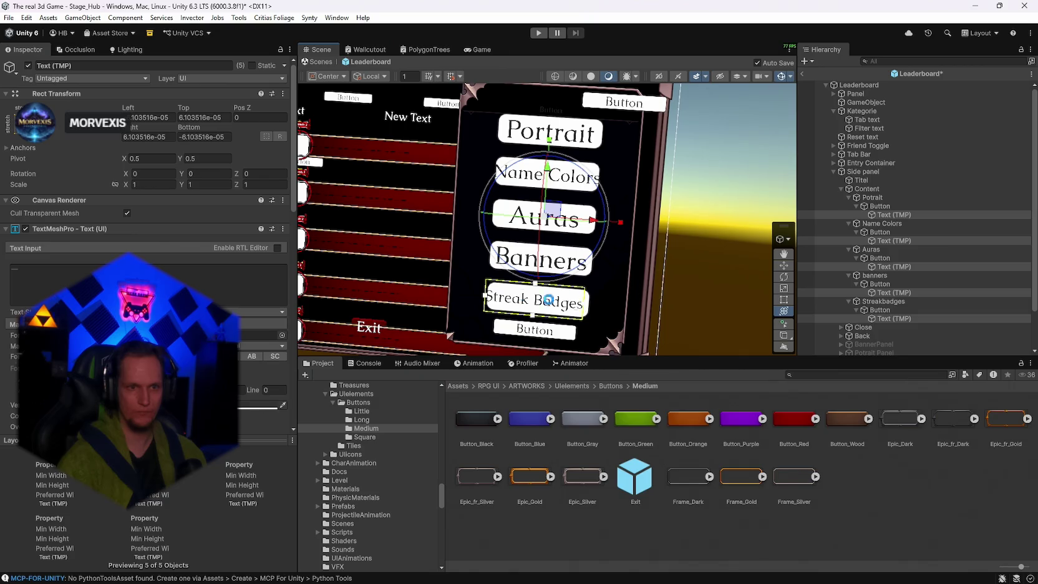
pyautogui.moveTo(486, 300); pyautogui.dragTo(491, 299)
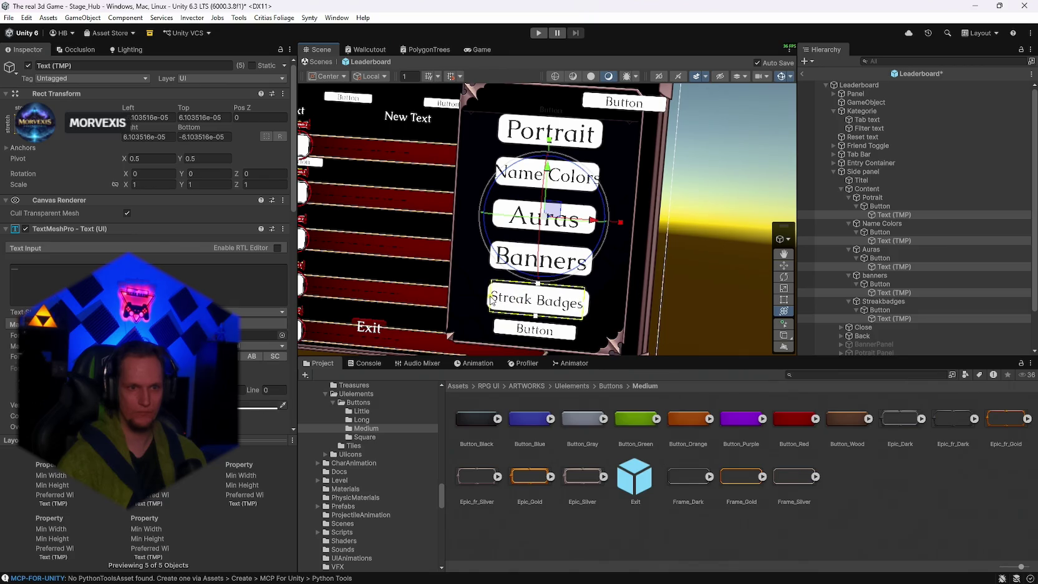
# Fit the Portrait, Name Colors, Auras and Banners label boxes inside their buttons.
pyautogui.click(890, 216)
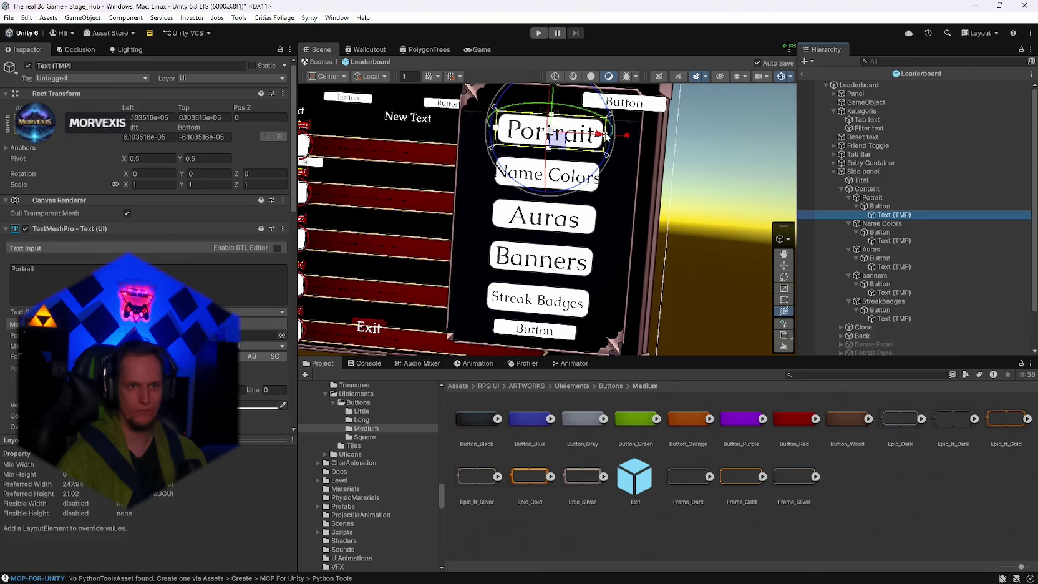
pyautogui.moveTo(605, 136); pyautogui.dragTo(603, 136)
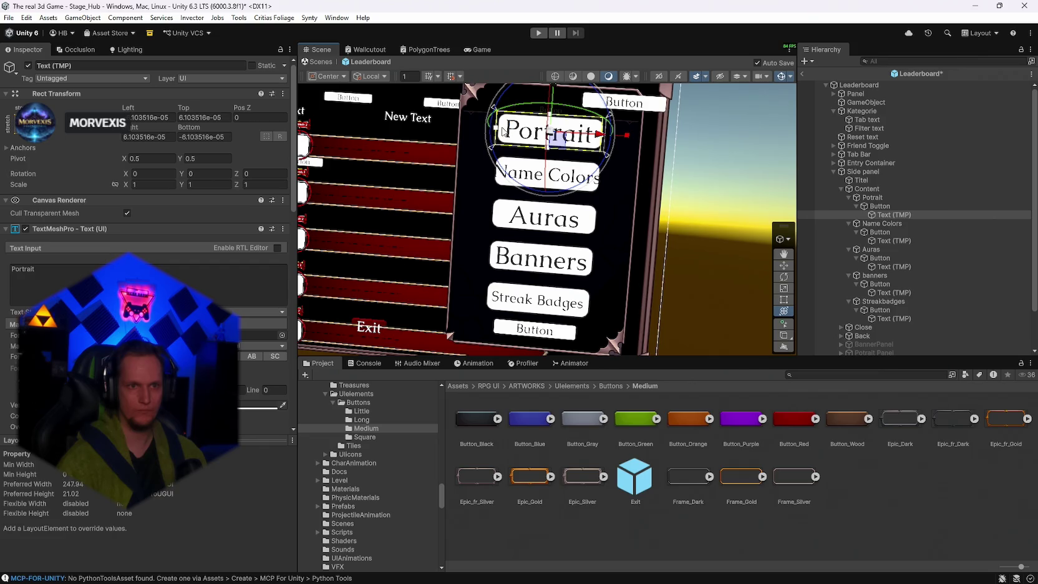
pyautogui.moveTo(504, 131); pyautogui.dragTo(507, 131)
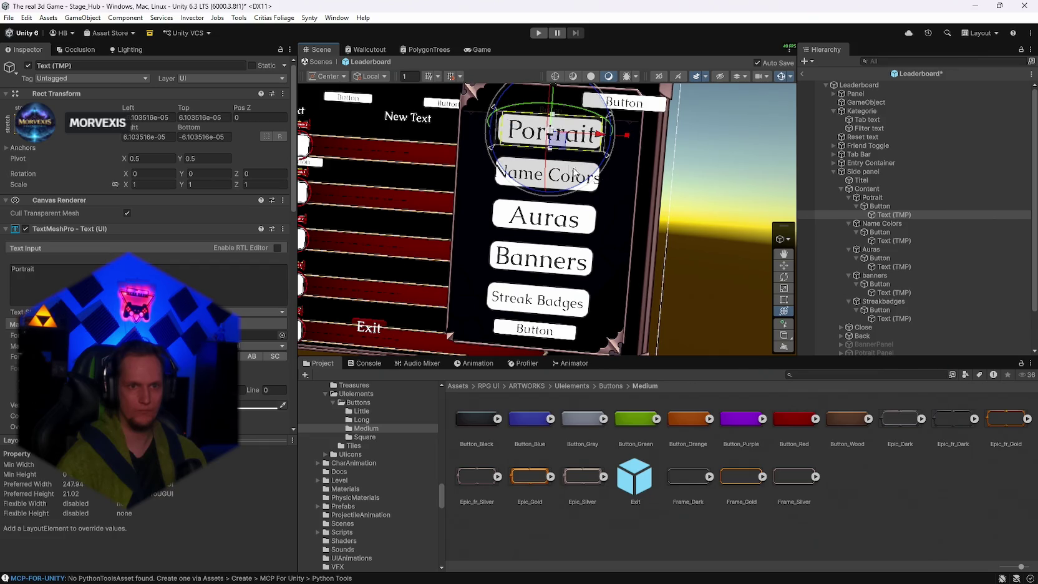
pyautogui.click(880, 240)
pyautogui.moveTo(602, 180); pyautogui.dragTo(599, 181)
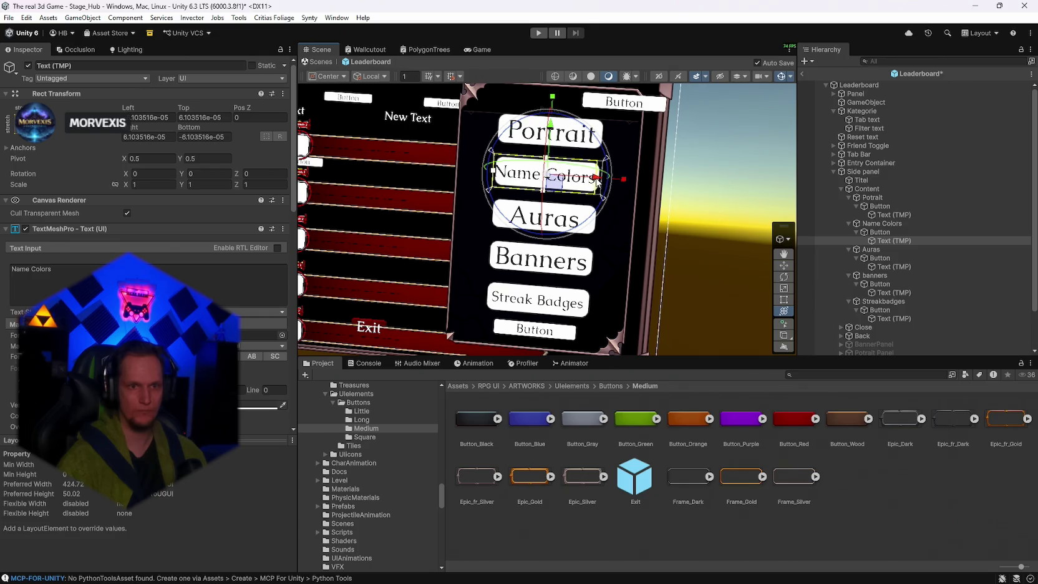
pyautogui.click(894, 266)
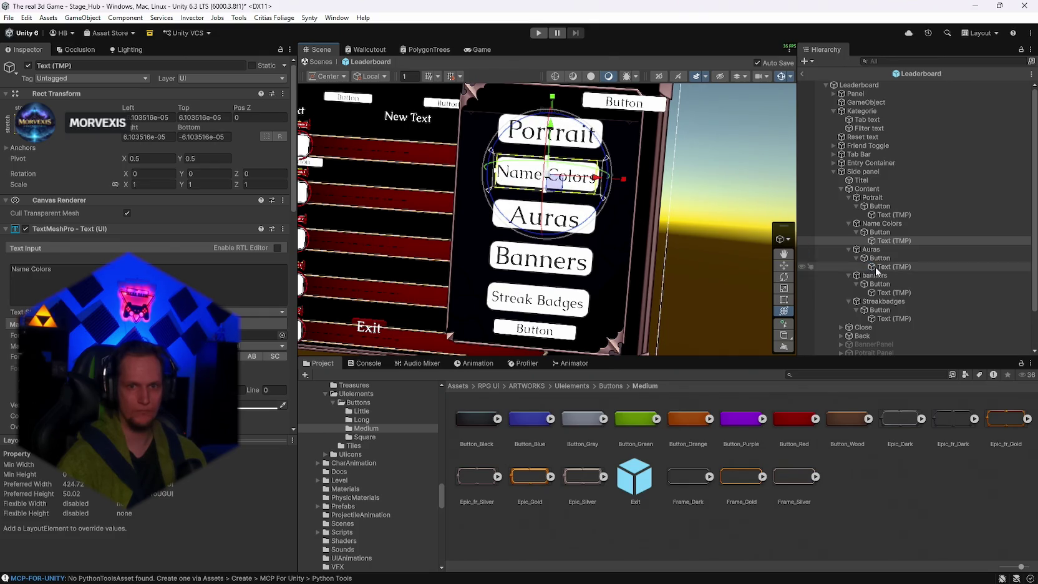
pyautogui.moveTo(597, 225); pyautogui.dragTo(595, 224)
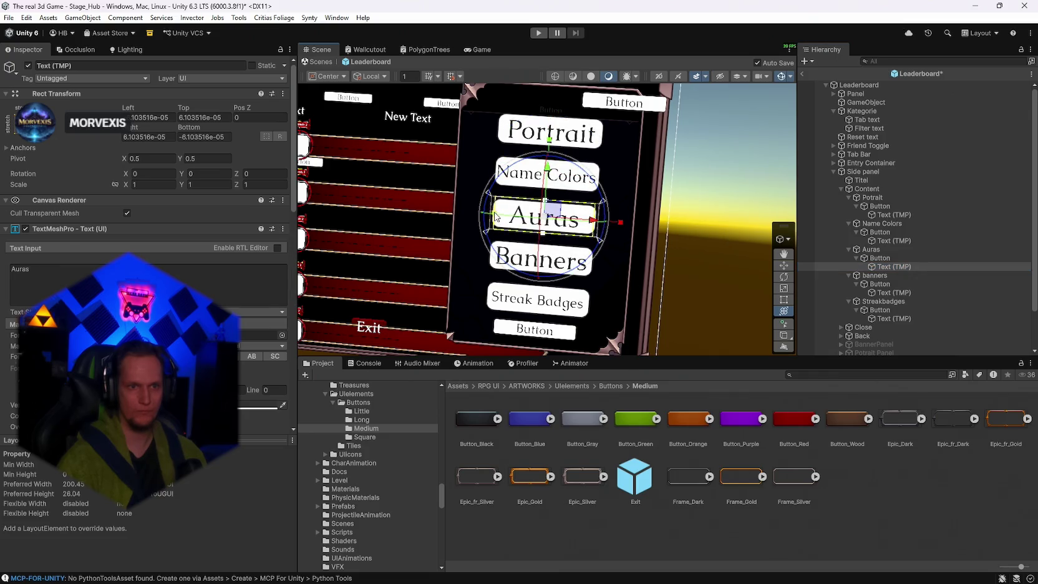
pyautogui.click(893, 293)
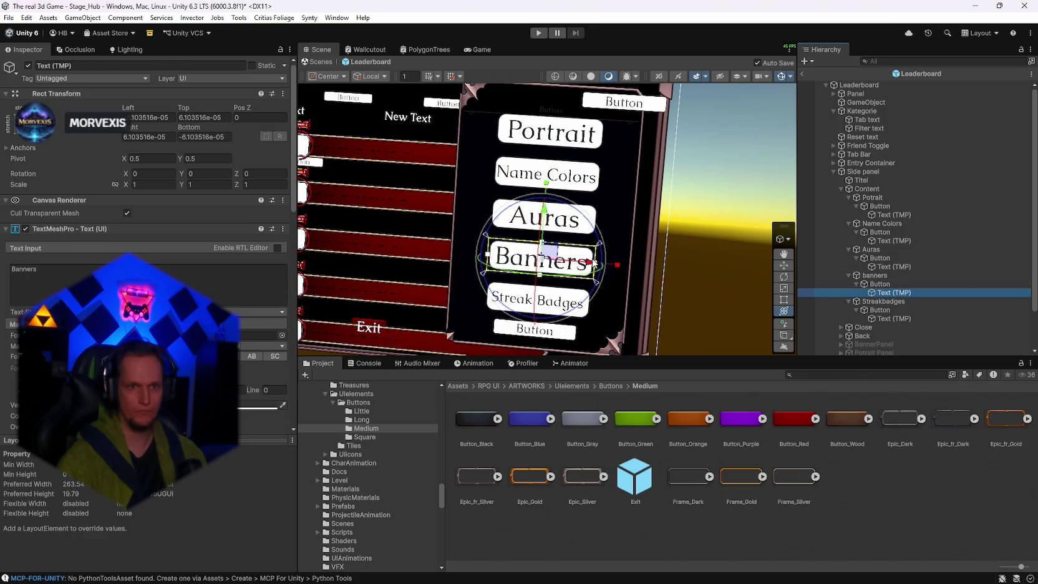
pyautogui.moveTo(594, 264); pyautogui.dragTo(590, 265)
pyautogui.moveTo(487, 256); pyautogui.dragTo(490, 256)
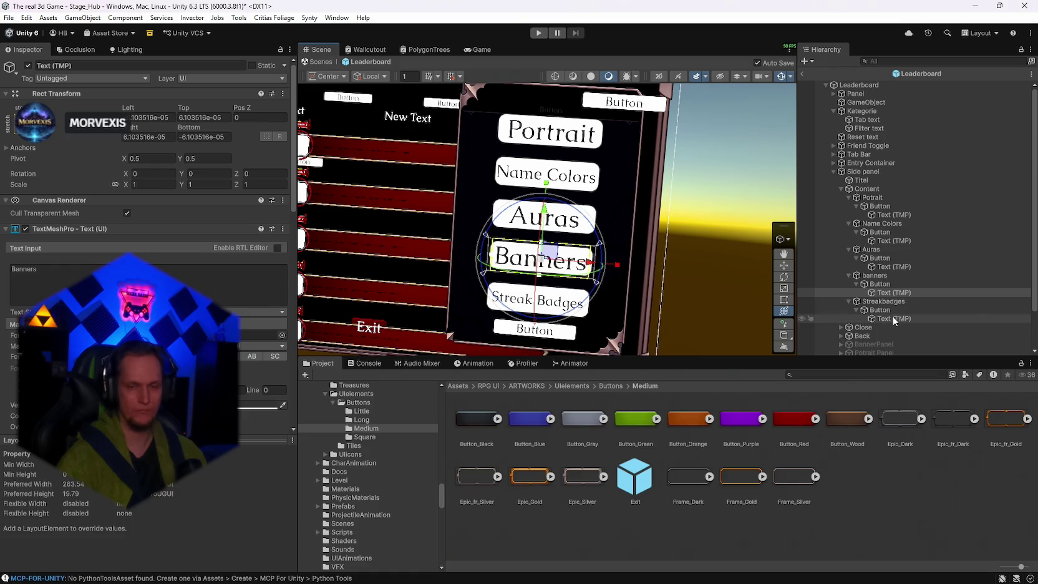
pyautogui.click(893, 215)
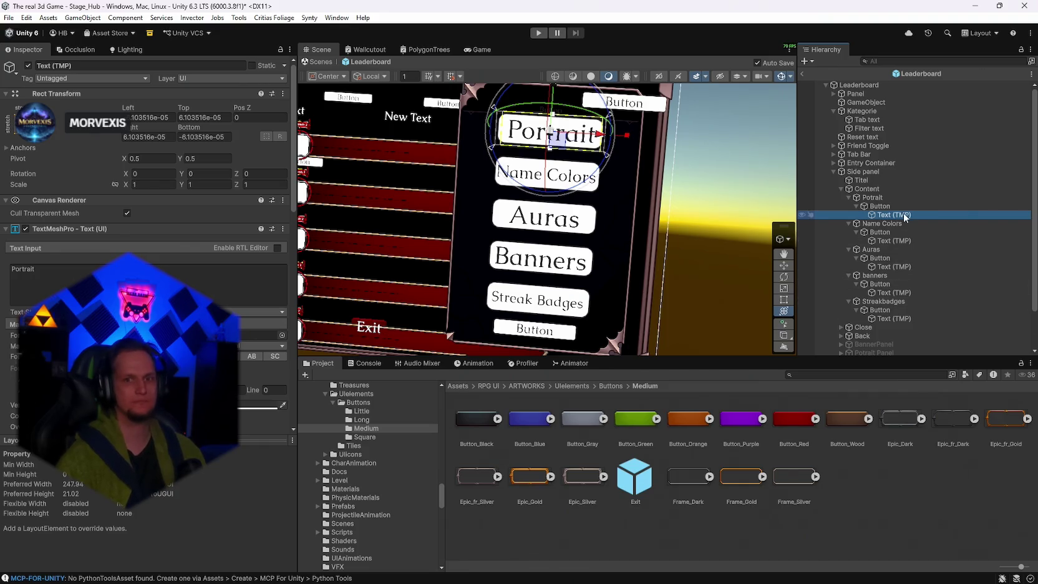
pyautogui.click(879, 206)
pyautogui.keyDown('ctrl'); pyautogui.click(879, 232); pyautogui.keyUp('ctrl')
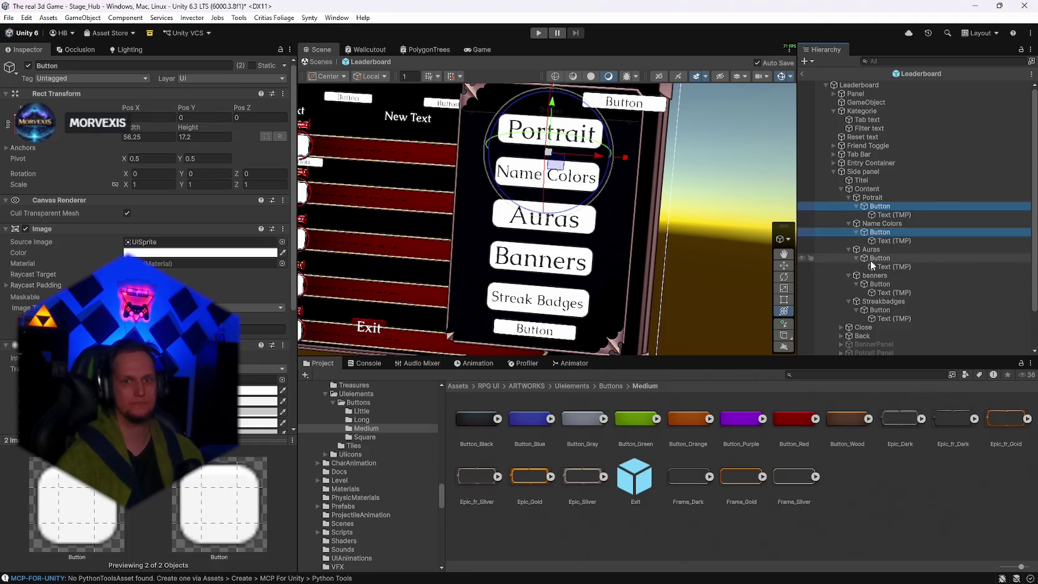
# Assign the Button_Red sprite as the Source Image of all five category buttons.
pyautogui.keyDown('ctrl'); pyautogui.click(876, 259); pyautogui.keyUp('ctrl')
pyautogui.keyDown('ctrl'); pyautogui.click(878, 284); pyautogui.keyUp('ctrl')
pyautogui.moveTo(799, 420); pyautogui.dragTo(199, 242)
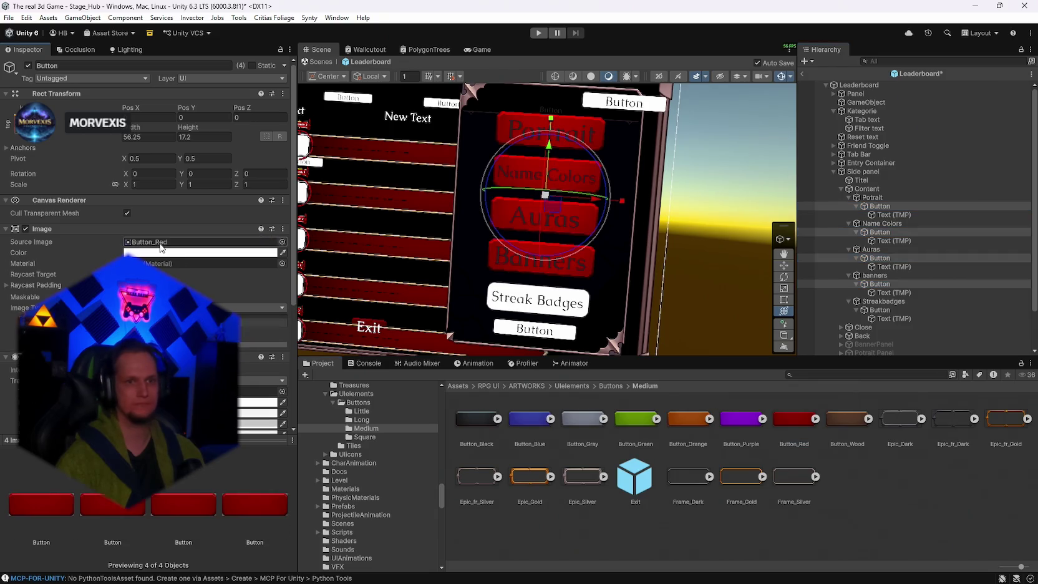
pyautogui.keyDown('ctrl'); pyautogui.click(879, 310); pyautogui.keyUp('ctrl')
pyautogui.moveTo(796, 419); pyautogui.dragTo(139, 244)
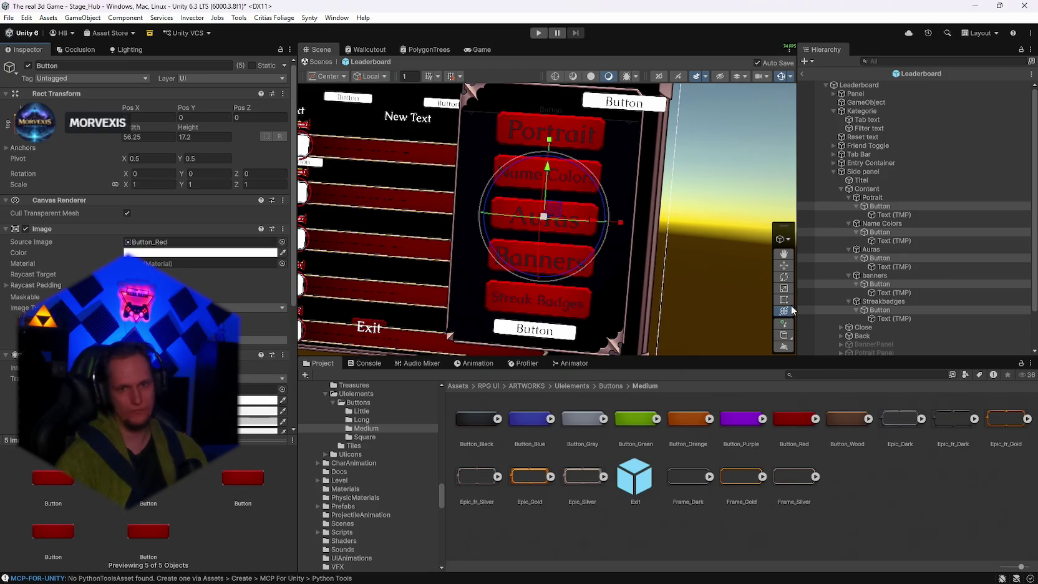
pyautogui.click(894, 215)
pyautogui.keyDown('ctrl'); pyautogui.click(894, 240); pyautogui.keyUp('ctrl')
pyautogui.keyDown('ctrl'); pyautogui.click(889, 267); pyautogui.keyUp('ctrl')
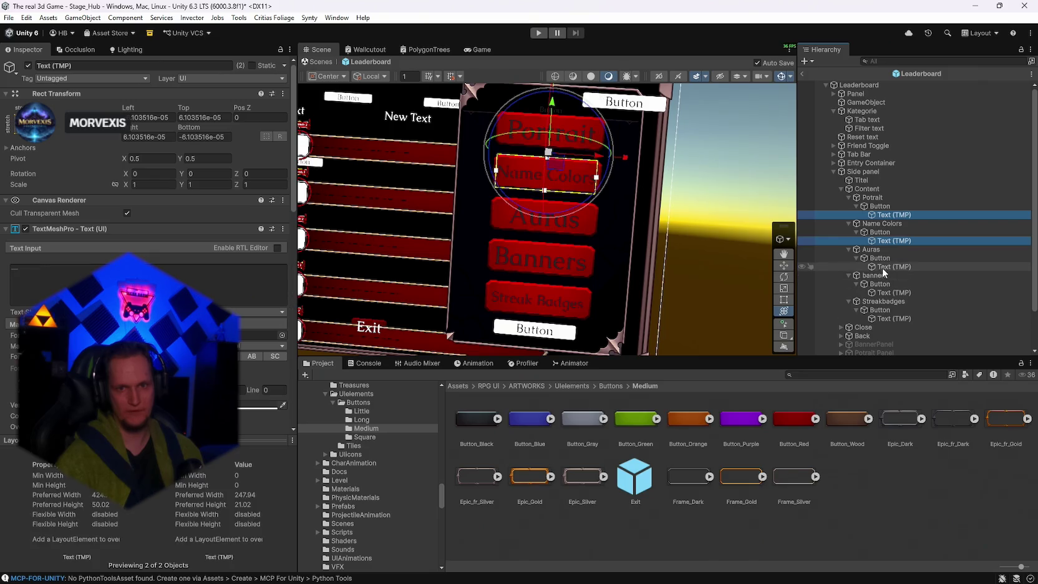
pyautogui.keyDown('ctrl'); pyautogui.click(889, 293); pyautogui.keyUp('ctrl')
pyautogui.keyDown('ctrl'); pyautogui.click(888, 318); pyautogui.keyUp('ctrl')
pyautogui.scroll(-3, 150, 187)
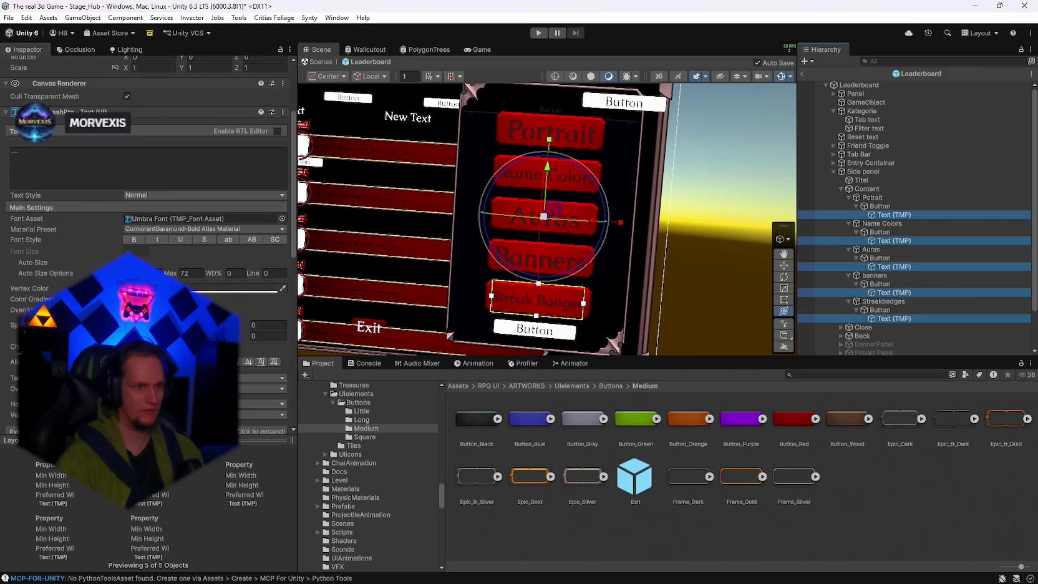
pyautogui.click(267, 287)
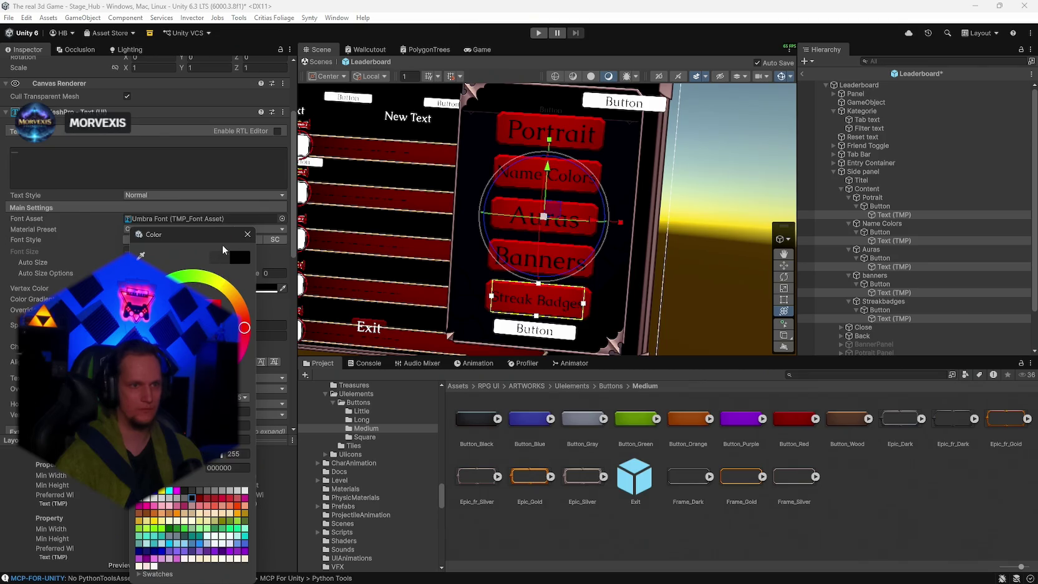
pyautogui.click(248, 234)
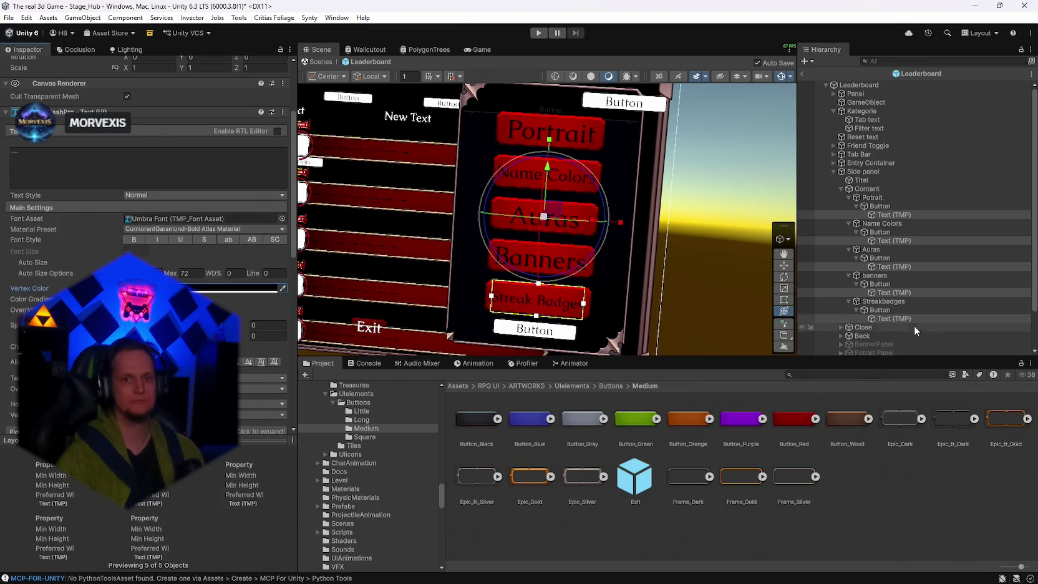
pyautogui.click(879, 207)
pyautogui.keyDown('ctrl'); pyautogui.click(880, 232); pyautogui.keyUp('ctrl')
pyautogui.keyDown('ctrl'); pyautogui.click(879, 258); pyautogui.keyUp('ctrl')
pyautogui.keyDown('ctrl'); pyautogui.click(880, 284); pyautogui.keyUp('ctrl')
pyautogui.keyDown('ctrl'); pyautogui.click(878, 310); pyautogui.keyUp('ctrl')
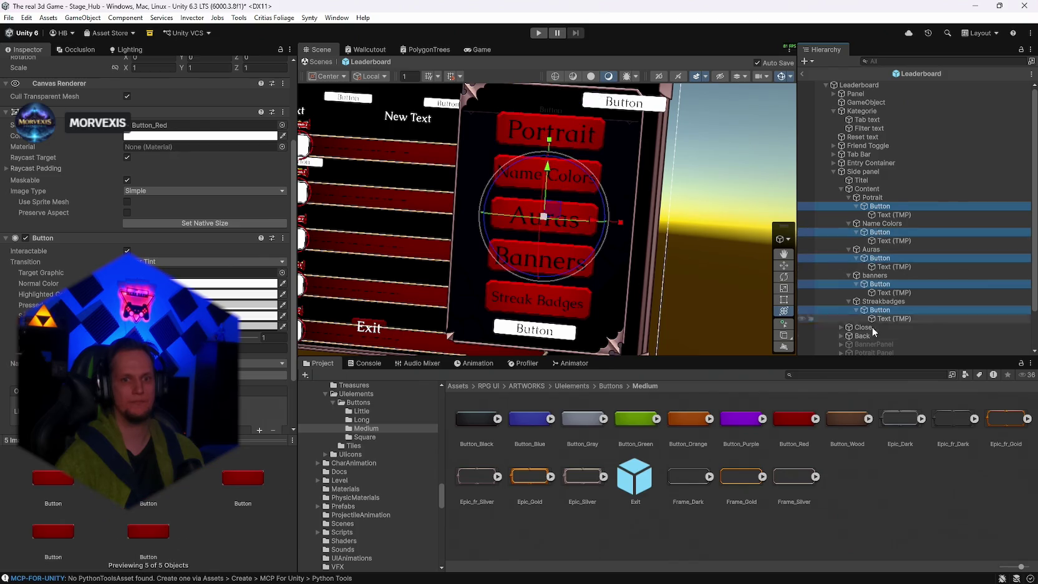
# Try the Button_Black, Button_Wood and Frame_Dark sprites, then settle on Button_Gray.
pyautogui.moveTo(584, 425); pyautogui.dragTo(152, 133)
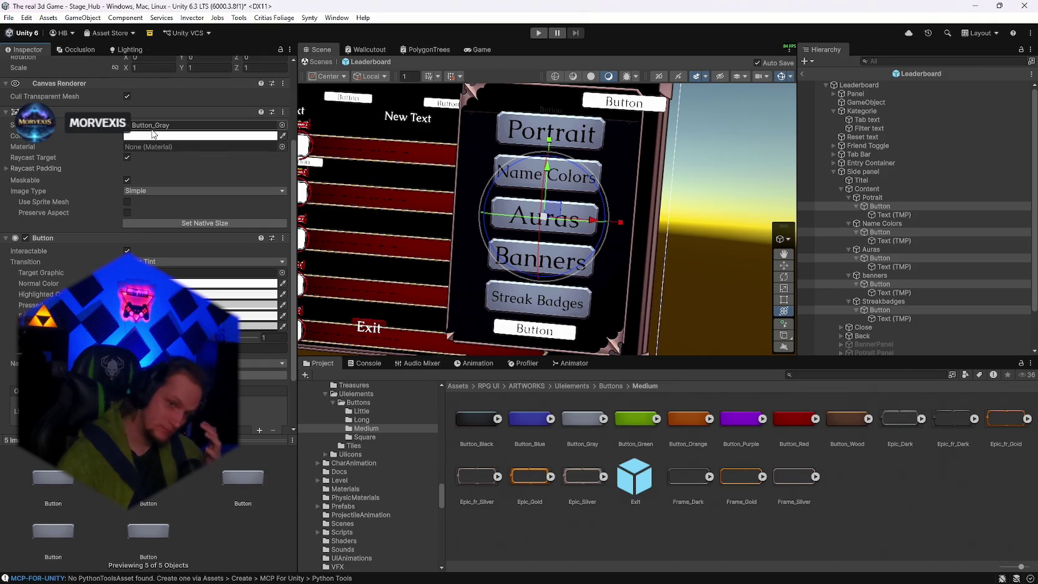
pyautogui.moveTo(478, 419); pyautogui.dragTo(148, 128)
pyautogui.moveTo(368, 312); pyautogui.dragTo(162, 126)
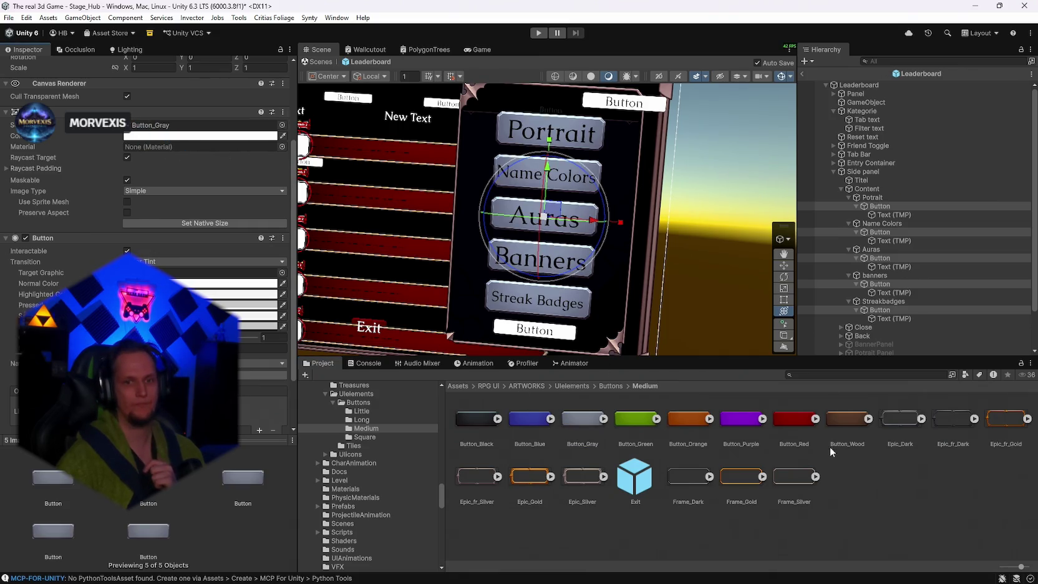
pyautogui.moveTo(848, 419); pyautogui.dragTo(150, 126)
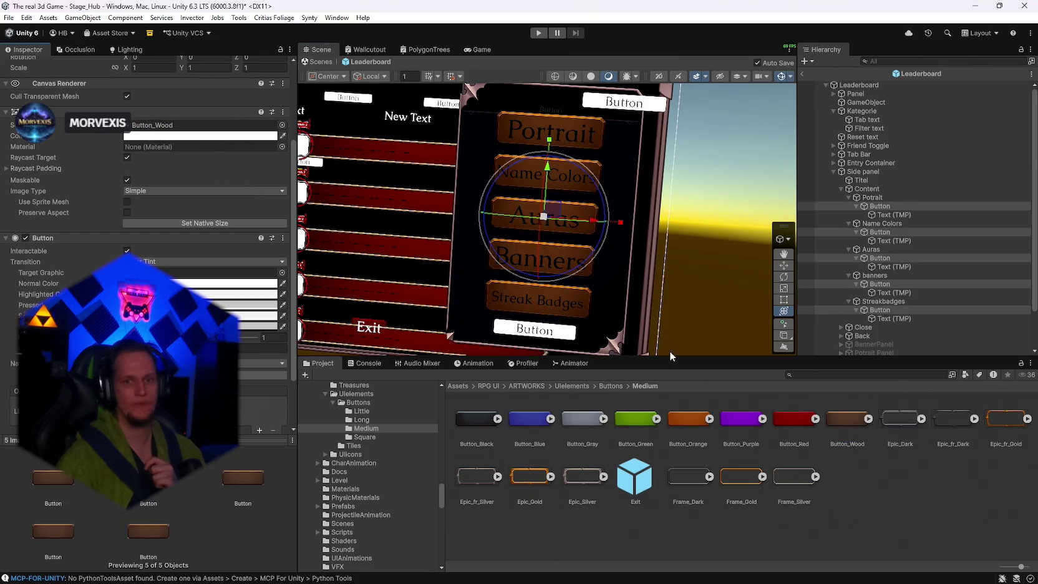
pyautogui.moveTo(698, 468); pyautogui.dragTo(163, 126)
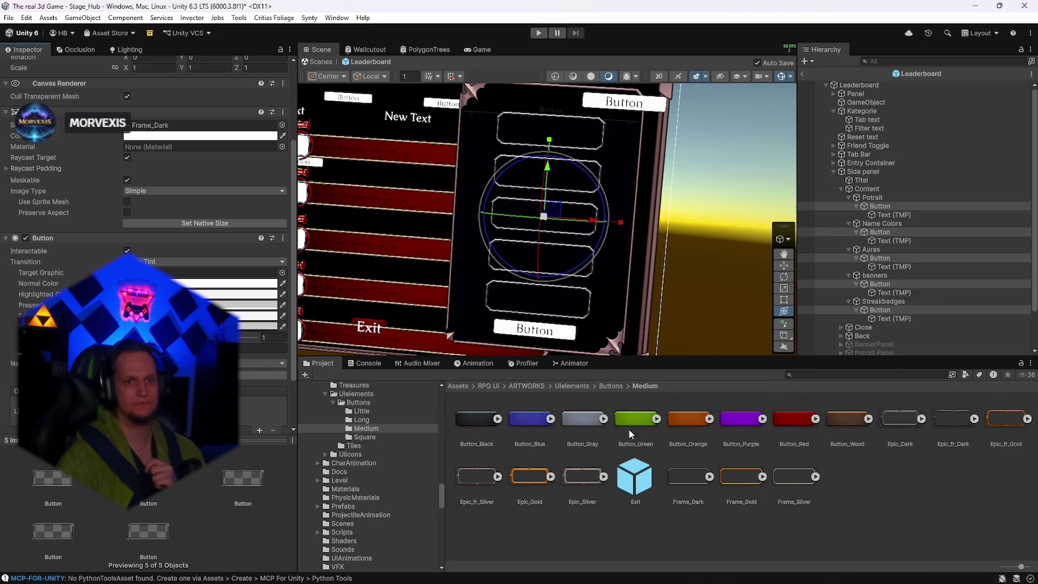
pyautogui.moveTo(732, 443)
pyautogui.mouseDown()
pyautogui.moveTo(606, 435)
pyautogui.moveTo(165, 161)
pyautogui.mouseUp()
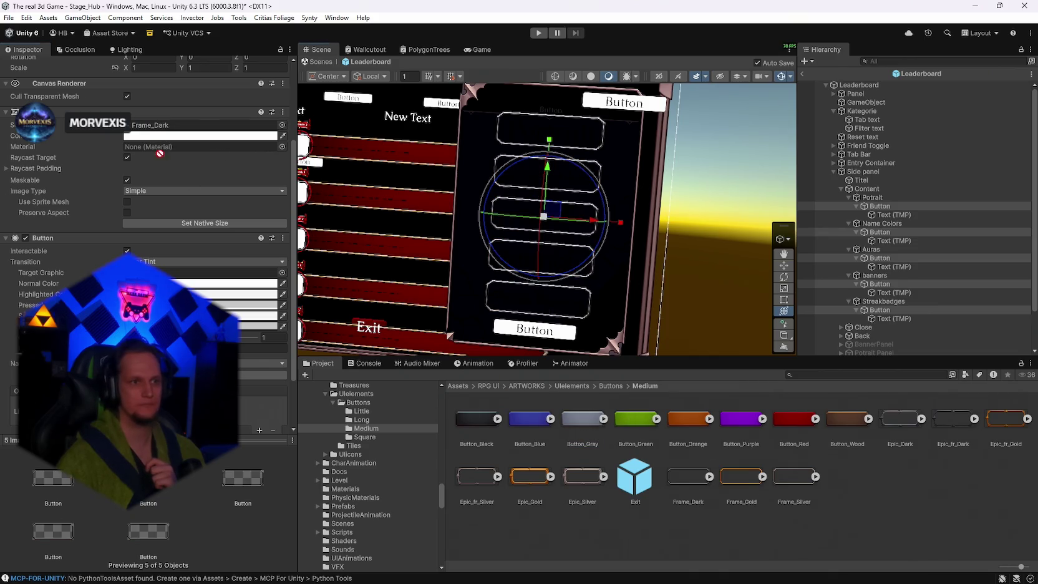
pyautogui.moveTo(144, 119); pyautogui.dragTo(149, 127)
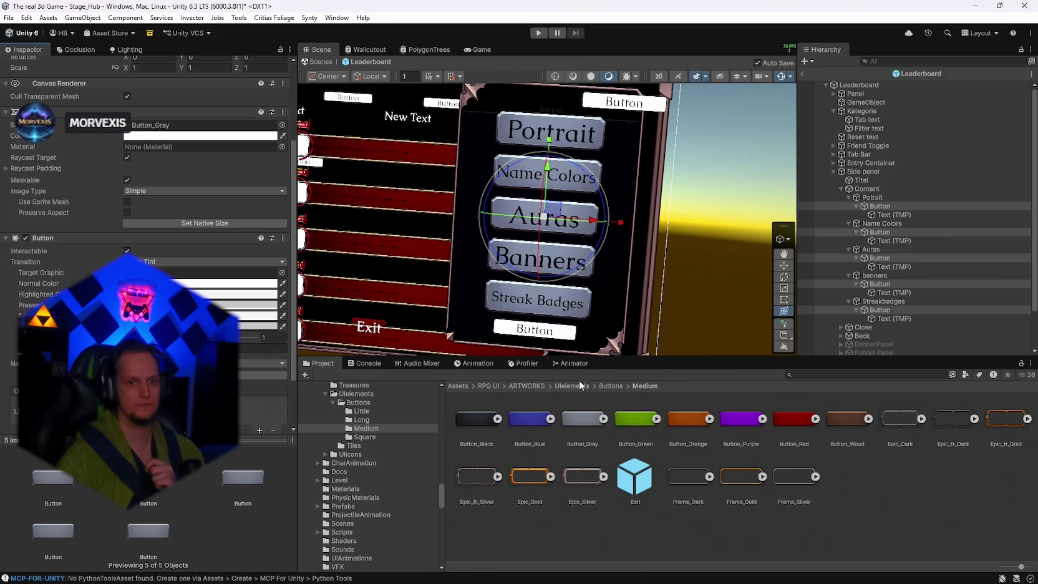
# Set the buttons' Image colour to a pale pink in the colour picker.
pyautogui.click(142, 136)
pyautogui.click(171, 195)
pyautogui.moveTo(171, 195)
pyautogui.mouseDown()
pyautogui.moveTo(159, 207)
pyautogui.moveTo(158, 160)
pyautogui.mouseUp()
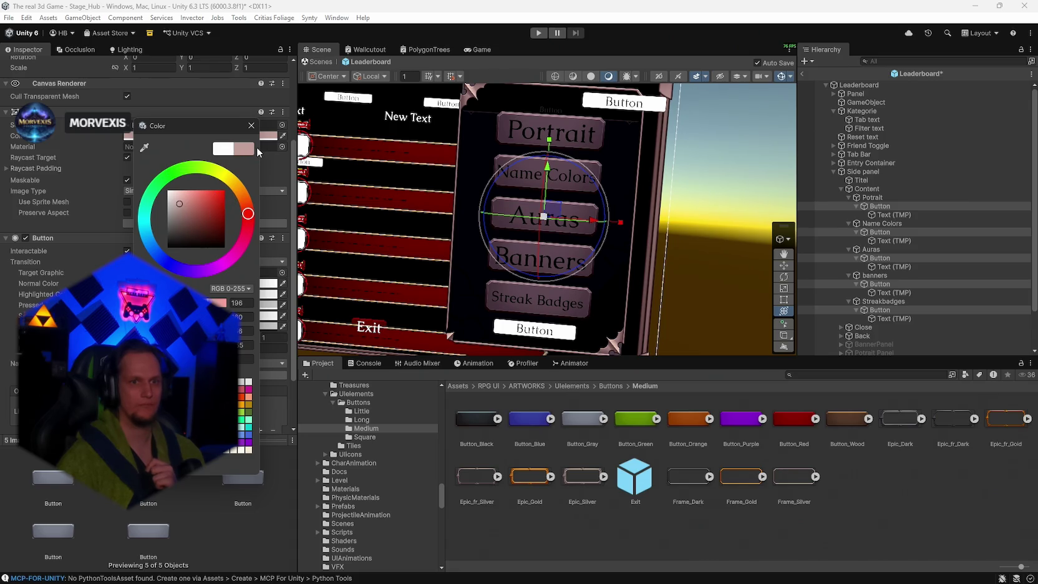
pyautogui.moveTo(179, 203); pyautogui.dragTo(177, 197)
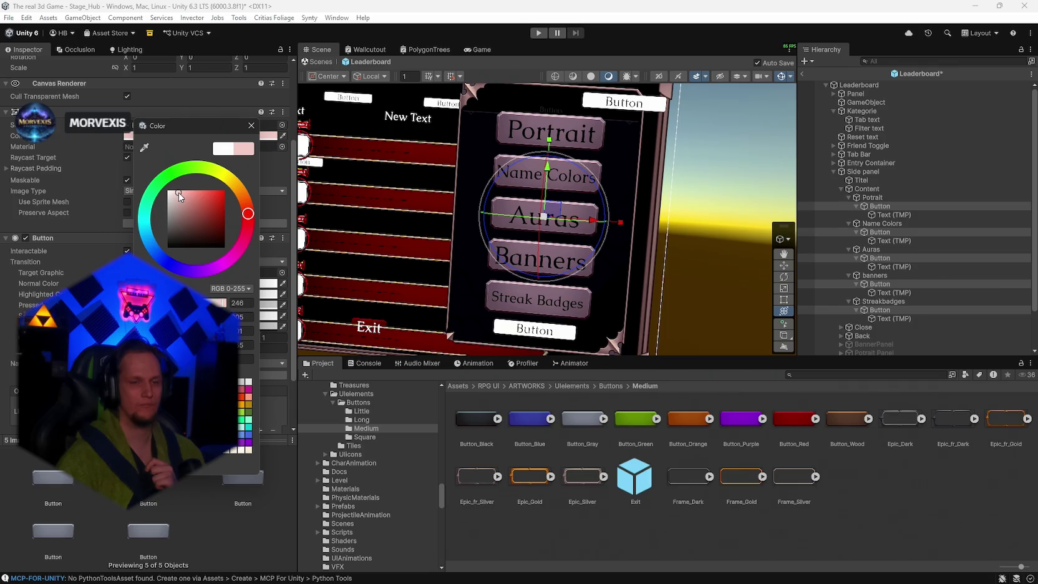
pyautogui.click(252, 125)
pyautogui.moveTo(474, 193)
pyautogui.mouseDown()
pyautogui.moveTo(530, 197)
pyautogui.moveTo(609, 234)
pyautogui.mouseUp()
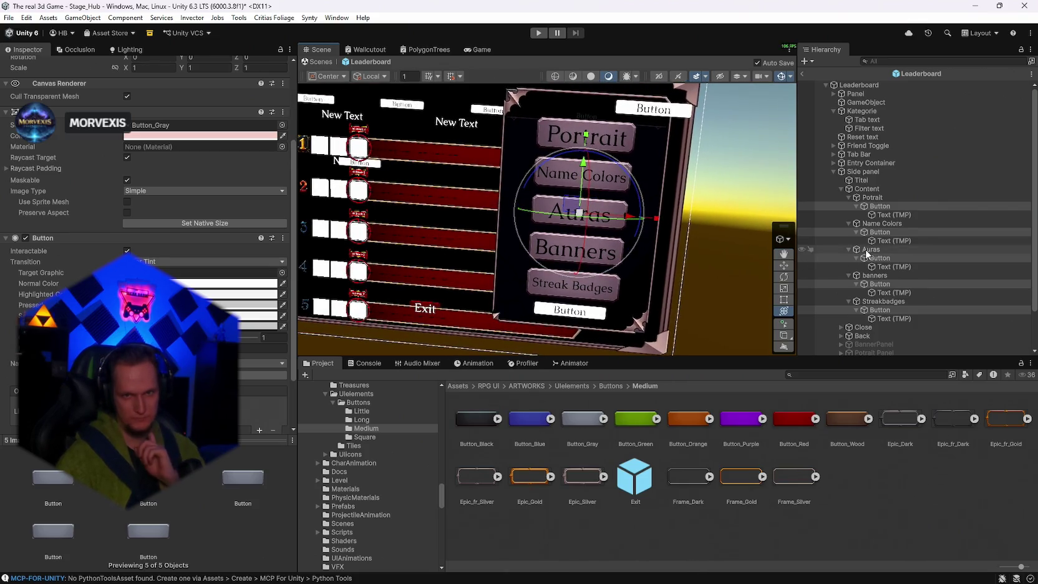
pyautogui.click(884, 215)
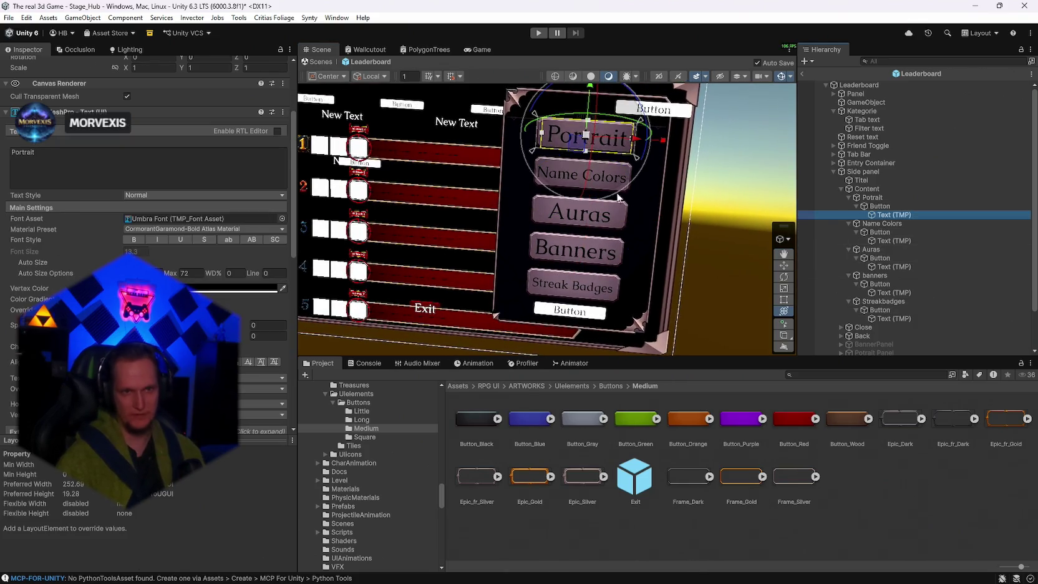
# Make the five category button labels bold.
pyautogui.keyDown('ctrl'); pyautogui.click(882, 241); pyautogui.keyUp('ctrl')
pyautogui.keyDown('ctrl'); pyautogui.click(882, 266); pyautogui.keyUp('ctrl')
pyautogui.keyDown('ctrl'); pyautogui.click(892, 292); pyautogui.keyUp('ctrl')
pyautogui.keyDown('ctrl'); pyautogui.click(892, 318); pyautogui.keyUp('ctrl')
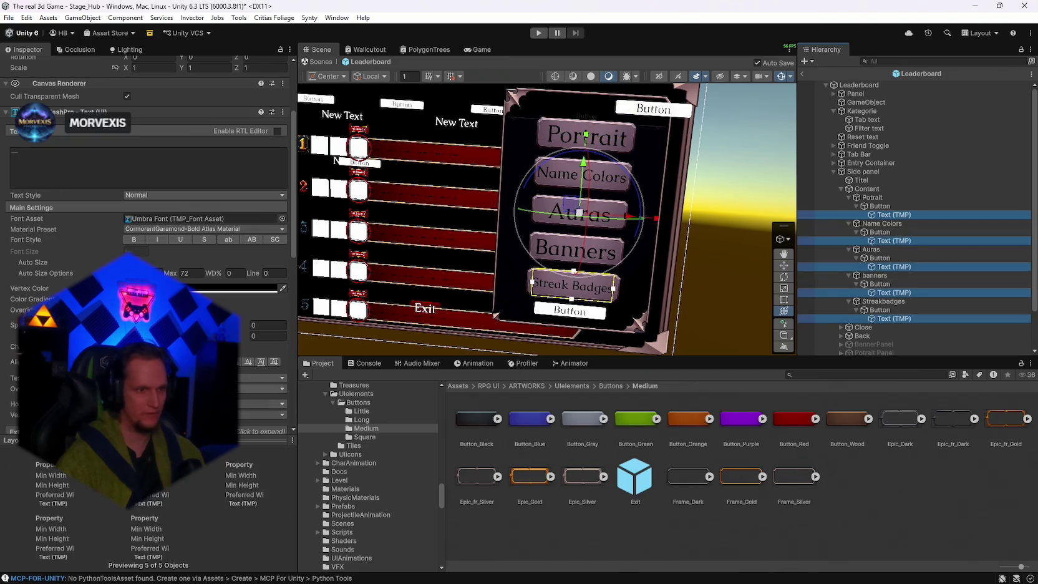
pyautogui.click(133, 241)
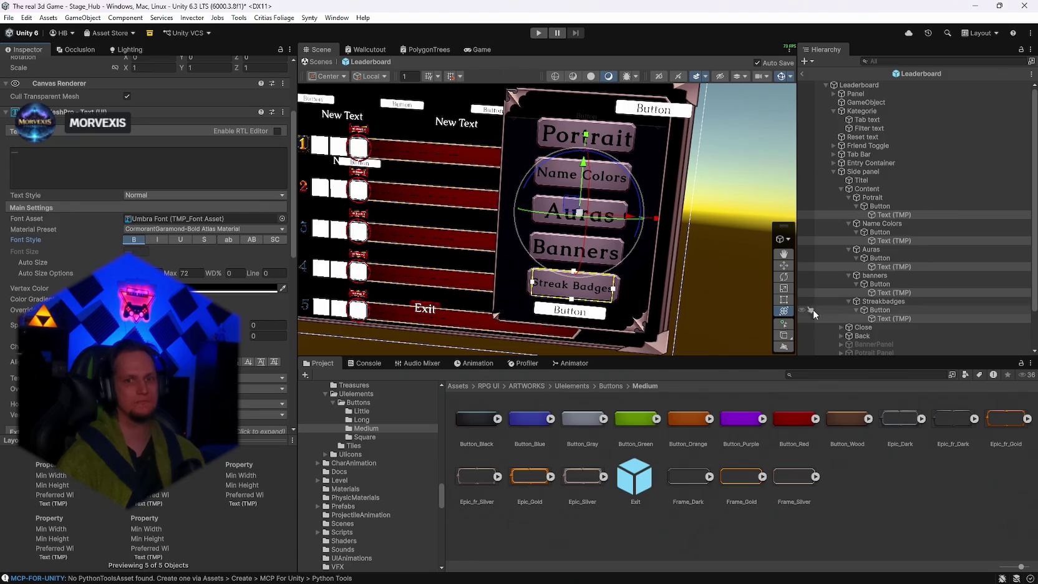
# Collapse the category entries in the Hierarchy and move Name Colors below Banners.
pyautogui.click(859, 231)
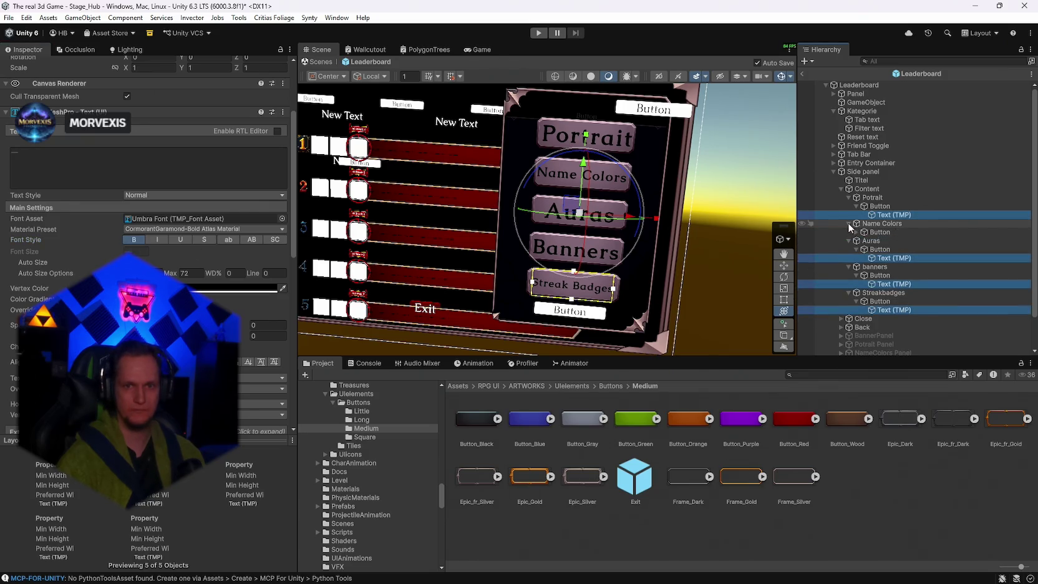
pyautogui.click(849, 224)
pyautogui.click(852, 232)
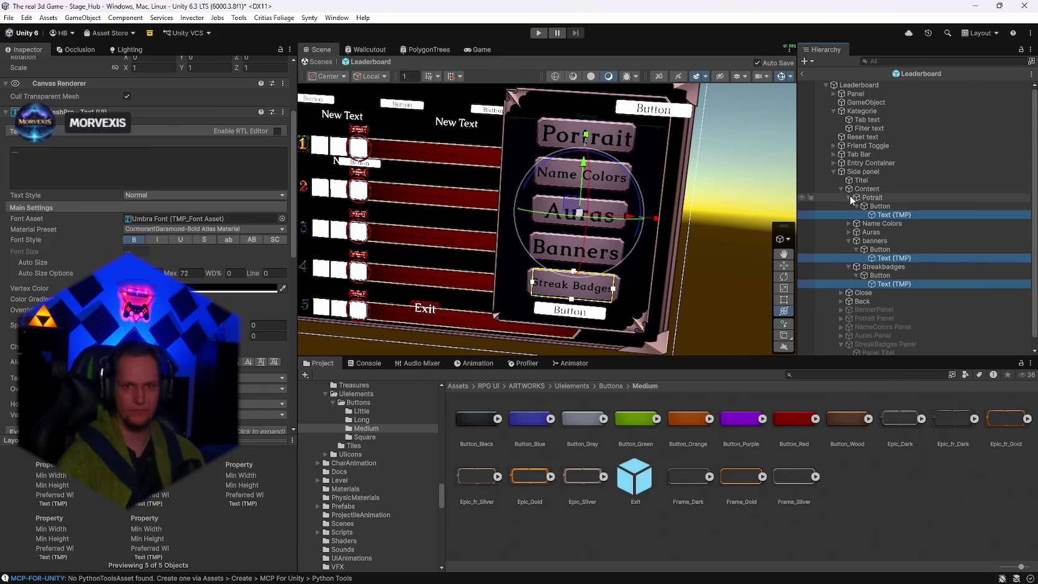
pyautogui.click(849, 197)
pyautogui.click(849, 224)
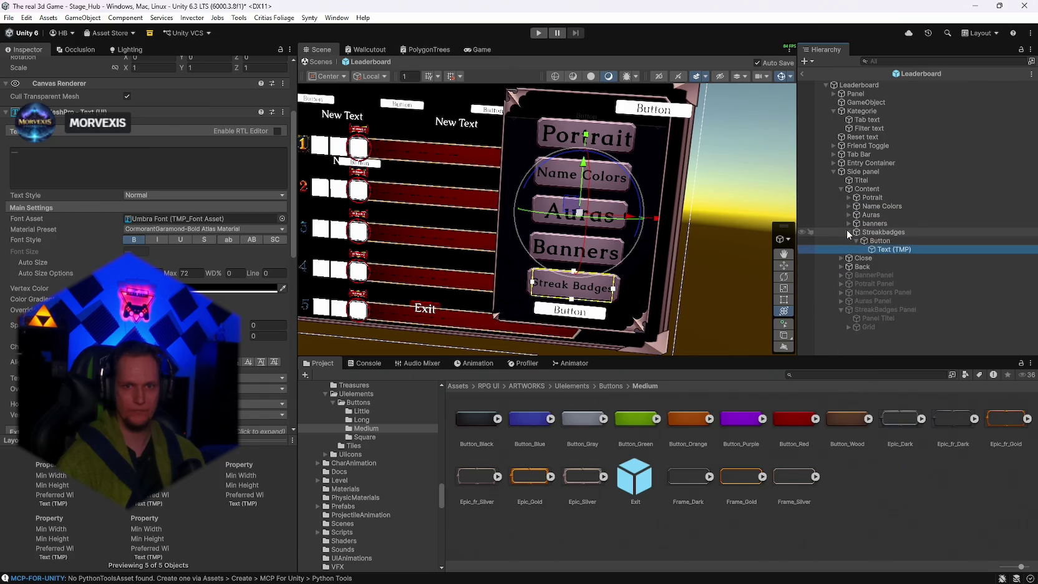
pyautogui.click(849, 232)
pyautogui.moveTo(873, 209); pyautogui.dragTo(868, 228)
# Expand the Portrait and Auras entries and narrow the Auras label's text box.
pyautogui.click(747, 154)
pyautogui.moveTo(747, 154); pyautogui.dragTo(721, 187)
pyautogui.click(872, 198)
pyautogui.click(849, 197)
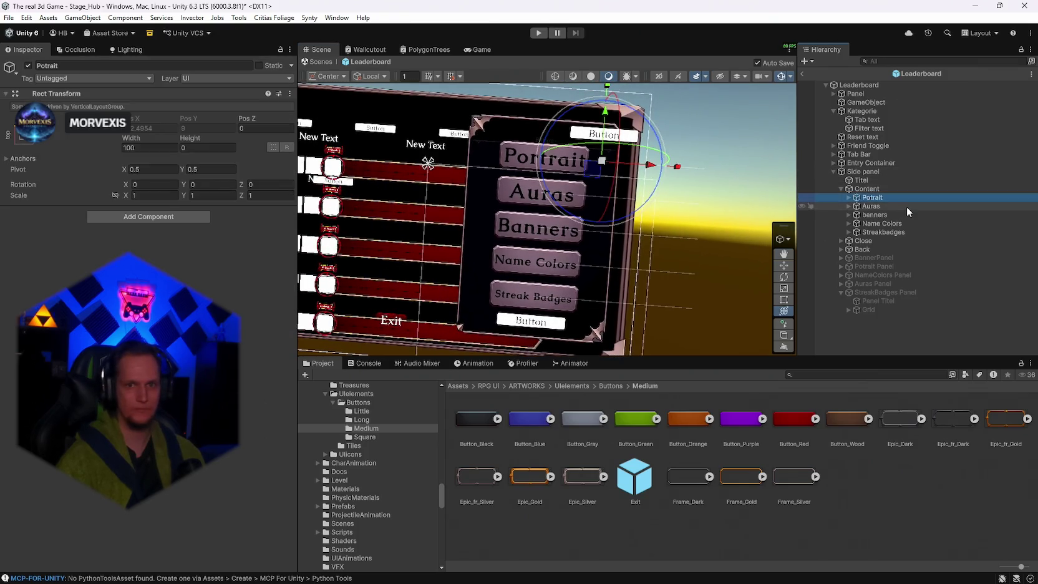
pyautogui.click(857, 206)
pyautogui.click(879, 207)
pyautogui.click(892, 214)
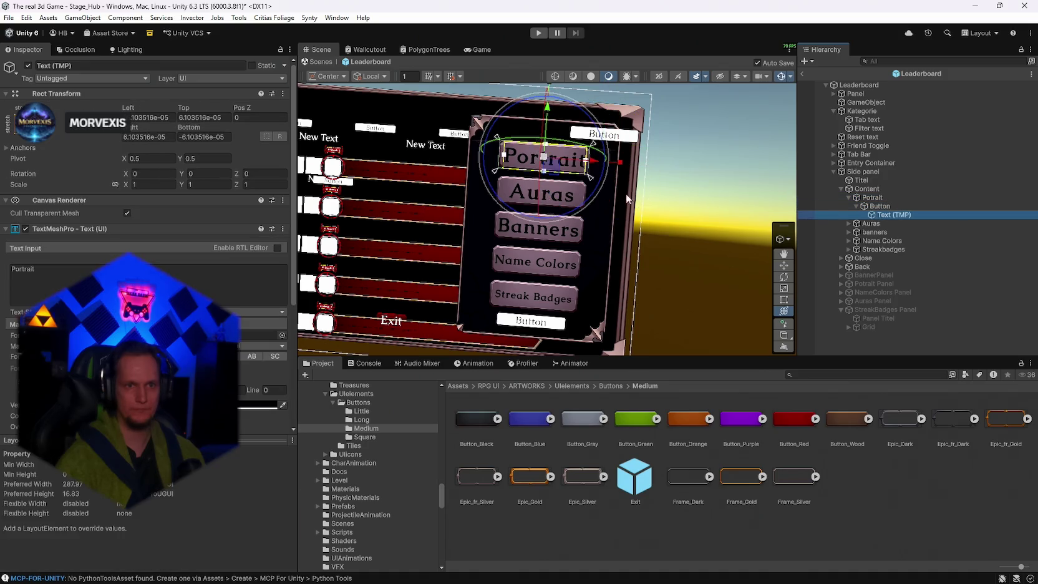
pyautogui.click(583, 162)
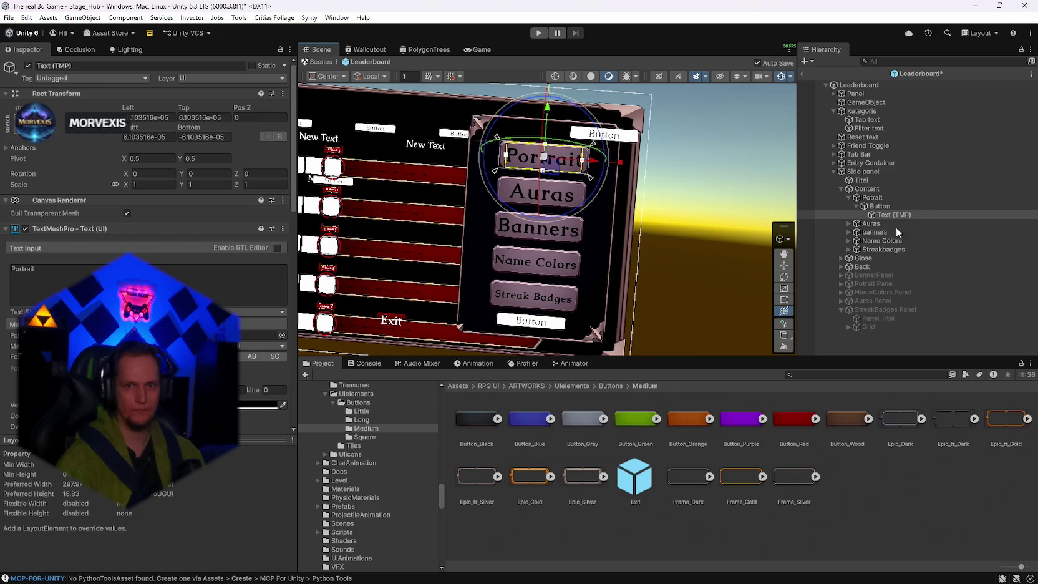
pyautogui.keyDown('alt'); pyautogui.click(849, 224); pyautogui.keyUp('alt')
pyautogui.click(894, 240)
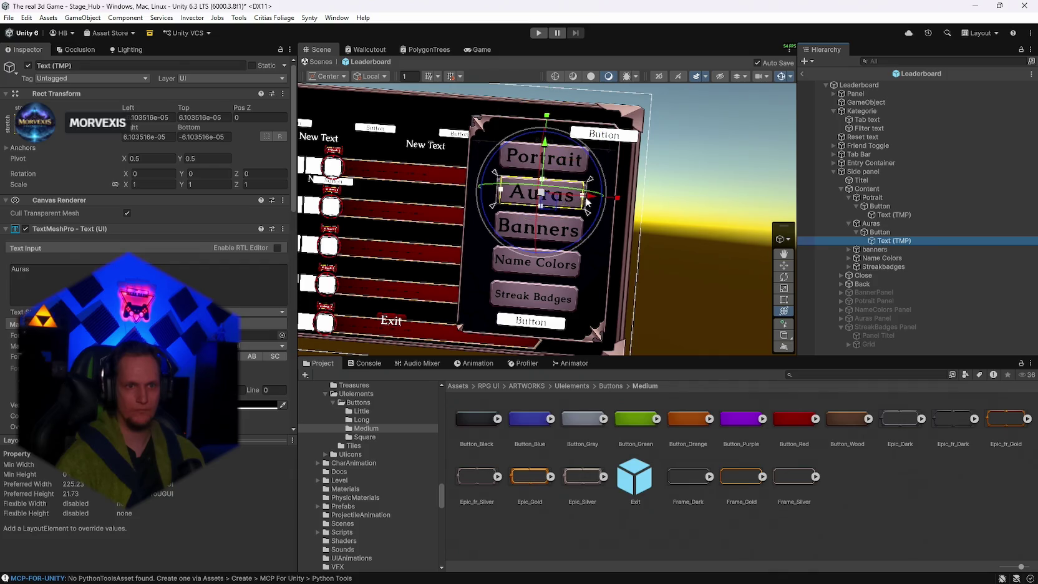
pyautogui.moveTo(585, 199); pyautogui.dragTo(579, 198)
pyautogui.moveTo(503, 191); pyautogui.dragTo(506, 192)
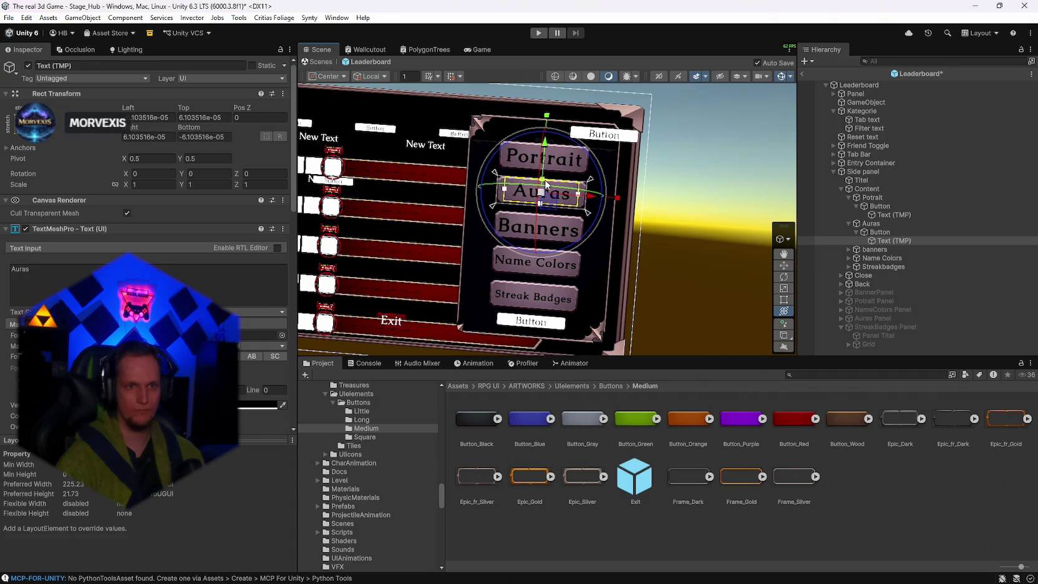
# Raise the bottom edge of the Banners label's text box.
pyautogui.click(877, 249)
pyautogui.keyDown('alt'); pyautogui.click(849, 249); pyautogui.keyUp('alt')
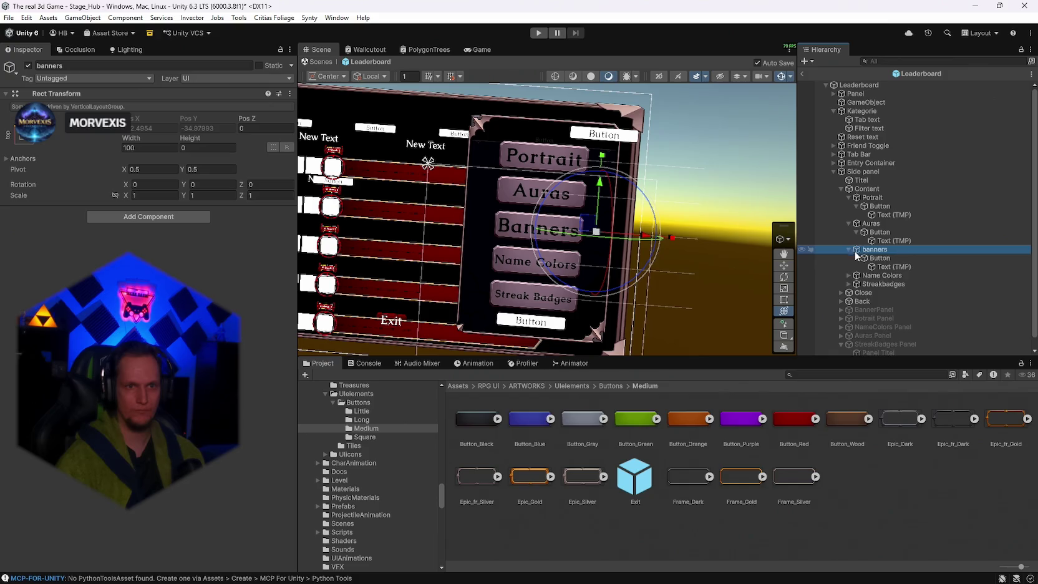
pyautogui.click(894, 267)
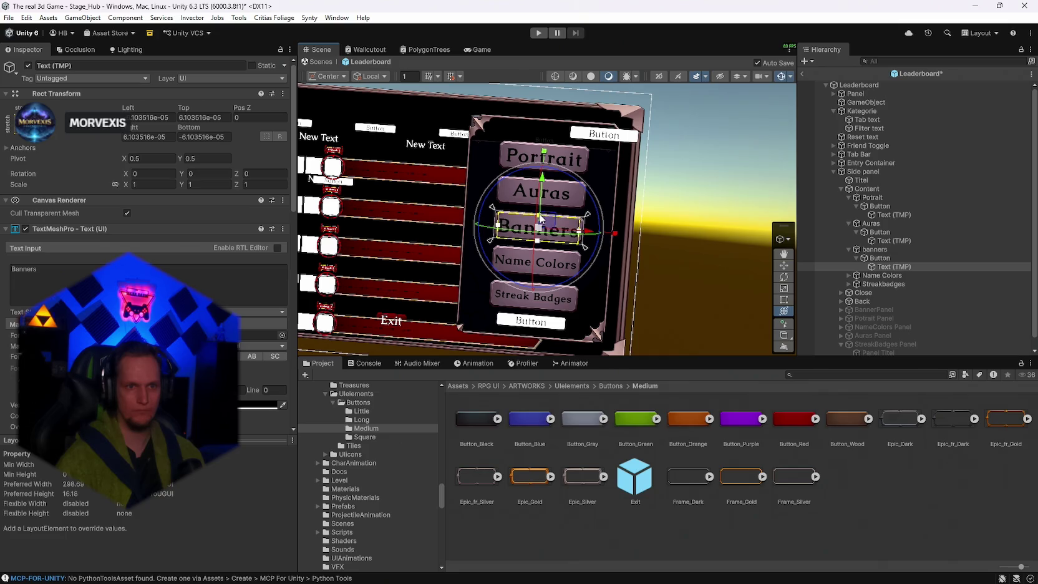
pyautogui.moveTo(539, 245); pyautogui.dragTo(540, 243)
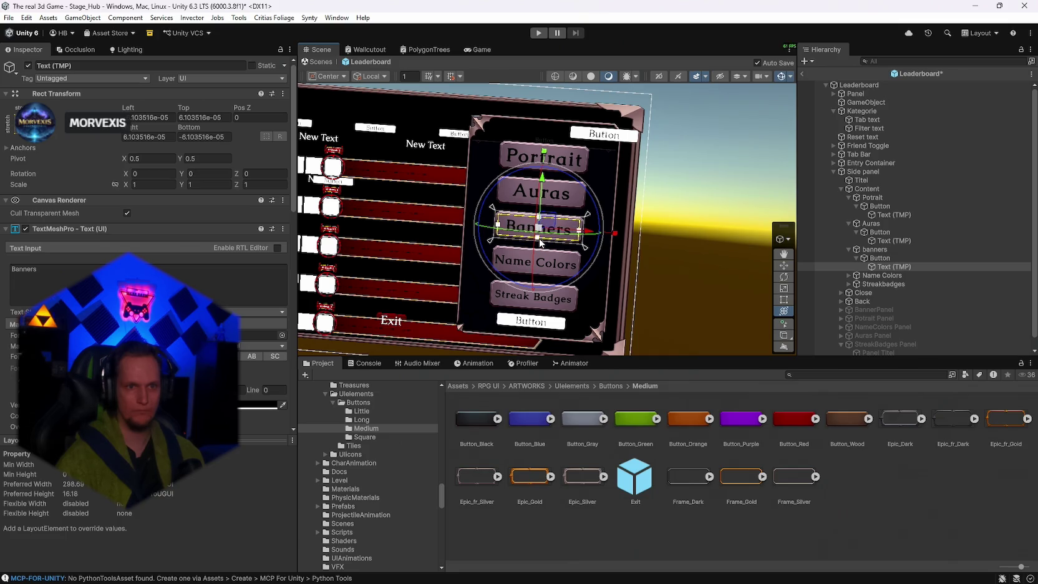
pyautogui.click(719, 188)
pyautogui.moveTo(720, 187)
pyautogui.mouseDown()
pyautogui.moveTo(682, 192)
pyautogui.moveTo(704, 189)
pyautogui.mouseUp()
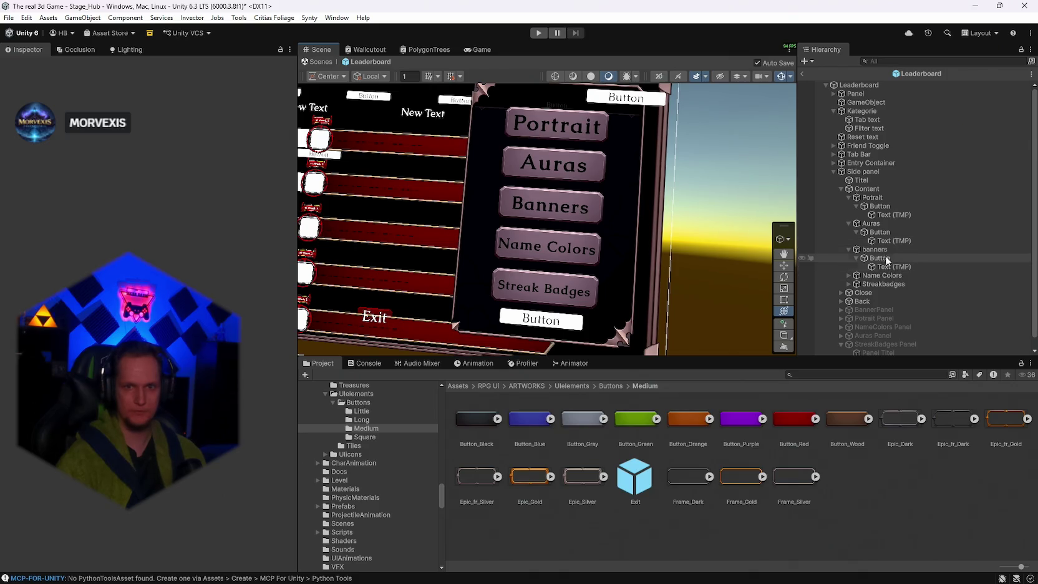
pyautogui.click(849, 275)
pyautogui.click(889, 293)
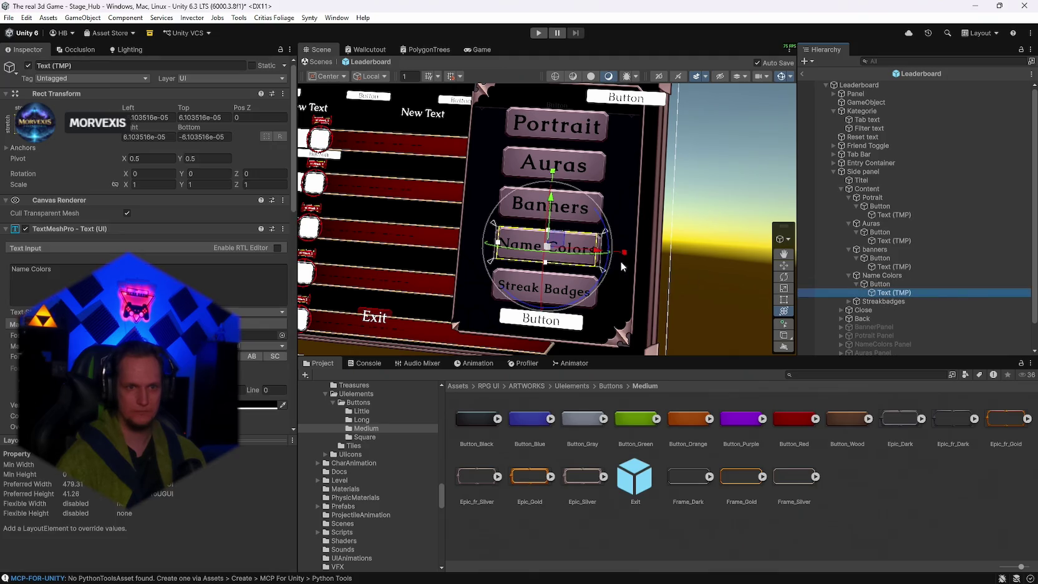
pyautogui.click(729, 200)
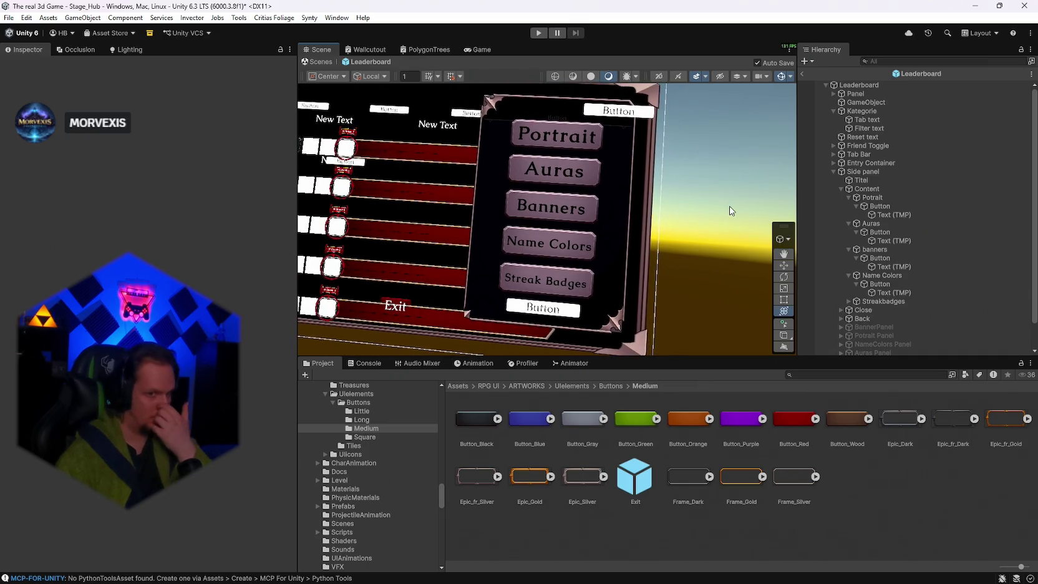
# Deactivate the side panel's Content button list.
pyautogui.moveTo(729, 206)
pyautogui.mouseDown()
pyautogui.moveTo(738, 203)
pyautogui.moveTo(718, 214)
pyautogui.moveTo(726, 224)
pyautogui.moveTo(762, 243)
pyautogui.moveTo(735, 250)
pyautogui.mouseUp()
pyautogui.scroll(-1, 898, 262)
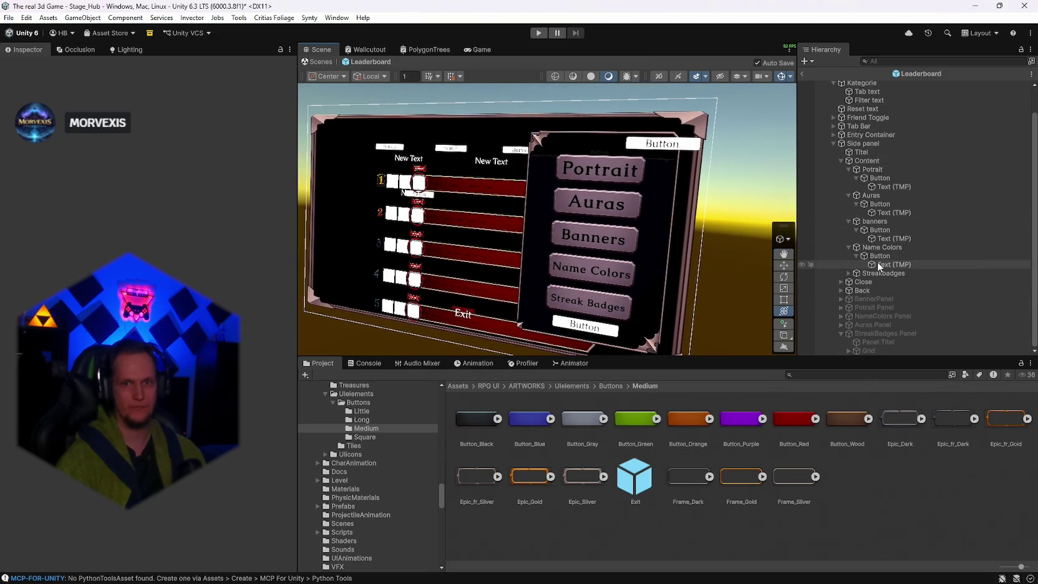
pyautogui.click(834, 143)
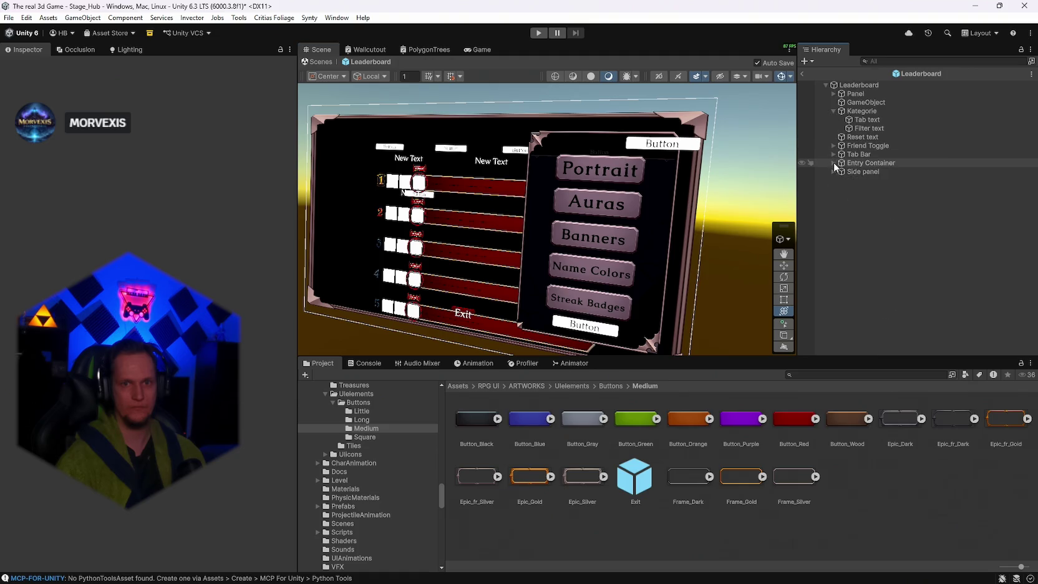
pyautogui.click(833, 171)
pyautogui.click(841, 189)
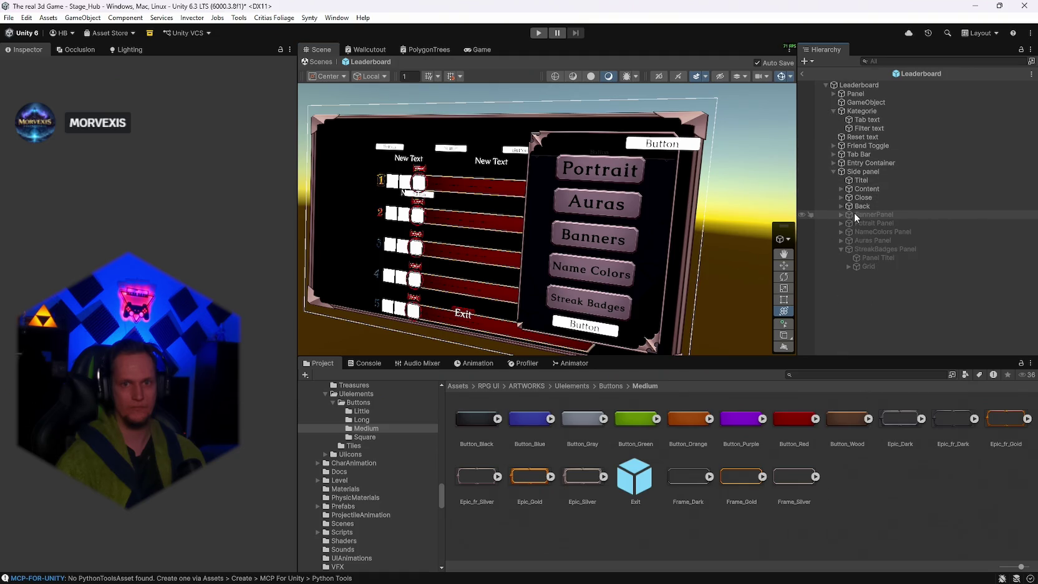
pyautogui.click(862, 190)
pyautogui.click(28, 66)
# Preview the BannerPanel and NameColors Panel, then deactivate both again.
pyautogui.click(874, 214)
pyautogui.click(27, 65)
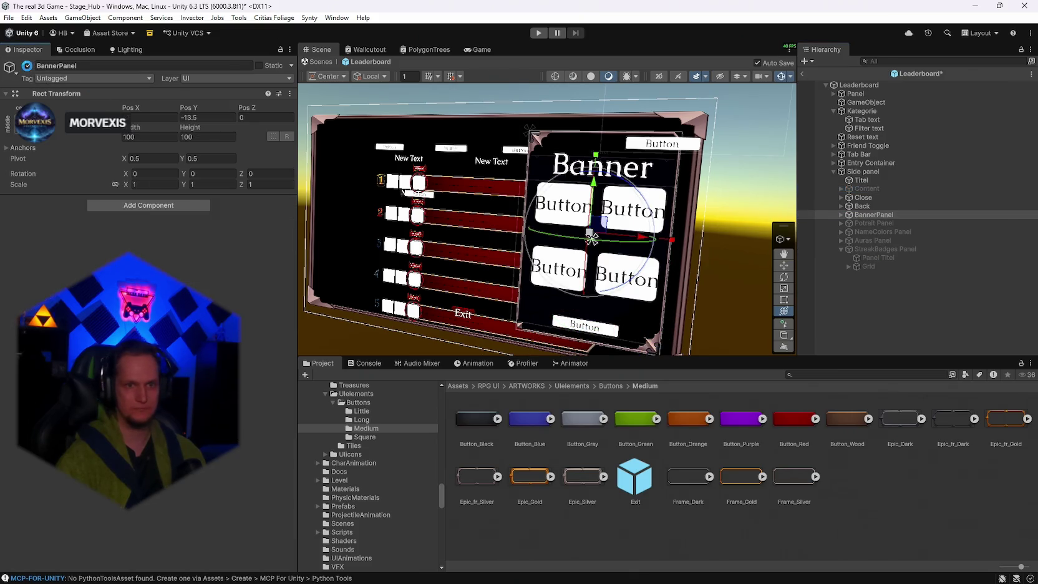
pyautogui.press('f')
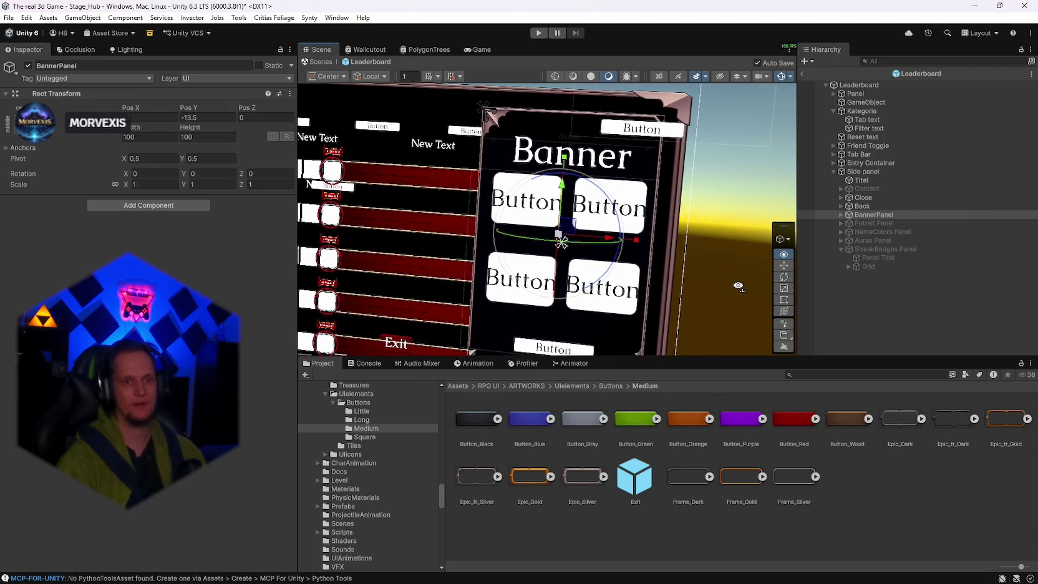
pyautogui.click(28, 65)
pyautogui.click(872, 224)
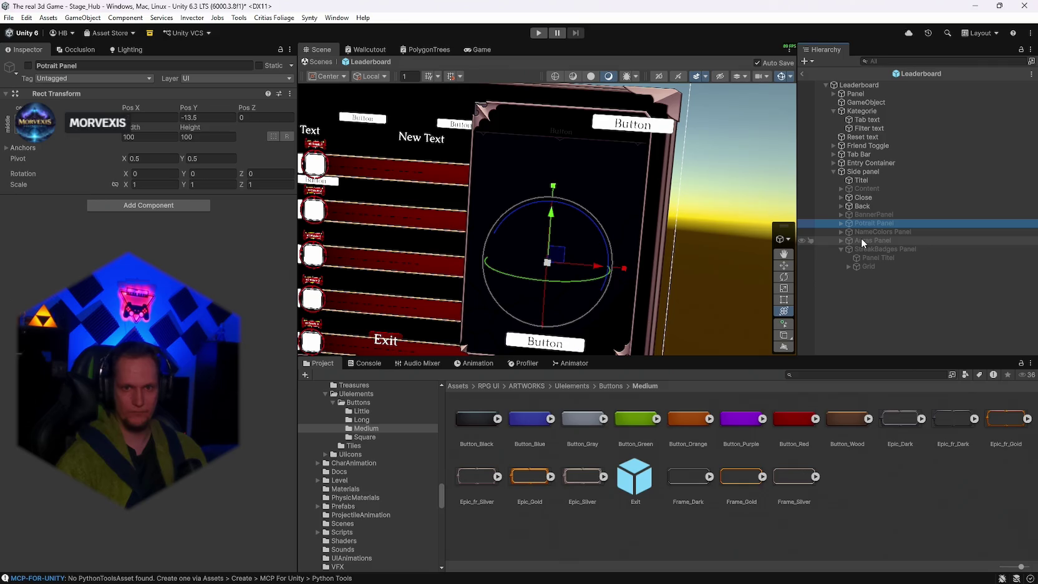
pyautogui.click(878, 231)
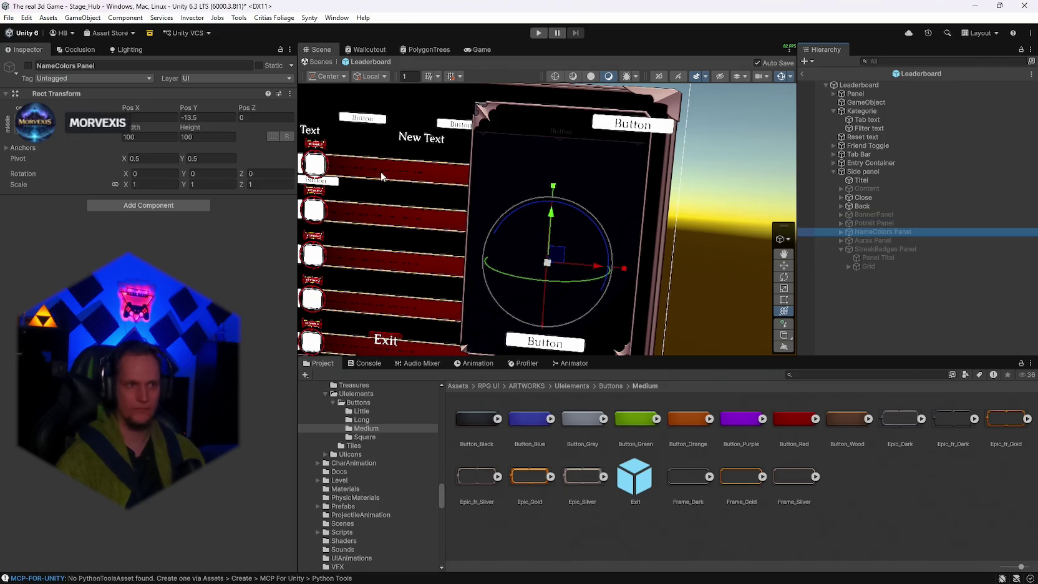
pyautogui.click(28, 66)
pyautogui.click(28, 66)
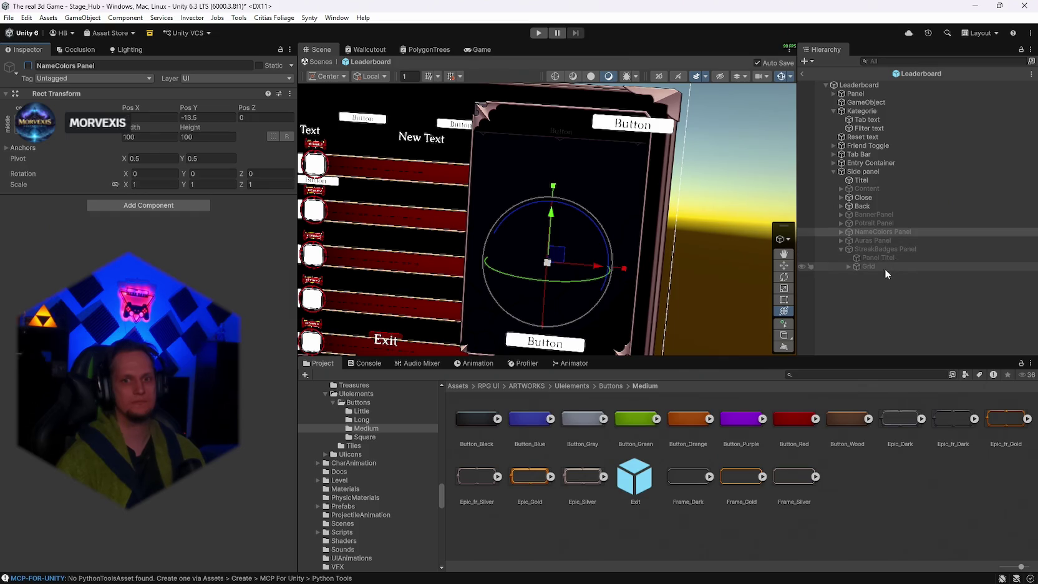
pyautogui.click(855, 206)
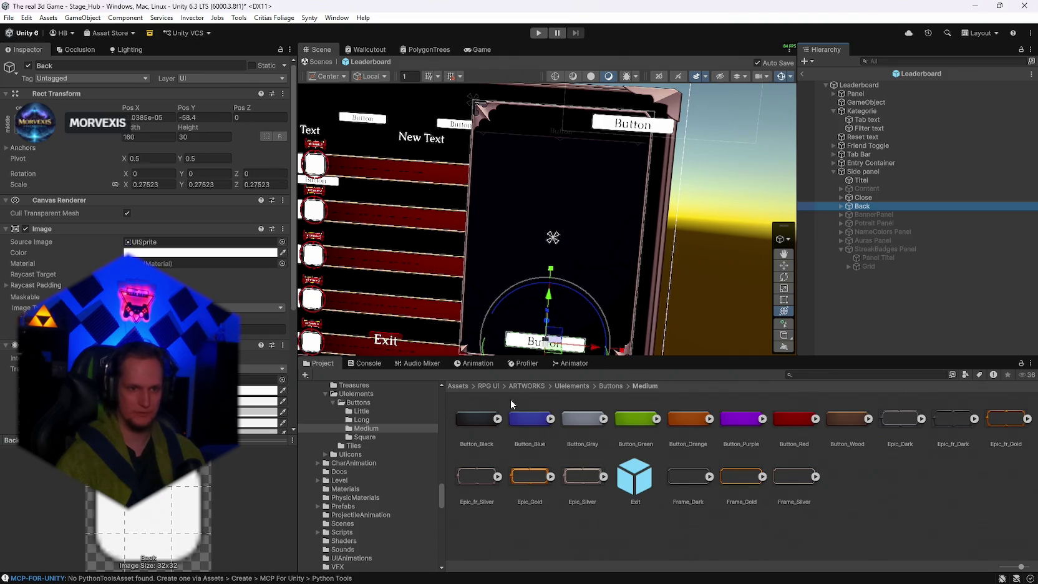
# Assign the Arrow_left_silver sprite as the Back button's Source Image.
pyautogui.click(605, 386)
pyautogui.click(573, 385)
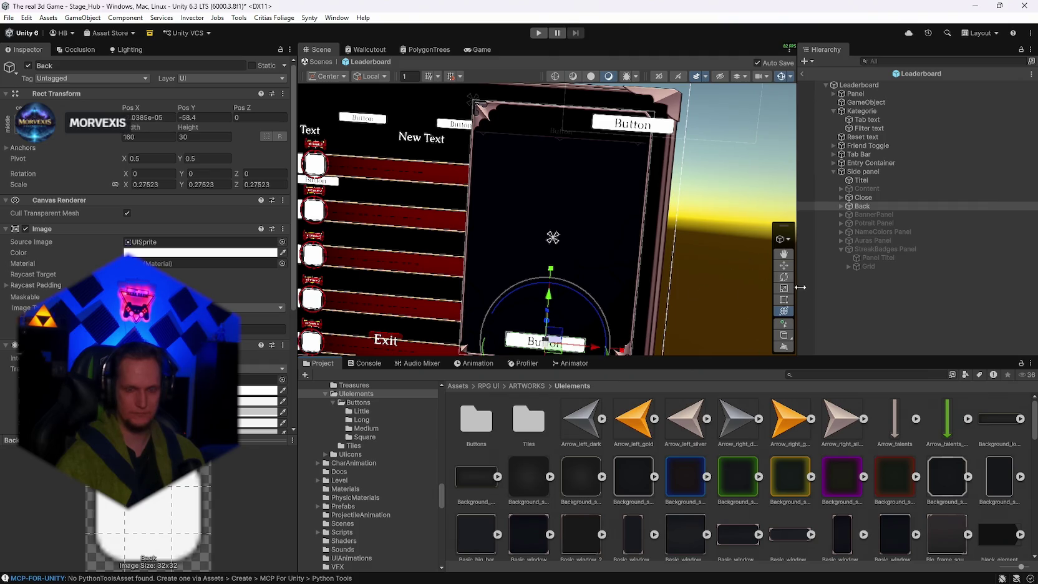
pyautogui.moveTo(687, 424)
pyautogui.mouseDown()
pyautogui.moveTo(278, 299)
pyautogui.moveTo(169, 241)
pyautogui.mouseUp()
pyautogui.moveTo(637, 221); pyautogui.dragTo(668, 237)
# Shrink the Back arrow to about 61 wide by 47 tall.
pyautogui.moveTo(150, 129); pyautogui.dragTo(144, 129)
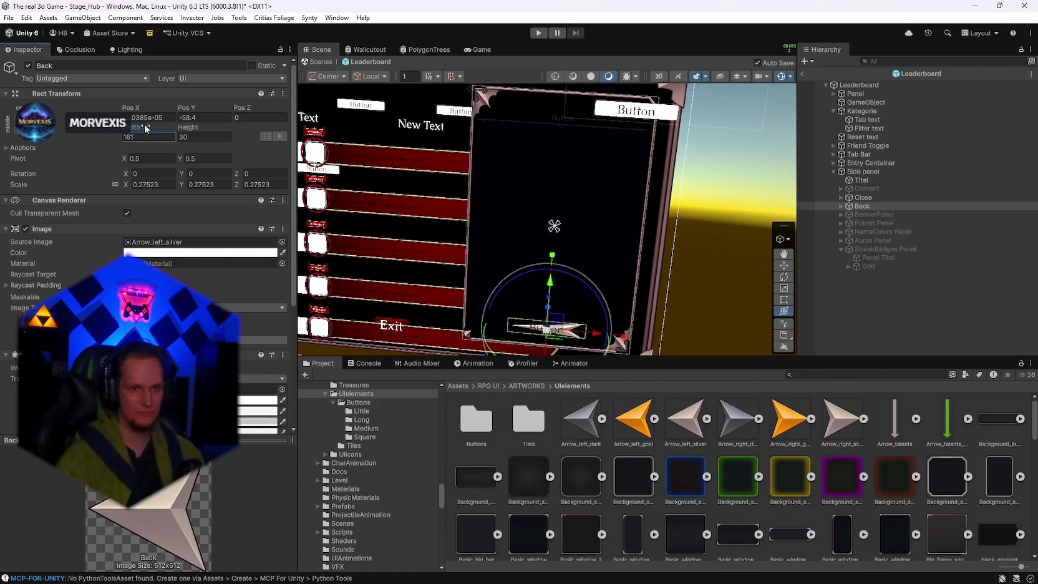
pyautogui.moveTo(222, 134)
pyautogui.mouseDown()
pyautogui.moveTo(145, 137)
pyautogui.moveTo(256, 131)
pyautogui.mouseUp()
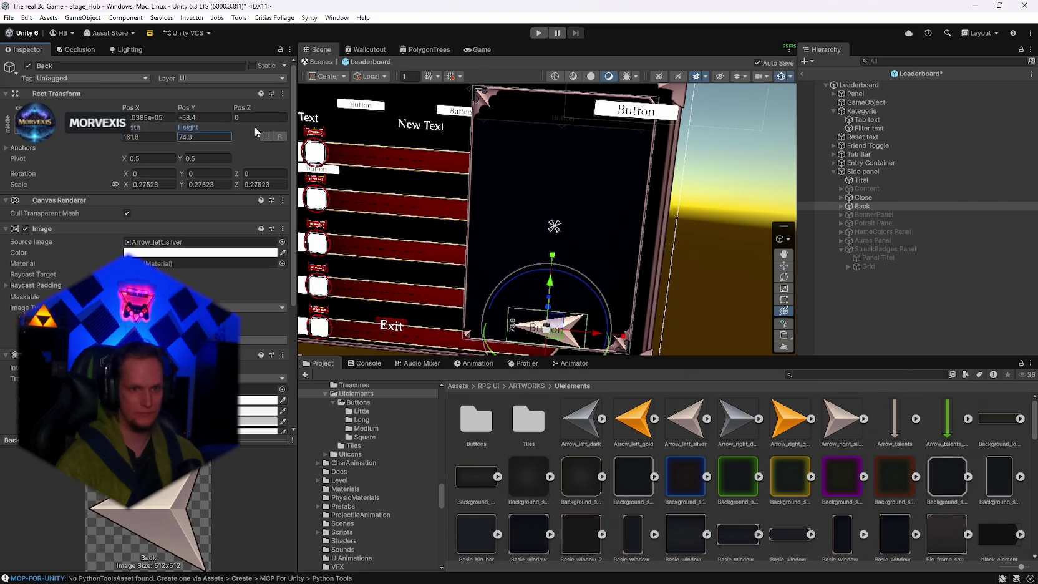
pyautogui.moveTo(133, 128); pyautogui.dragTo(1020, 135)
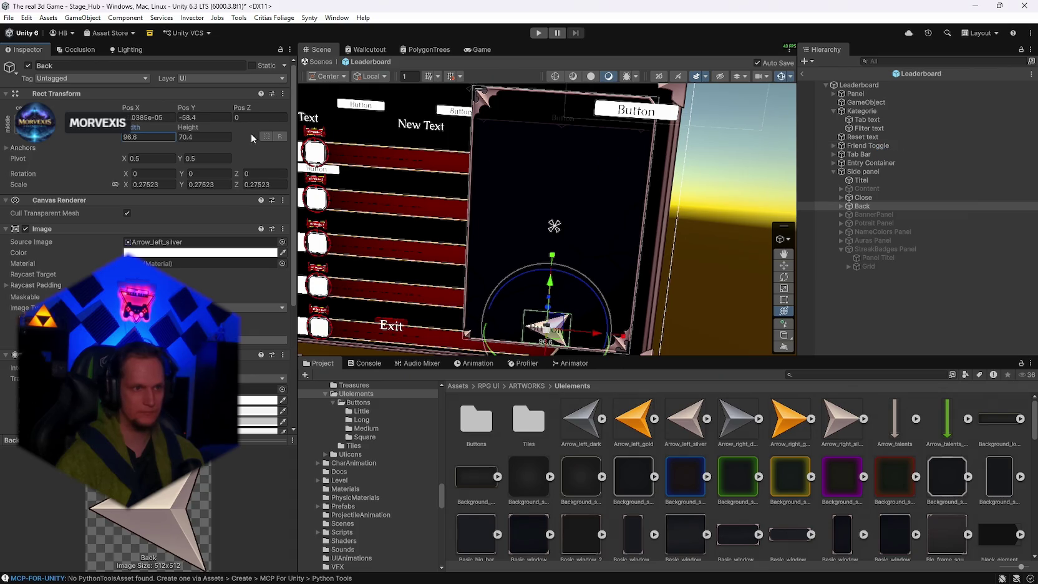
pyautogui.moveTo(187, 129)
pyautogui.mouseDown()
pyautogui.moveTo(136, 129)
pyautogui.moveTo(151, 130)
pyautogui.mouseUp()
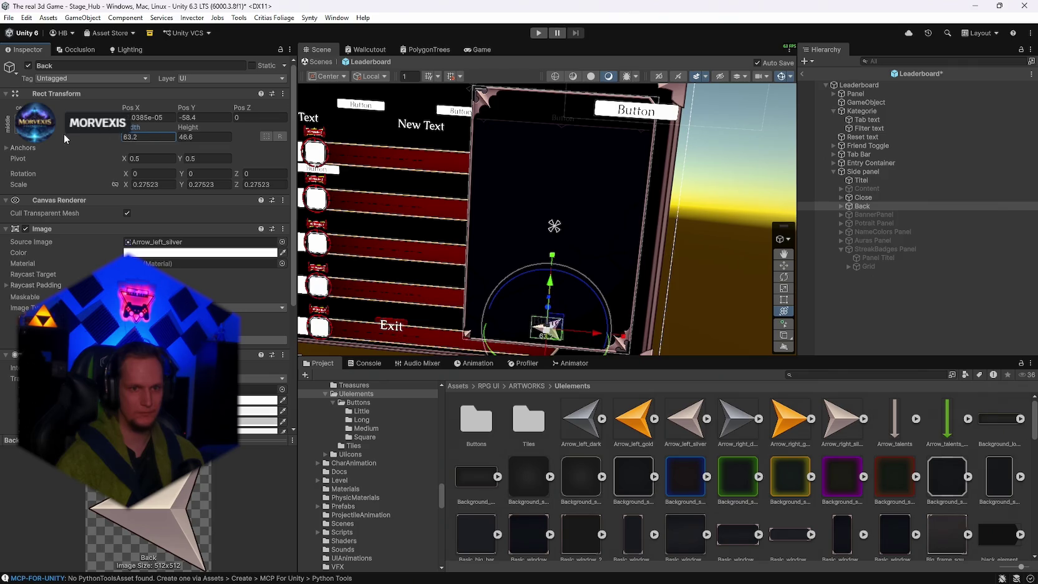
pyautogui.moveTo(699, 235)
pyautogui.mouseDown()
pyautogui.moveTo(710, 242)
pyautogui.moveTo(712, 224)
pyautogui.mouseUp()
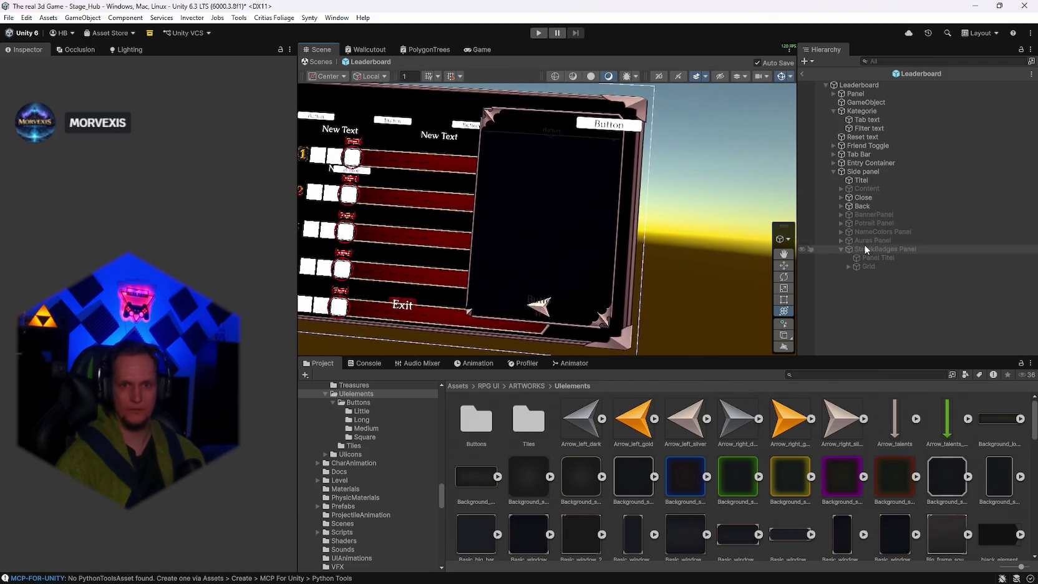
# Select the Back button's label text, then the Close button.
pyautogui.click(866, 206)
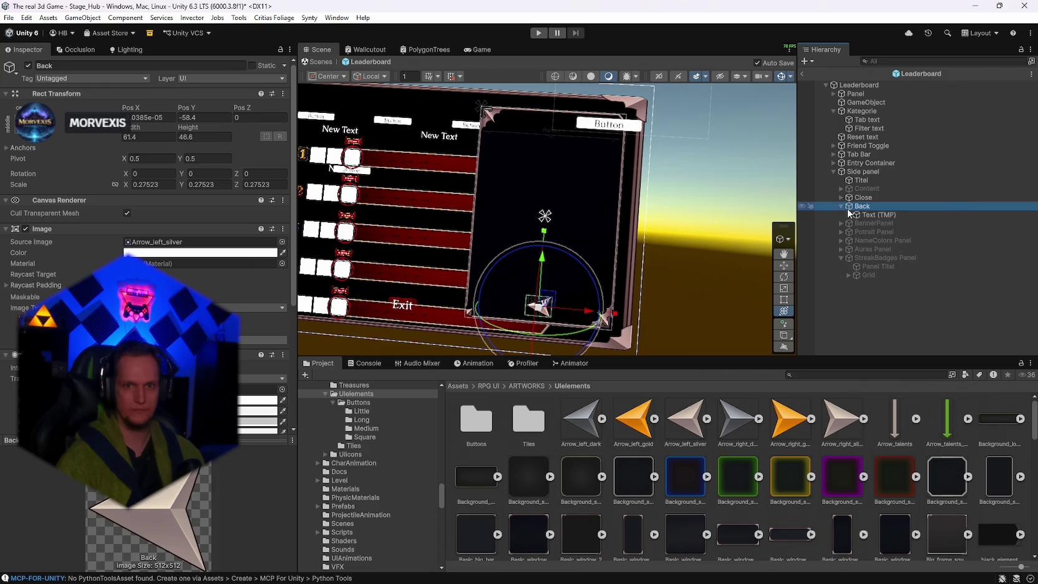
pyautogui.click(870, 215)
pyautogui.click(52, 268)
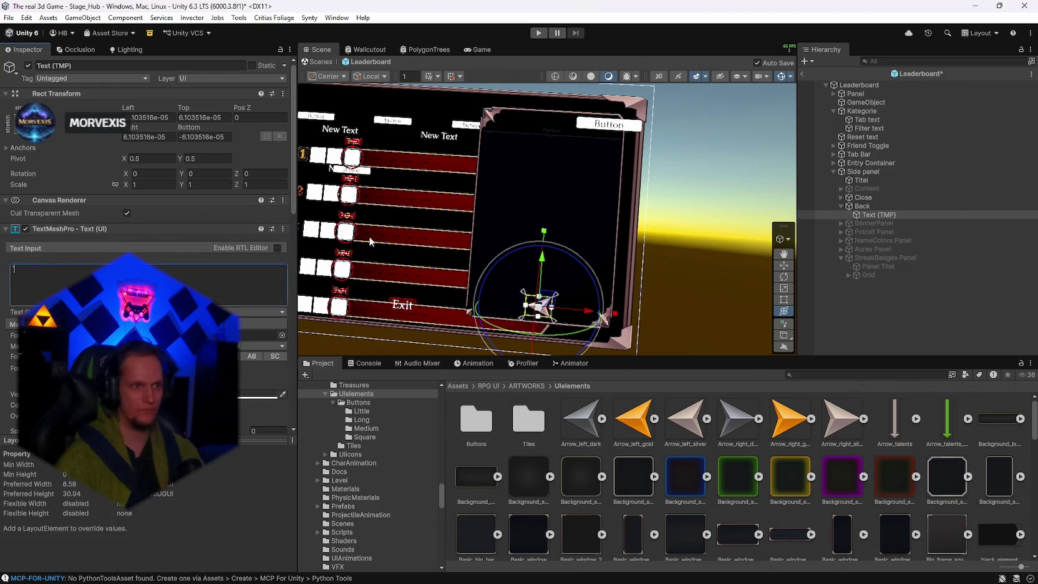
pyautogui.click(863, 197)
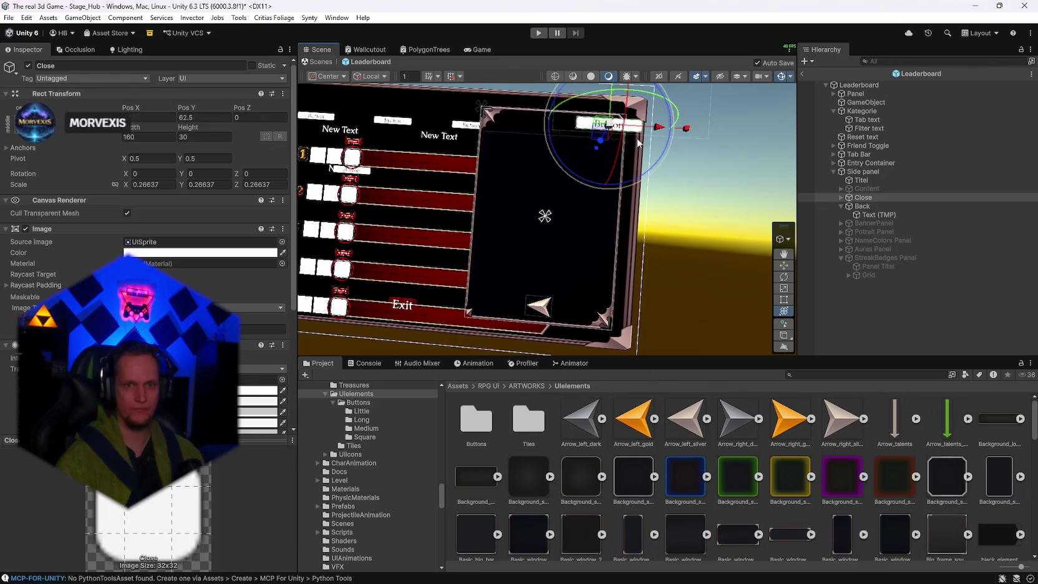
pyautogui.scroll(-3, 789, 464)
pyautogui.scroll(3, 789, 465)
# Give the Close button the grey 108_exit2 X sprite at 30 by 30, scaled to about 0.57.
pyautogui.click(799, 375)
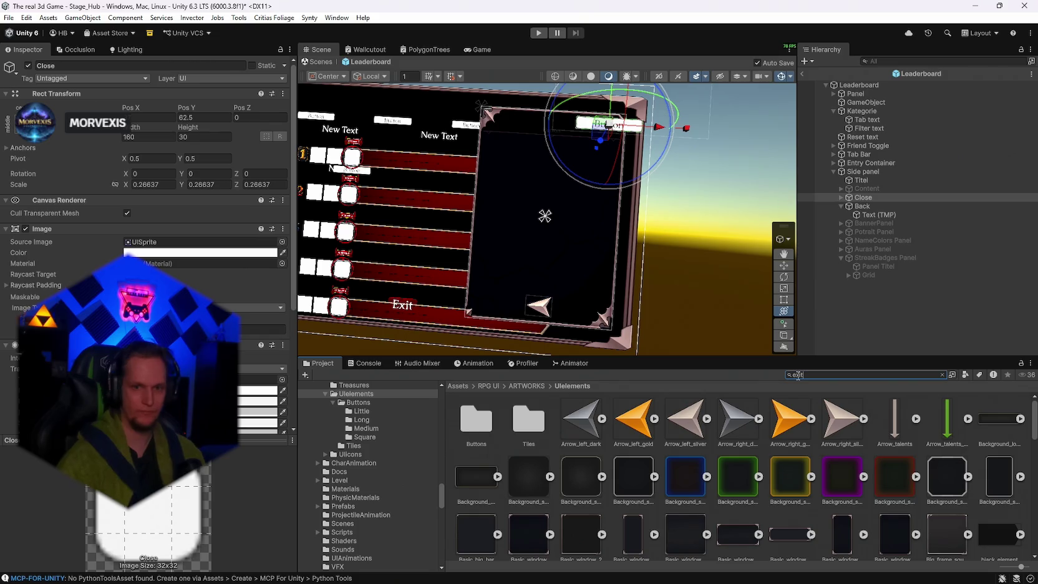
pyautogui.write('exit')
pyautogui.scroll(-3, 678, 450)
pyautogui.scroll(3, 674, 452)
pyautogui.scroll(-5, 671, 453)
pyautogui.scroll(-5, 667, 453)
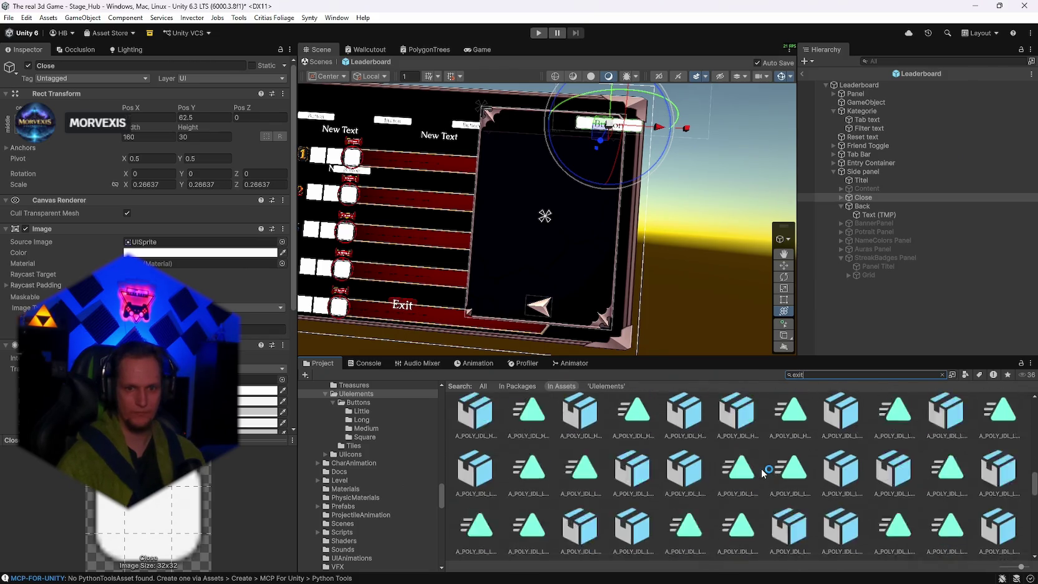
pyautogui.scroll(10, 769, 486)
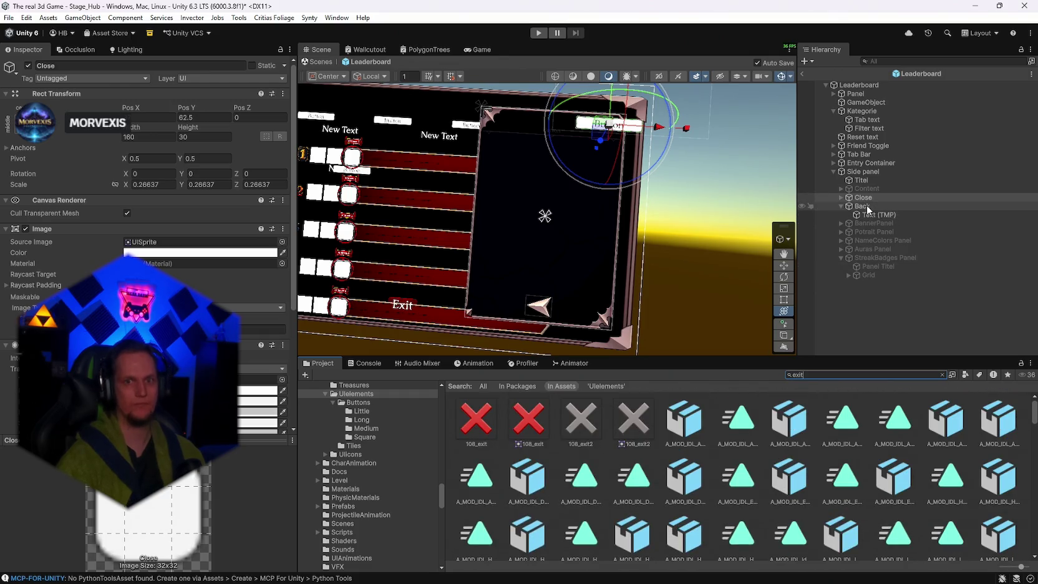
pyautogui.moveTo(519, 406); pyautogui.dragTo(142, 247)
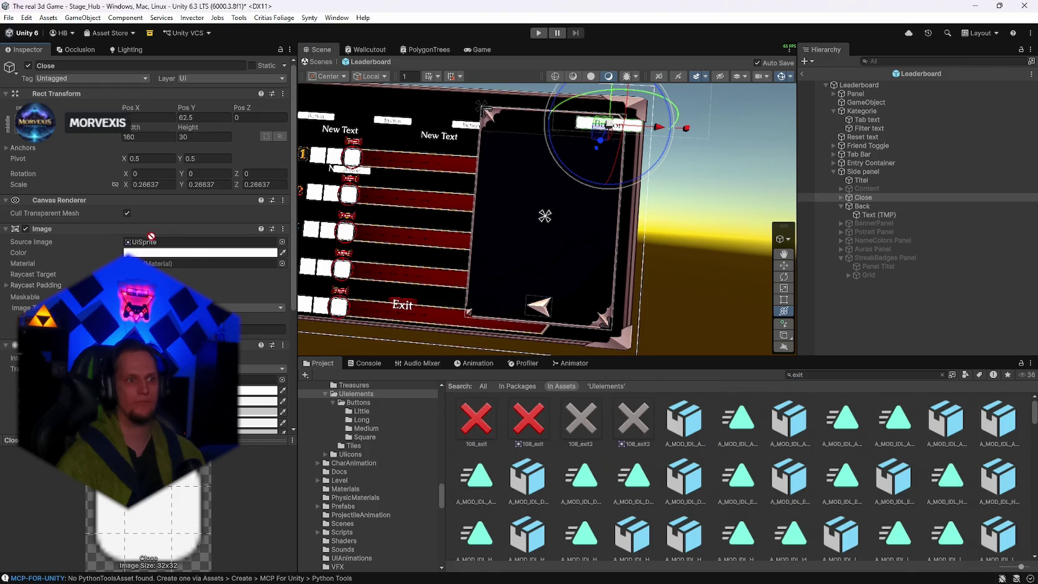
pyautogui.moveTo(628, 418)
pyautogui.mouseDown()
pyautogui.moveTo(375, 312)
pyautogui.moveTo(150, 244)
pyautogui.mouseUp()
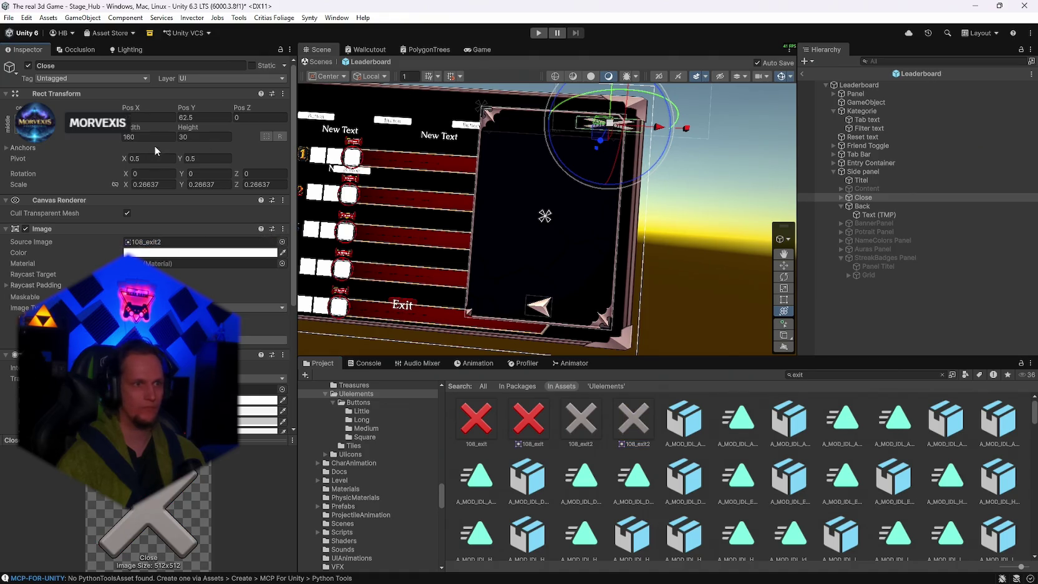
pyautogui.write('30')
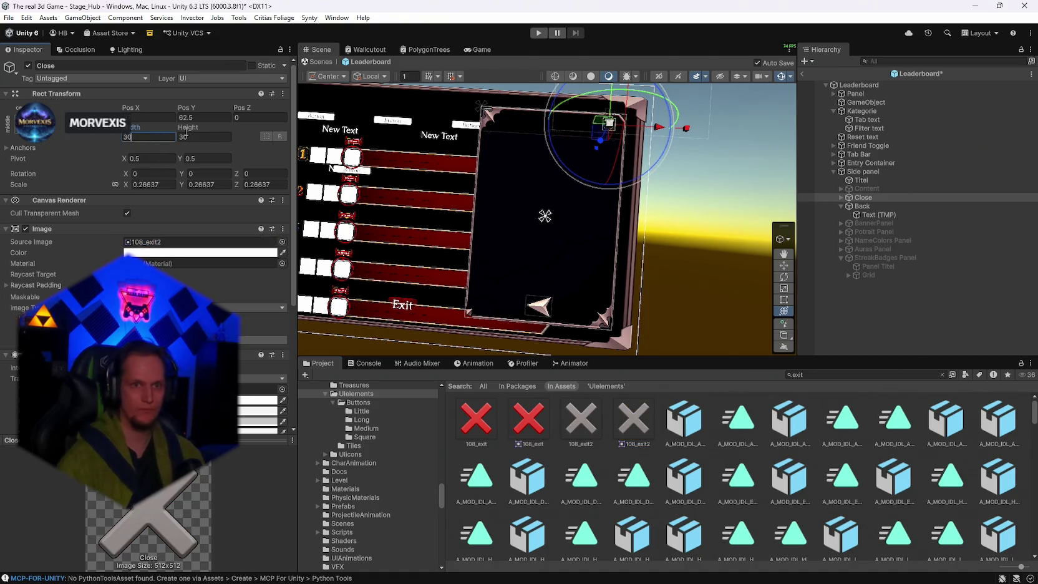
pyautogui.moveTo(622, 121)
pyautogui.mouseDown()
pyautogui.moveTo(612, 123)
pyautogui.moveTo(611, 106)
pyautogui.mouseUp()
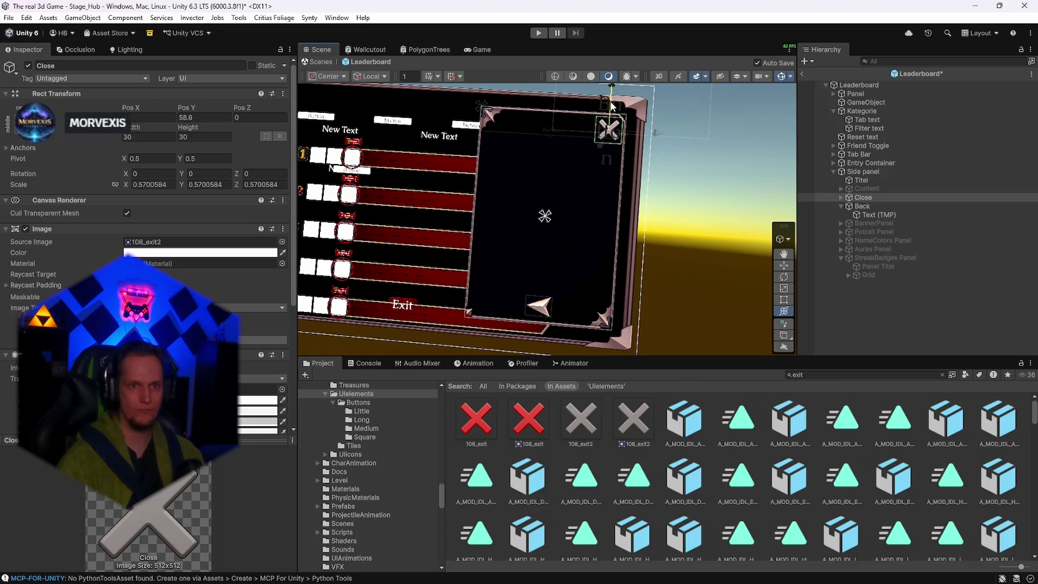
# Orbit around the side panel and select the Back button's Text (TMP) label.
pyautogui.click(742, 149)
pyautogui.moveTo(743, 149); pyautogui.dragTo(740, 187)
pyautogui.click(879, 215)
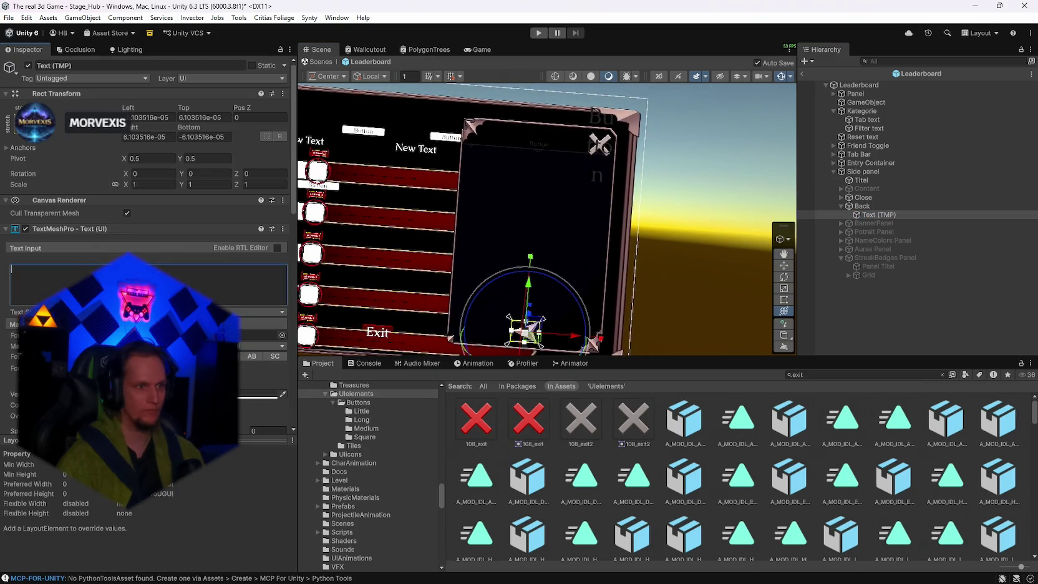
# Expand Close and inspect its Text (TMP) label.
pyautogui.click(842, 197)
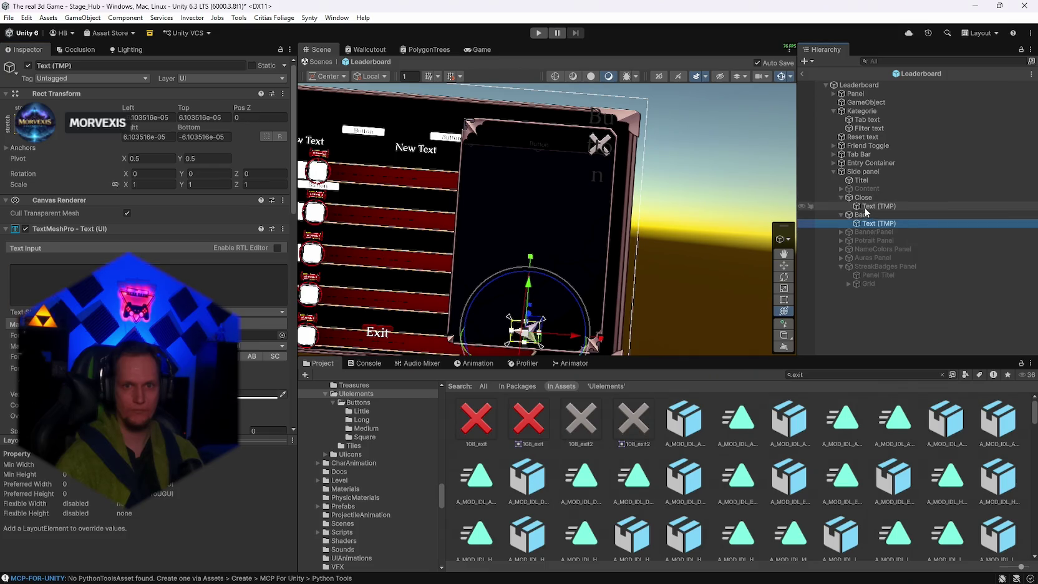
pyautogui.click(871, 205)
pyautogui.moveTo(755, 178)
pyautogui.mouseDown()
pyautogui.moveTo(765, 183)
pyautogui.moveTo(712, 185)
pyautogui.moveTo(749, 182)
pyautogui.mouseUp()
pyautogui.click(749, 179)
# Show BannerPanel and move the five panels from BannerPanel to StreakBadges Panel slightly lower.
pyautogui.click(28, 66)
pyautogui.click(28, 65)
pyautogui.click(28, 66)
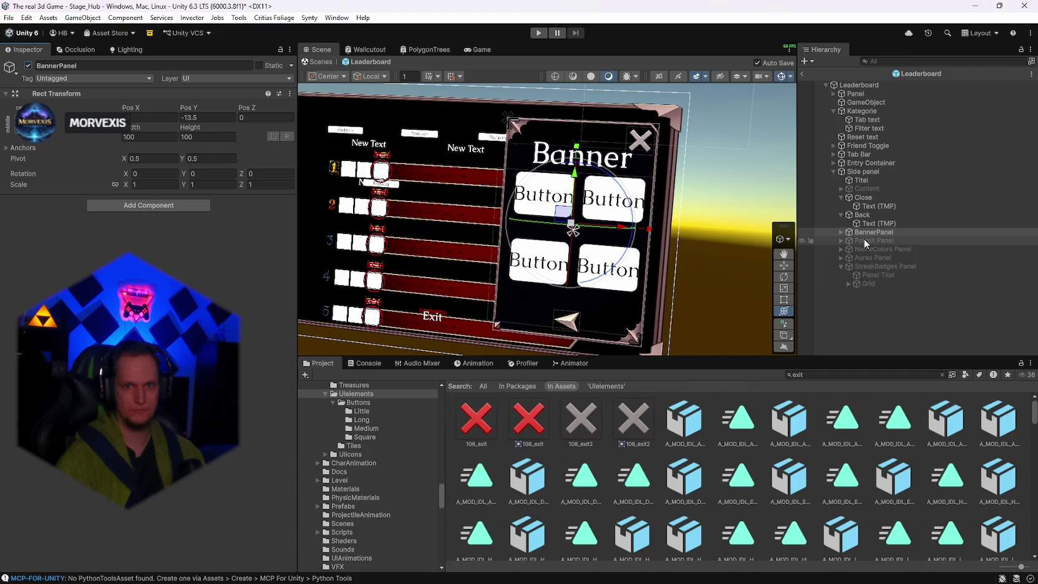
pyautogui.keyDown('shift'); pyautogui.click(874, 266); pyautogui.keyUp('shift')
pyautogui.moveTo(571, 173); pyautogui.dragTo(581, 183)
pyautogui.click(718, 196)
pyautogui.moveTo(725, 196); pyautogui.dragTo(686, 198)
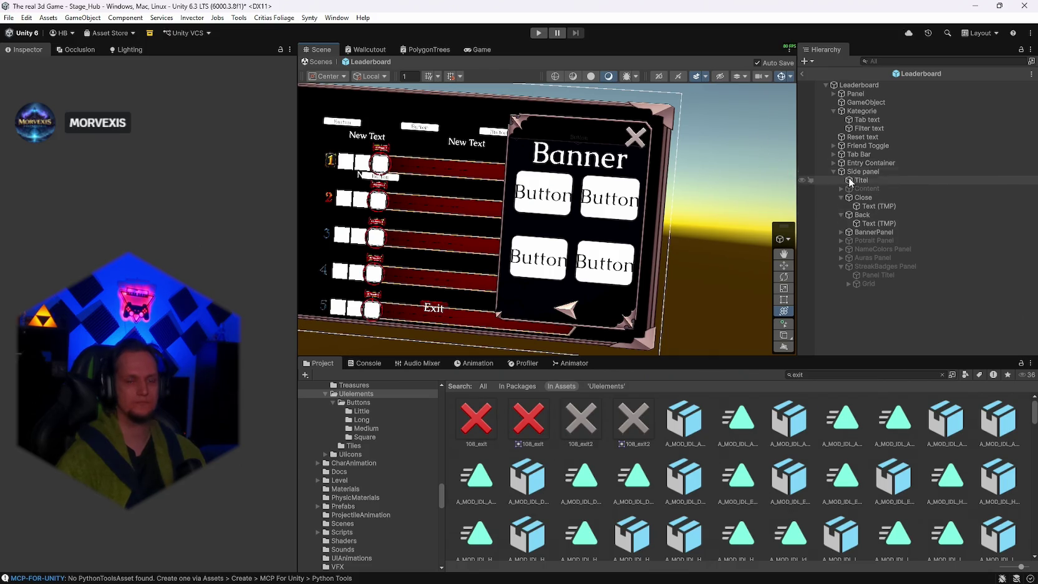
# Hide BannerPanel again and save the scene.
pyautogui.click(868, 232)
pyautogui.click(24, 67)
pyautogui.click(9, 18)
pyautogui.press('Escape')
pyautogui.click(9, 17)
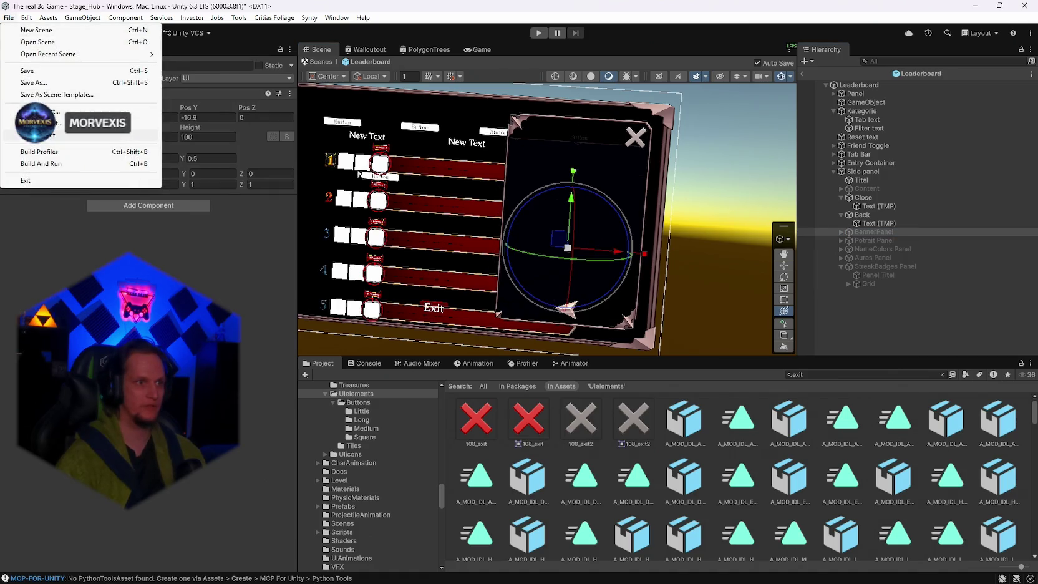
pyautogui.press('Escape')
pyautogui.moveTo(737, 184)
pyautogui.mouseDown()
pyautogui.moveTo(716, 166)
pyautogui.moveTo(889, 164)
pyautogui.mouseUp()
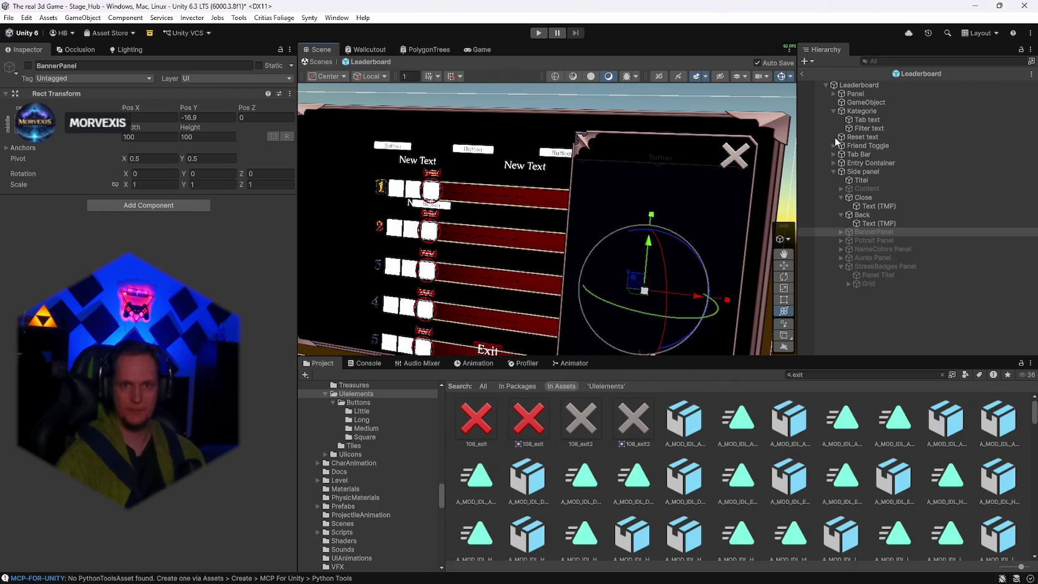
# Expand the Tab Bar and review the Leaderboard root's settings in the Inspector.
pyautogui.click(834, 154)
pyautogui.click(858, 154)
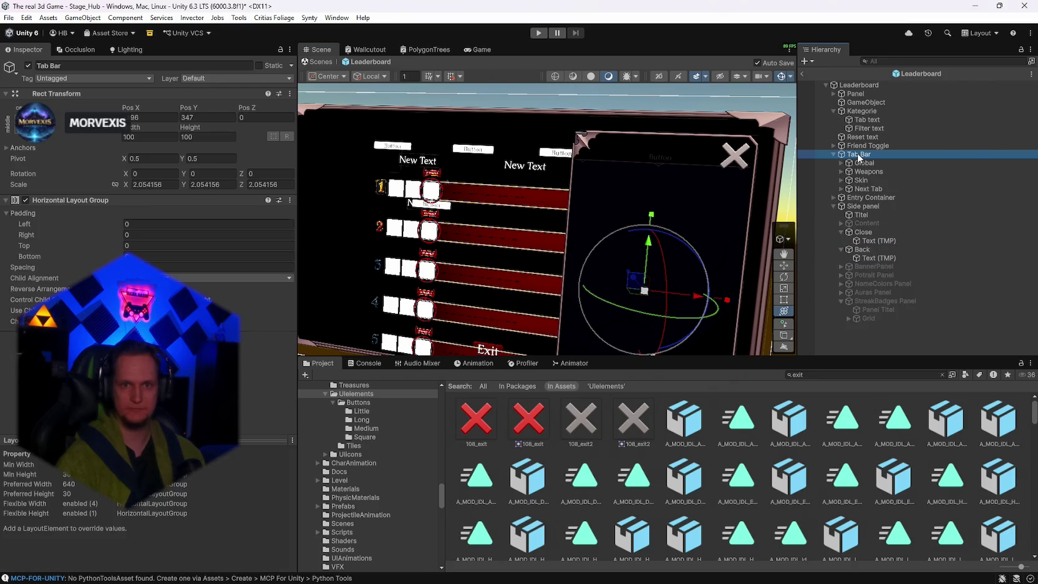
pyautogui.moveTo(599, 182); pyautogui.dragTo(644, 179)
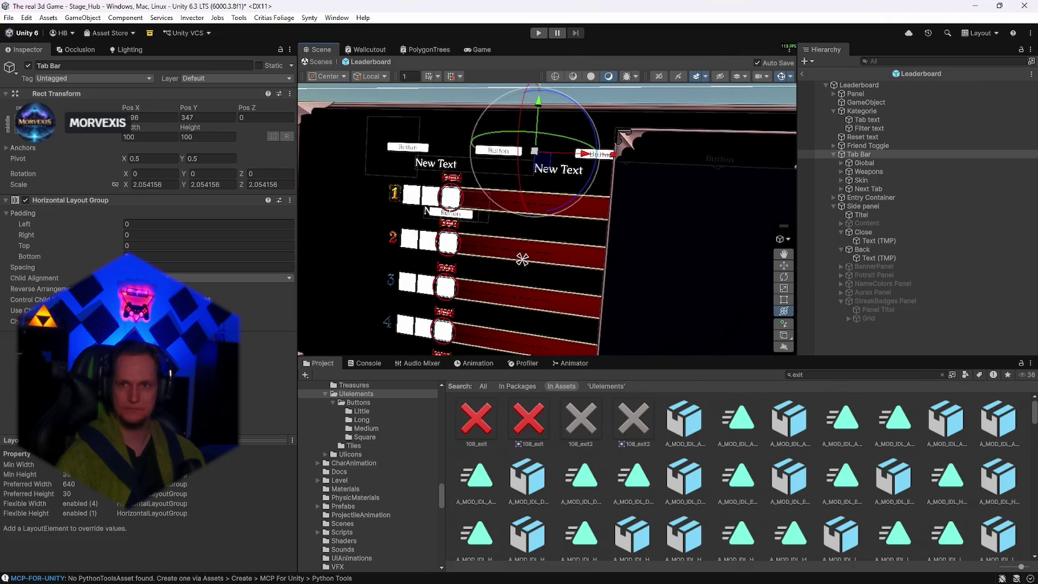
pyautogui.click(860, 85)
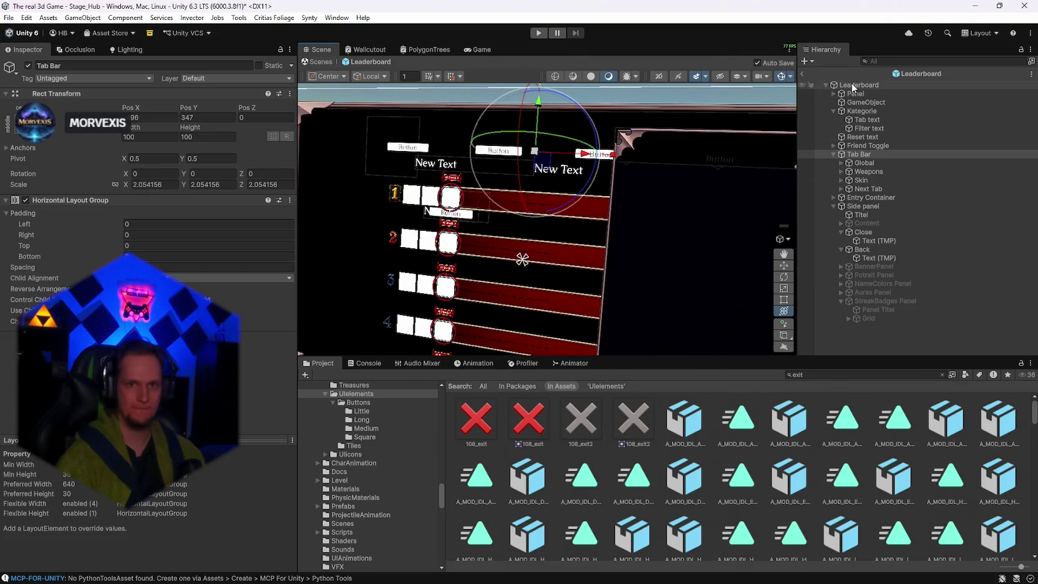
pyautogui.scroll(-15, 147, 311)
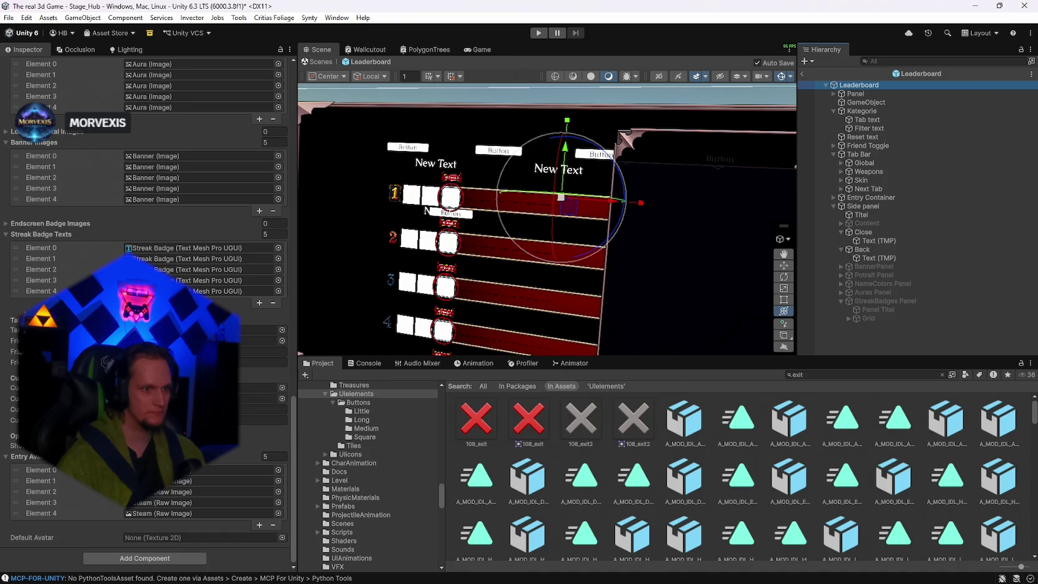
pyautogui.scroll(-10, 149, 312)
pyautogui.scroll(6, 150, 312)
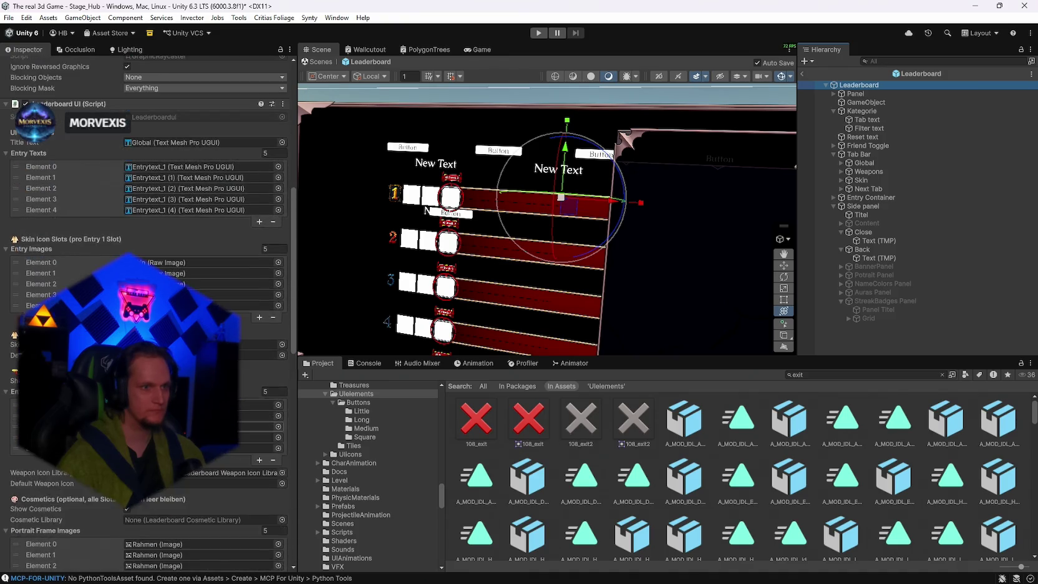
pyautogui.scroll(-6, 150, 311)
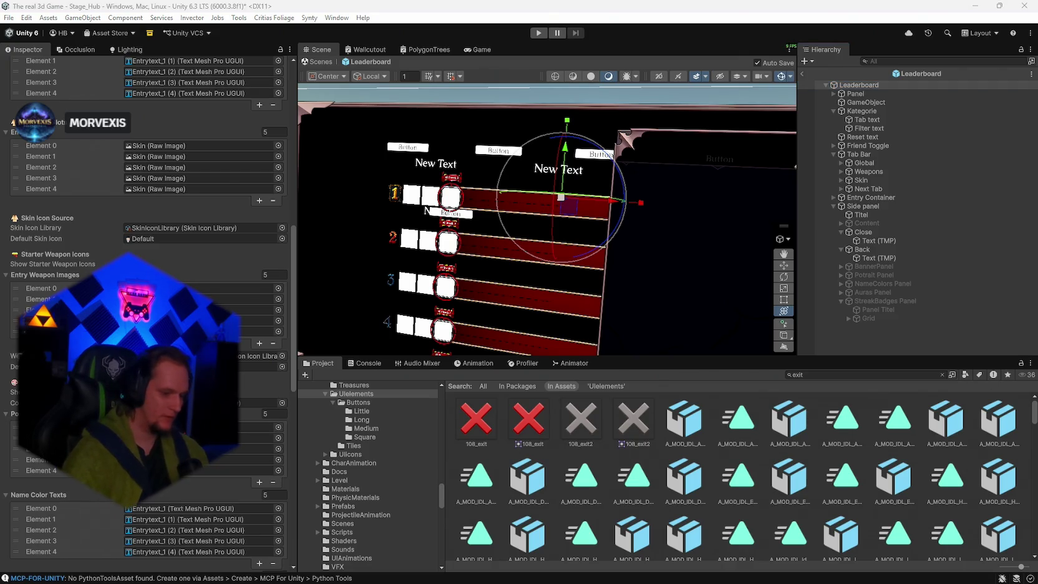
# Review the Side panel script's section wiring in the Inspector.
pyautogui.click(864, 206)
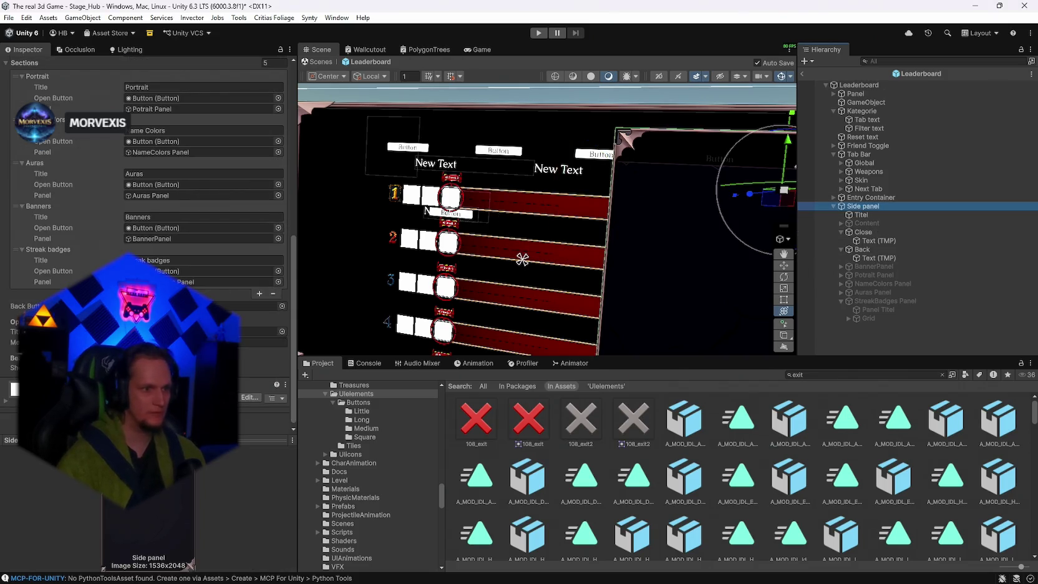
pyautogui.scroll(4, 150, 187)
pyautogui.scroll(3, 150, 187)
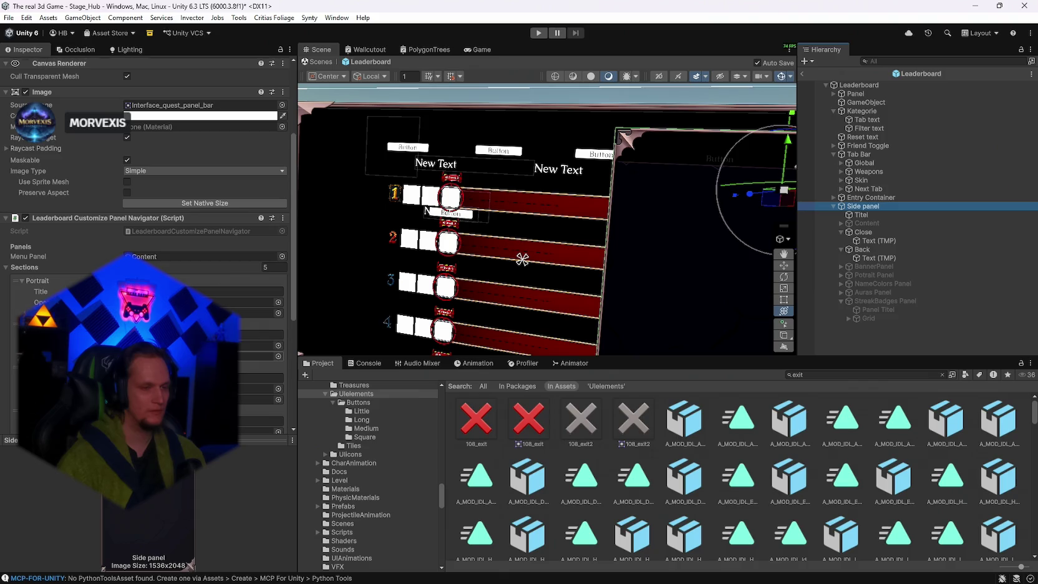
pyautogui.scroll(-7, 150, 188)
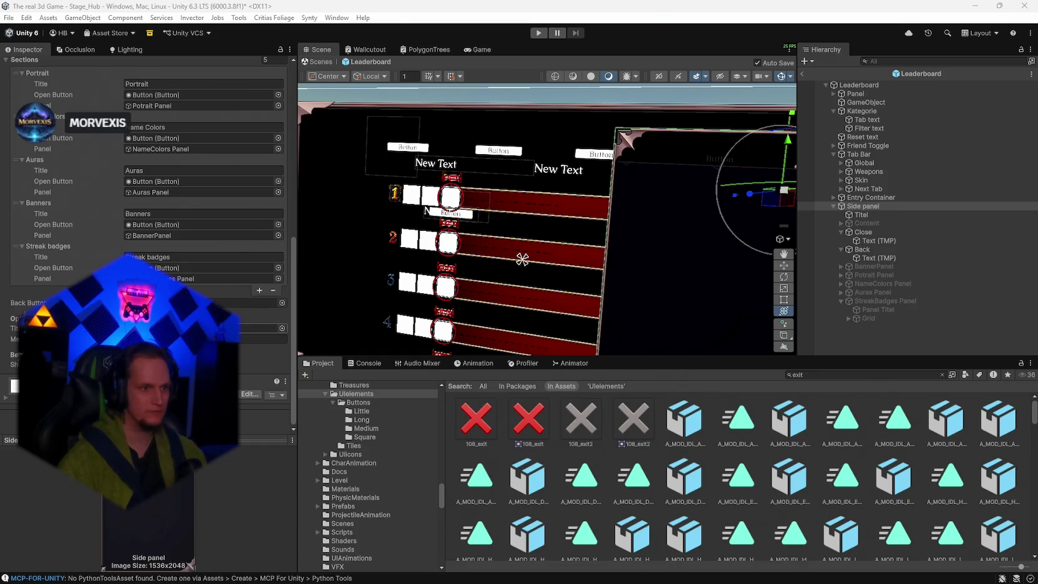
pyautogui.scroll(5, 147, 187)
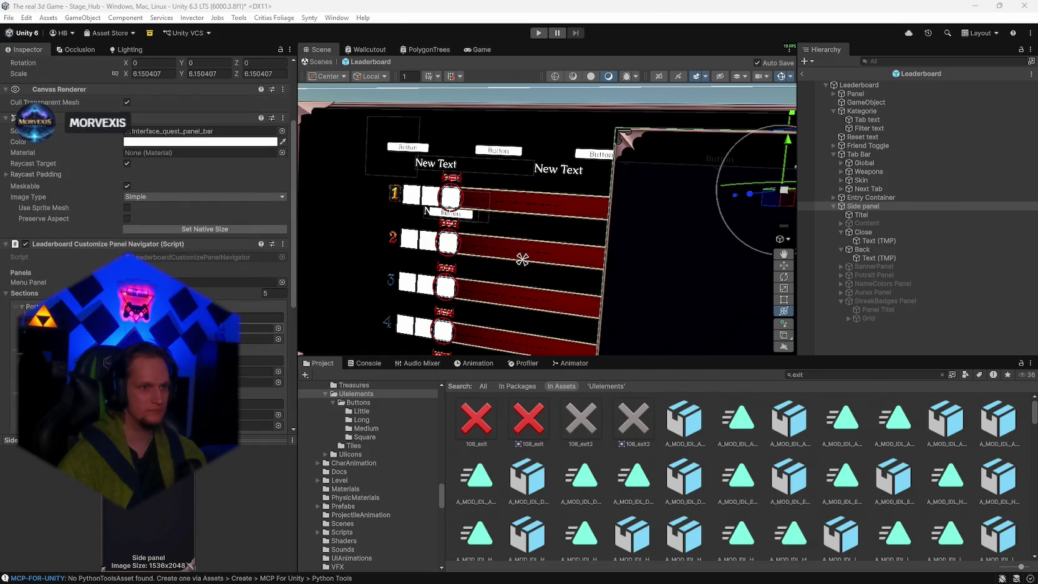
pyautogui.scroll(-5, 147, 187)
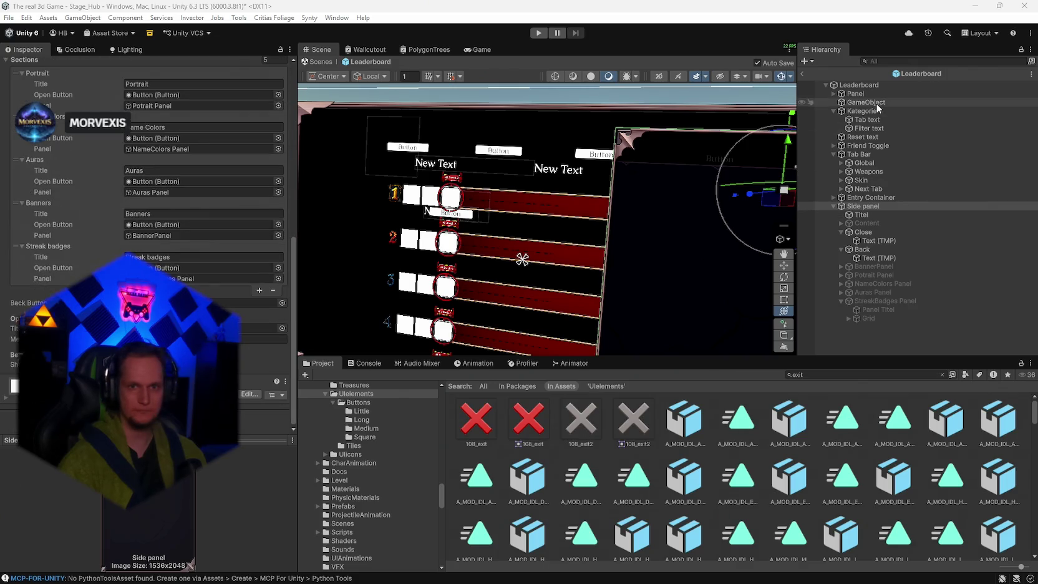
# Recheck the Leaderboard root settings, then select the Close button.
pyautogui.click(857, 85)
pyautogui.scroll(-10, 146, 249)
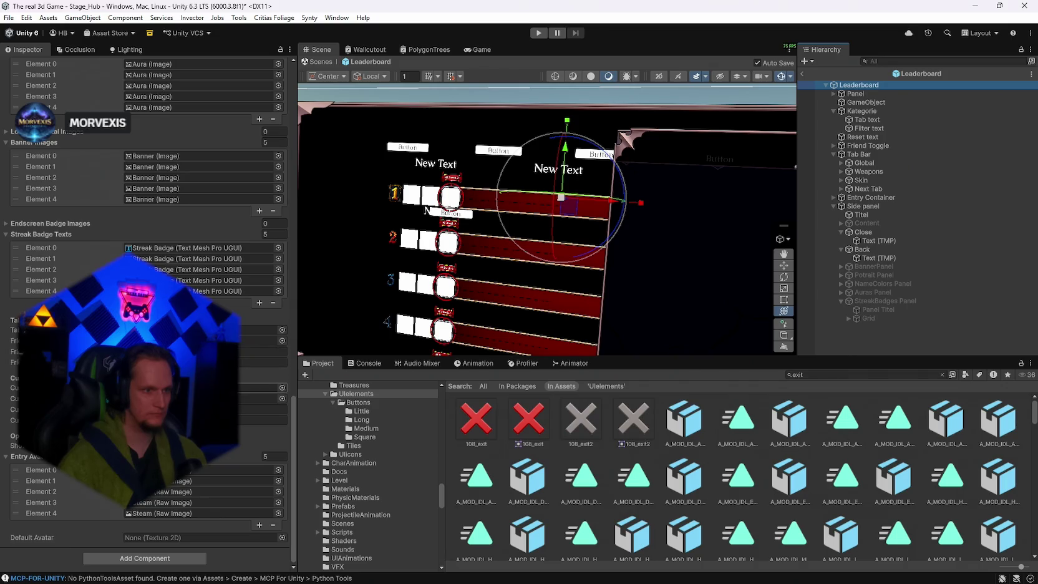
pyautogui.moveTo(737, 167); pyautogui.dragTo(787, 163)
pyautogui.click(864, 232)
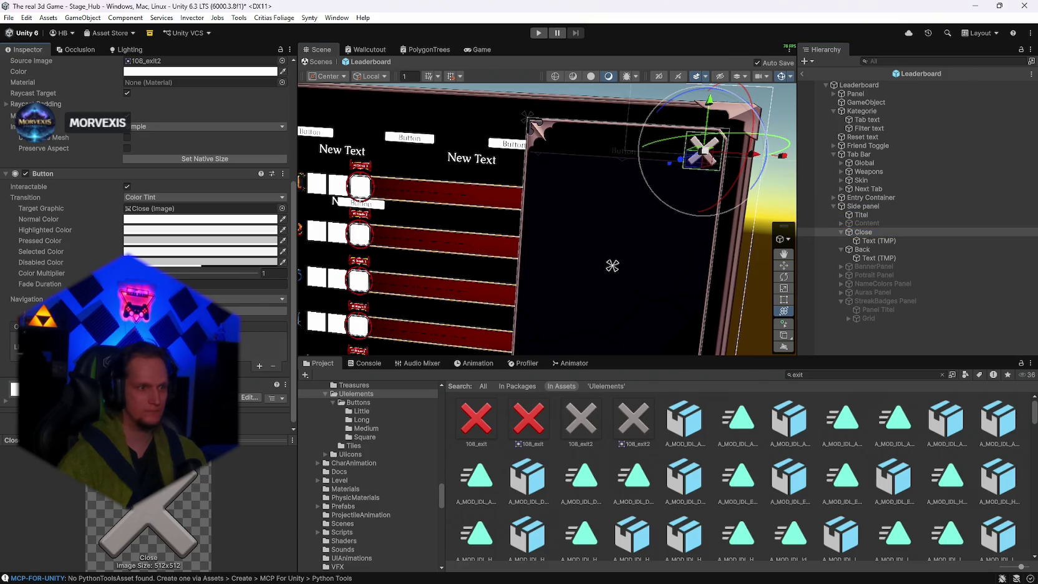
# Add an empty On Click entry to the Close button without choosing a function.
pyautogui.click(259, 366)
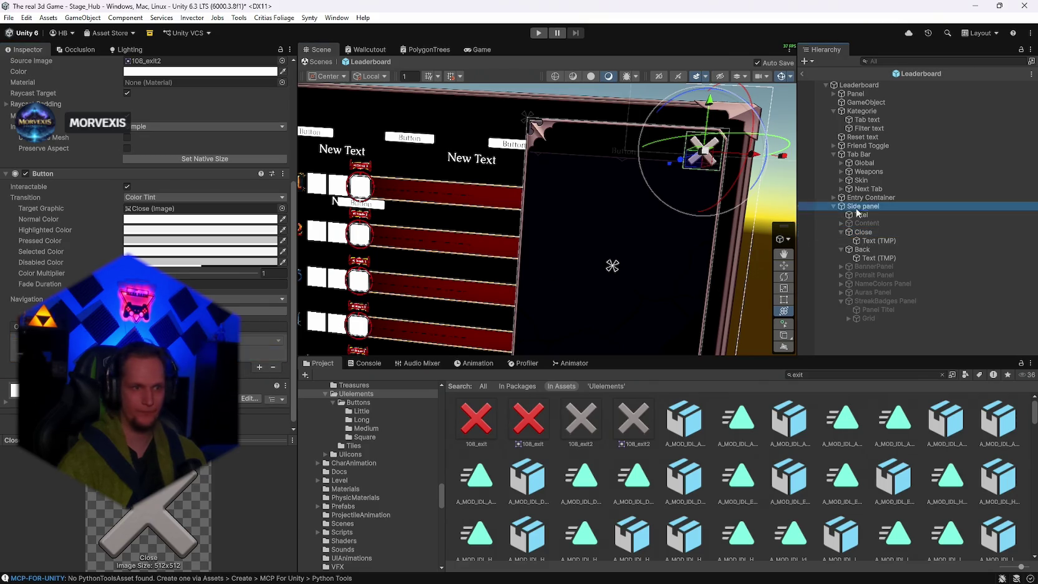
pyautogui.click(262, 340)
pyautogui.moveTo(249, 417)
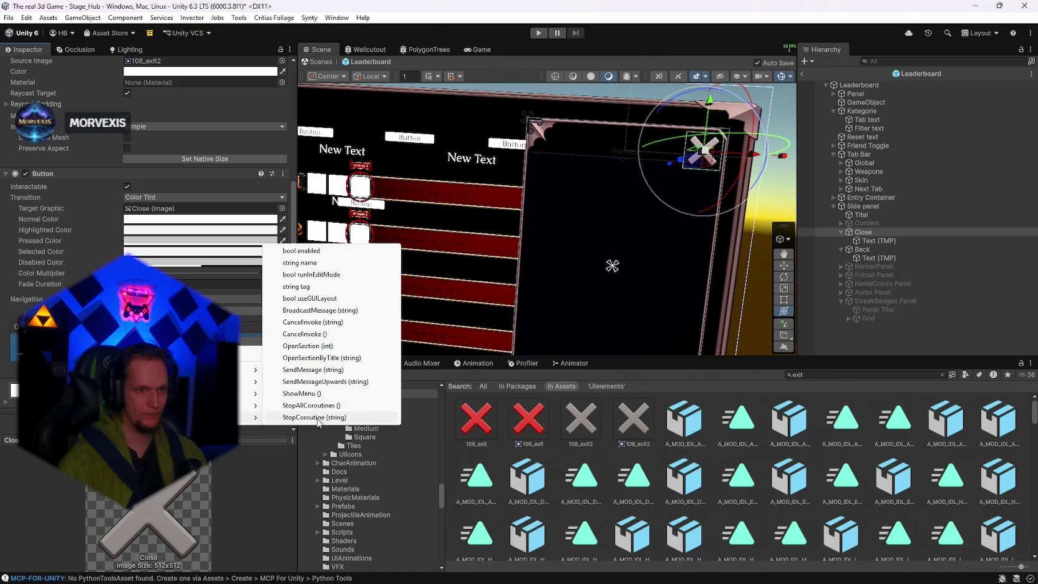
pyautogui.press('Escape')
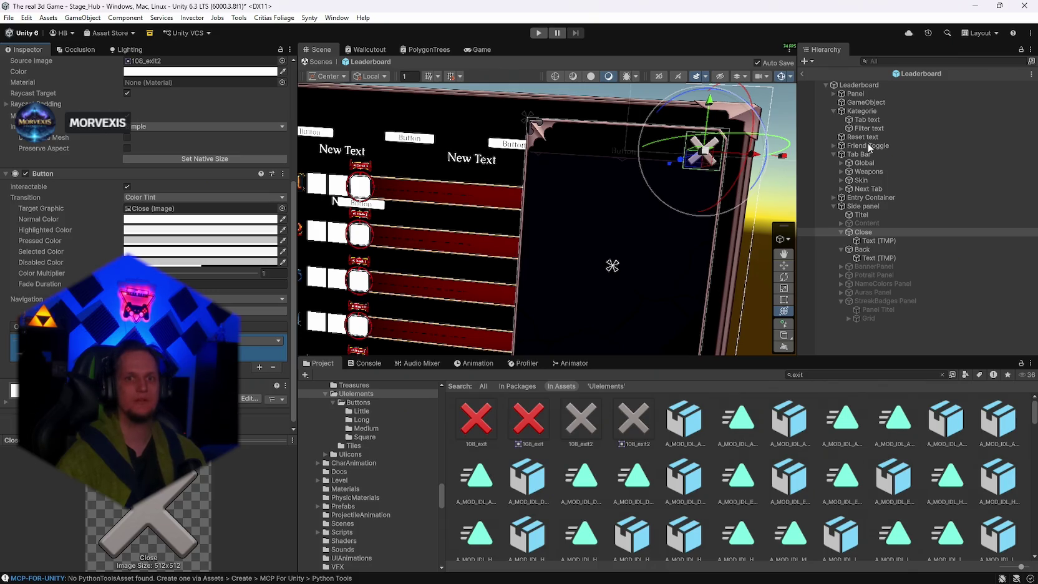
pyautogui.click(864, 188)
# Rename the Next Tab button to Customize.
pyautogui.rightClick(864, 188)
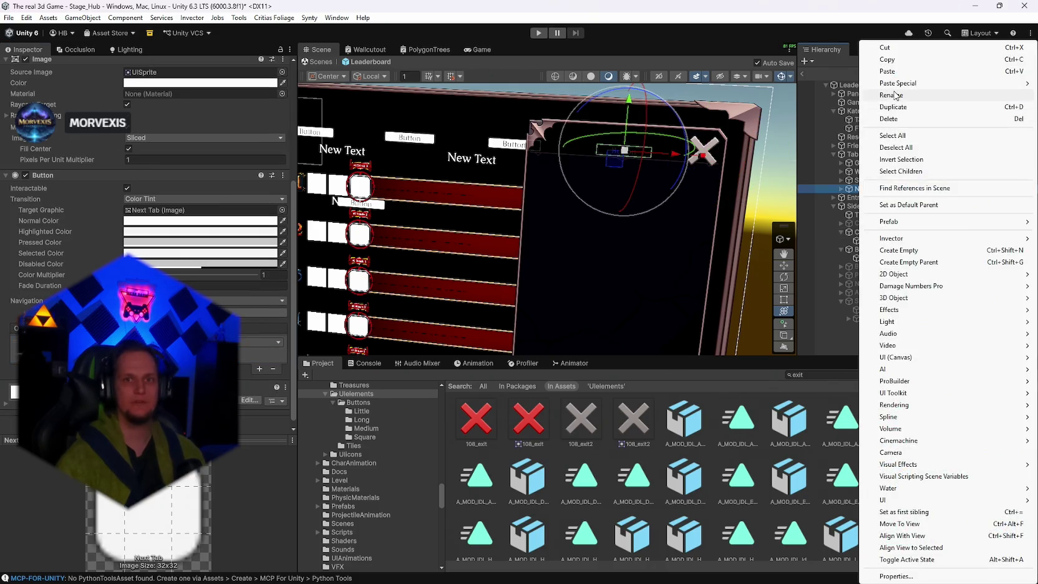
pyautogui.click(891, 95)
pyautogui.write('Cus')
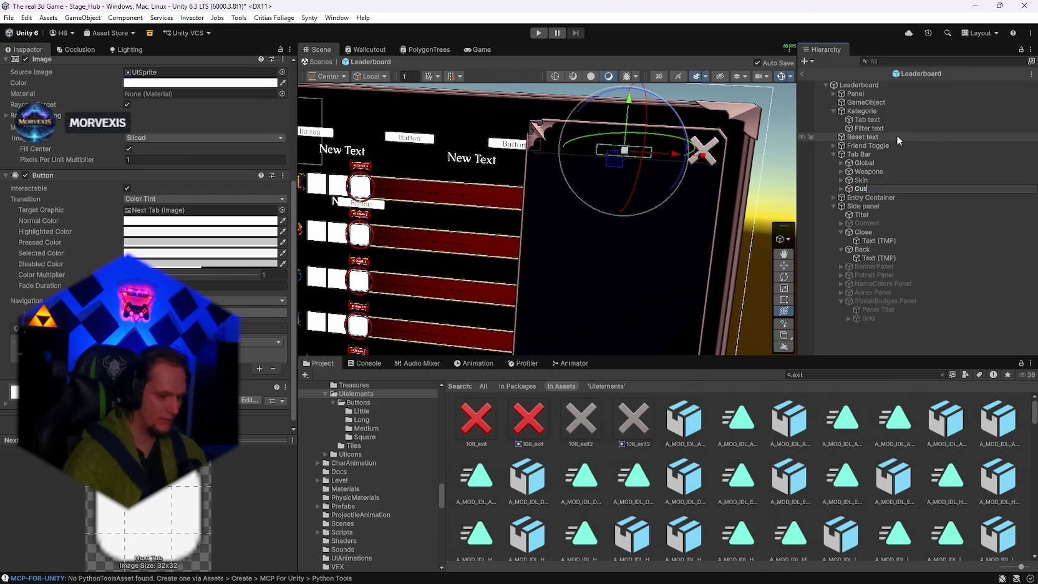
pyautogui.write('tomize')
pyautogui.press('Return')
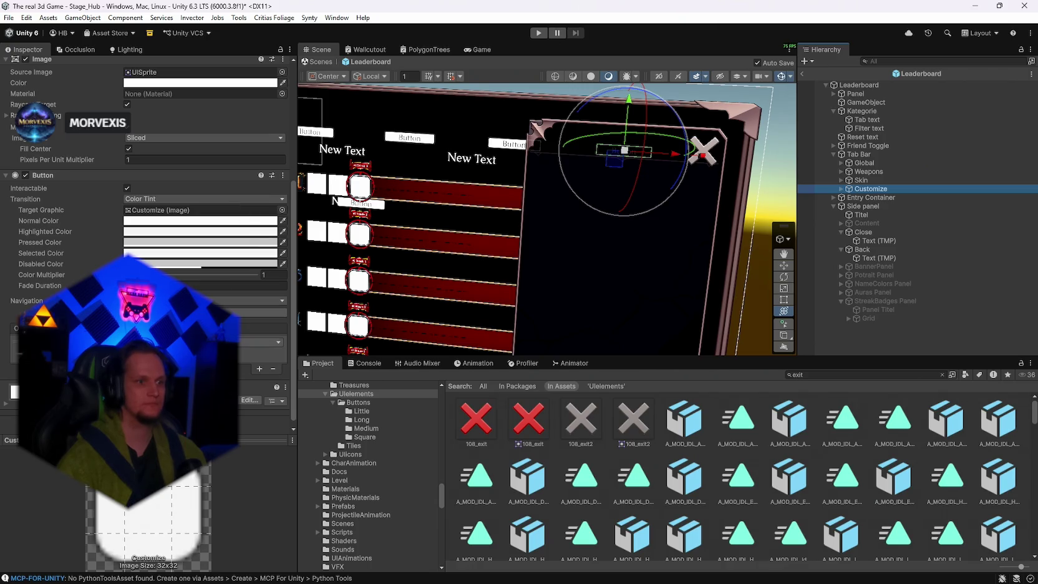
# Make Customize's click call the CustomizePanel method, then reopen Close's On Click function list.
pyautogui.click(256, 342)
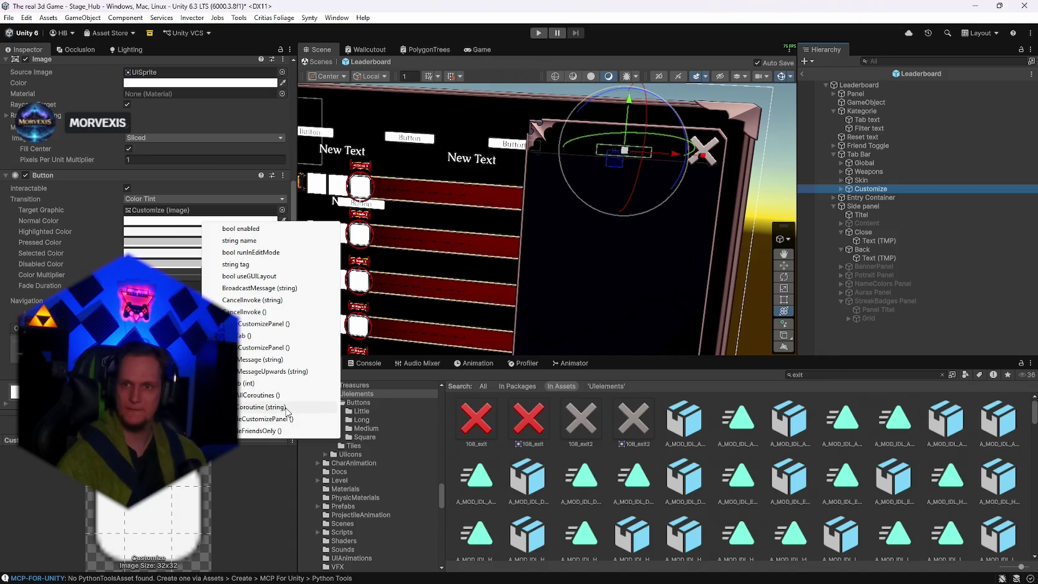
pyautogui.click(274, 419)
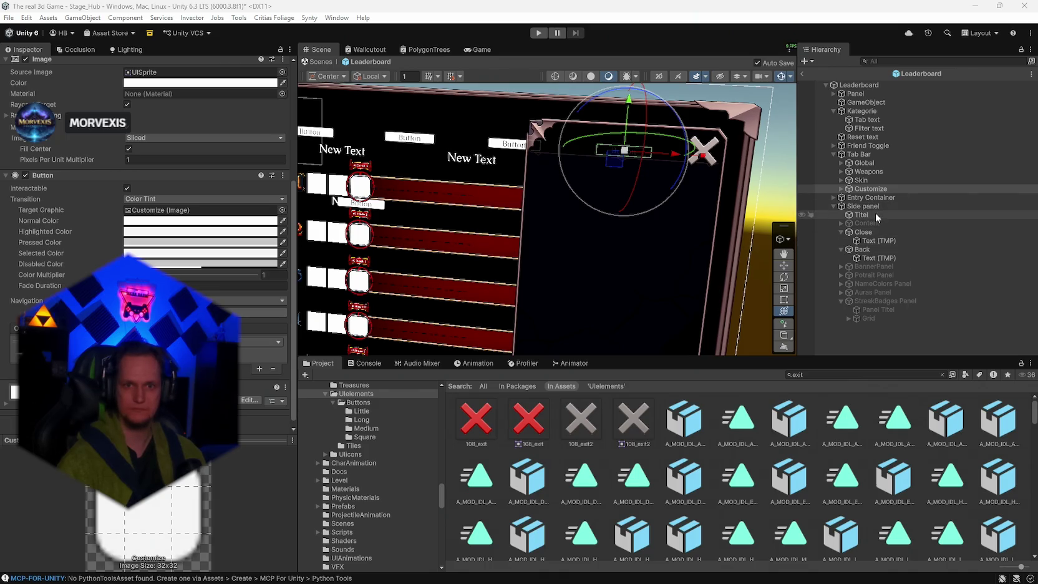
pyautogui.moveTo(871, 233); pyautogui.dragTo(824, 98)
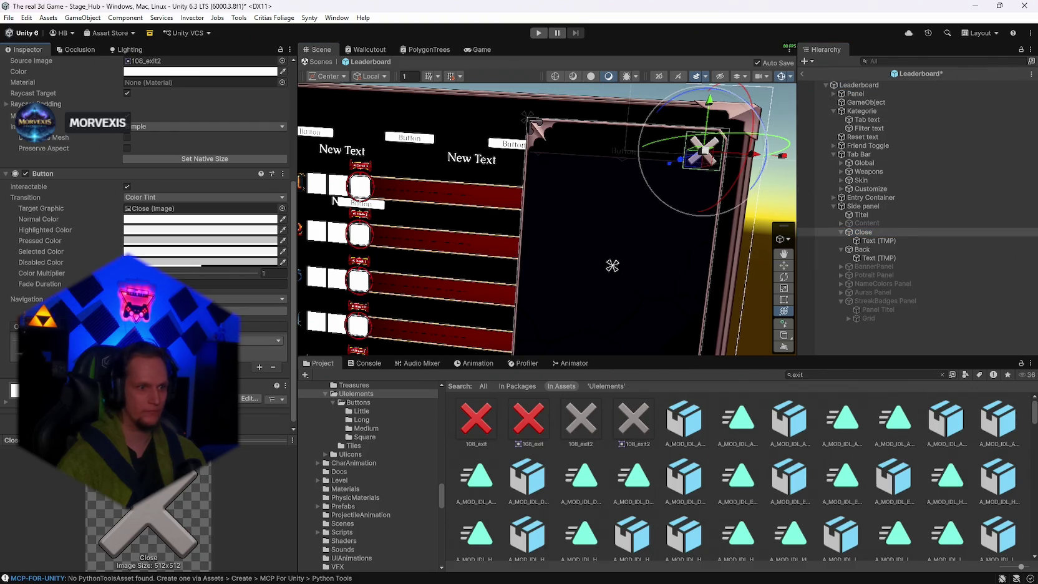
pyautogui.click(259, 340)
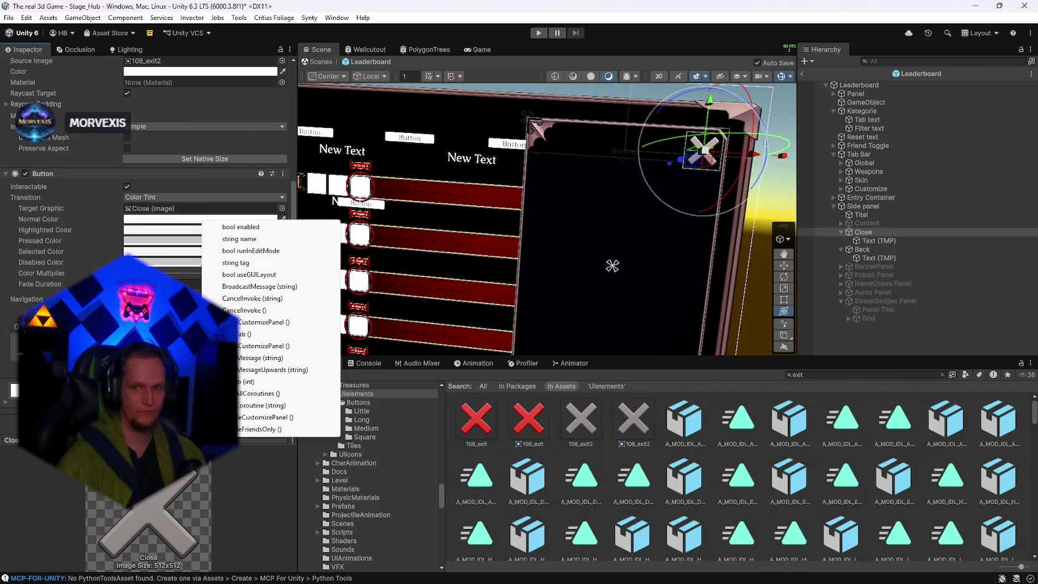
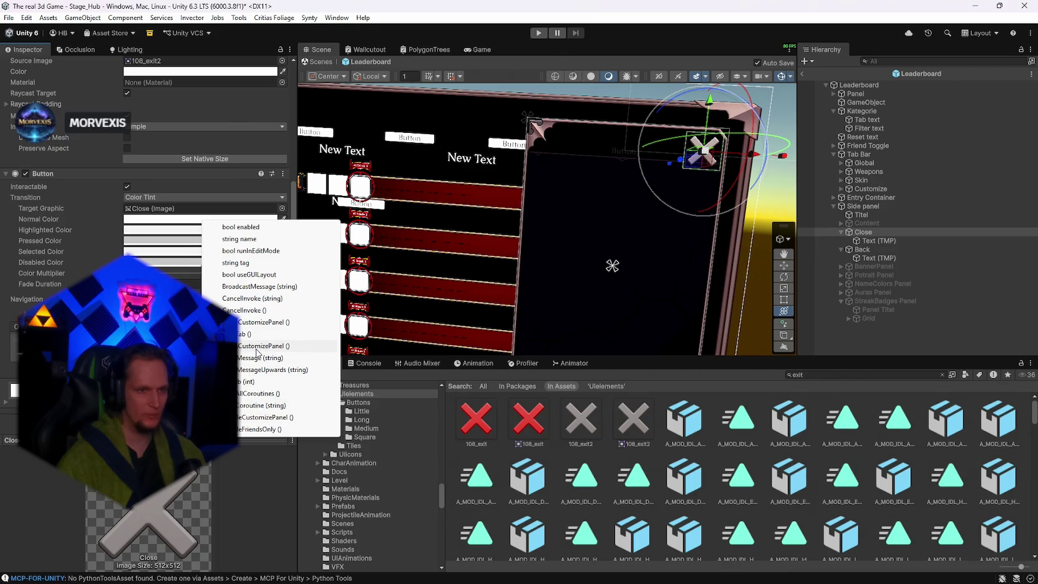
# Set the Close button's On Click to CustomizePanel and uncheck the Side panel's active box.
pyautogui.click(255, 323)
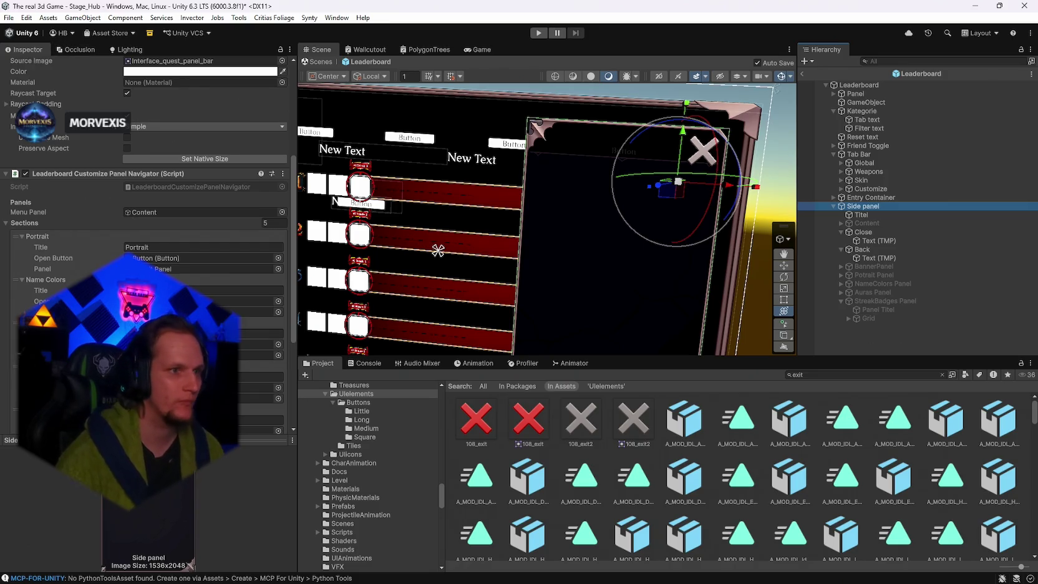
pyautogui.scroll(5, 57, 107)
pyautogui.click(27, 66)
pyautogui.moveTo(437, 206)
pyautogui.mouseDown()
pyautogui.moveTo(470, 184)
pyautogui.moveTo(510, 176)
pyautogui.moveTo(502, 195)
pyautogui.moveTo(518, 188)
pyautogui.mouseUp()
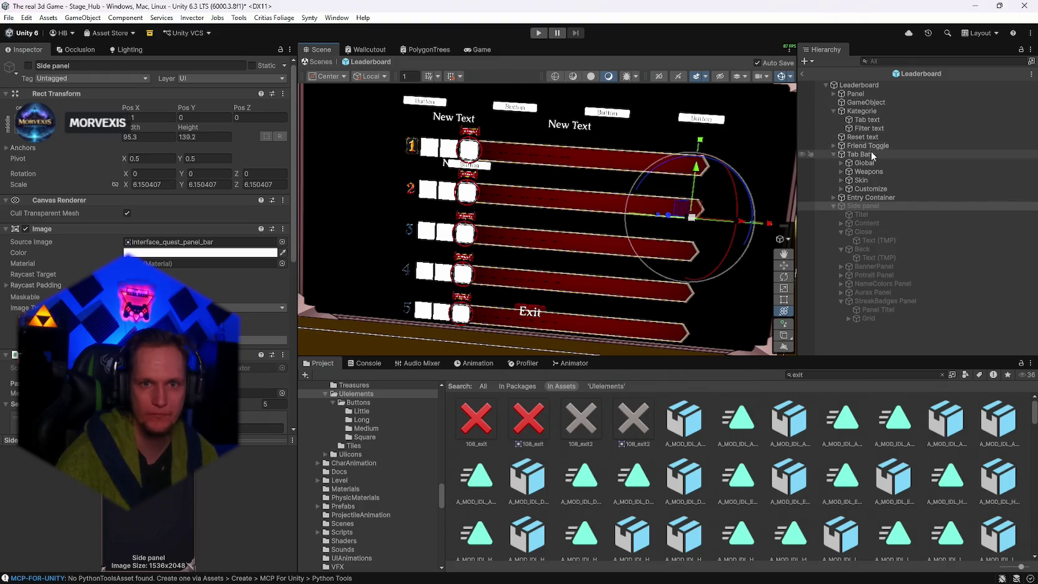
# Move Exit out of Panel so it sits directly under Leaderboard.
pyautogui.click(834, 93)
pyautogui.moveTo(860, 154); pyautogui.dragTo(851, 94)
pyautogui.click(835, 103)
pyautogui.click(852, 93)
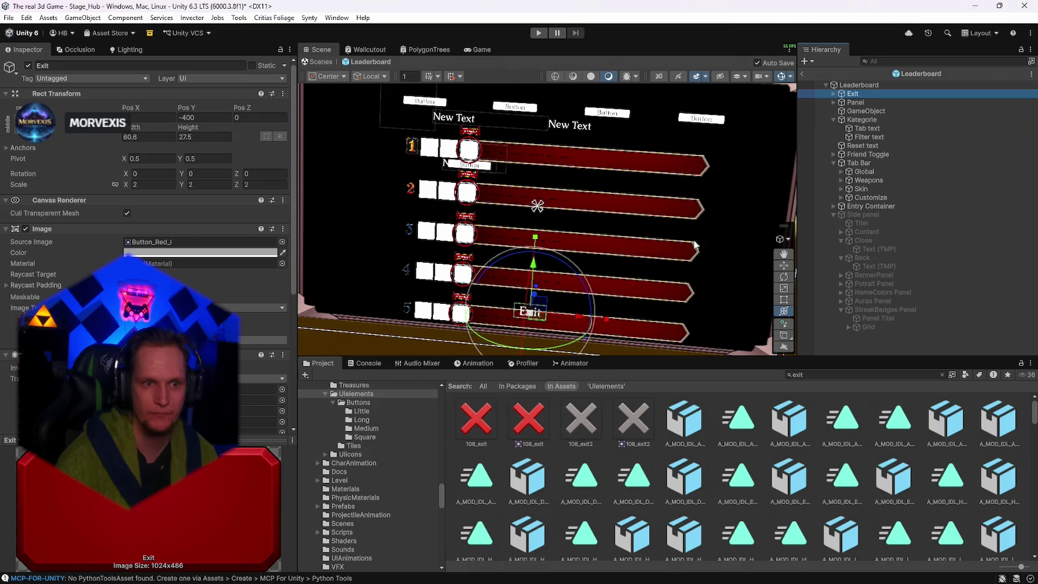
# Position Exit at the leaderboard's top-right corner, ordered between Panel and GameObject.
pyautogui.moveTo(538, 277)
pyautogui.mouseDown()
pyautogui.moveTo(540, 95)
pyautogui.moveTo(553, 141)
pyautogui.moveTo(552, 103)
pyautogui.mouseUp()
pyautogui.moveTo(594, 135)
pyautogui.mouseDown()
pyautogui.moveTo(788, 159)
pyautogui.moveTo(777, 159)
pyautogui.moveTo(704, 266)
pyautogui.mouseUp()
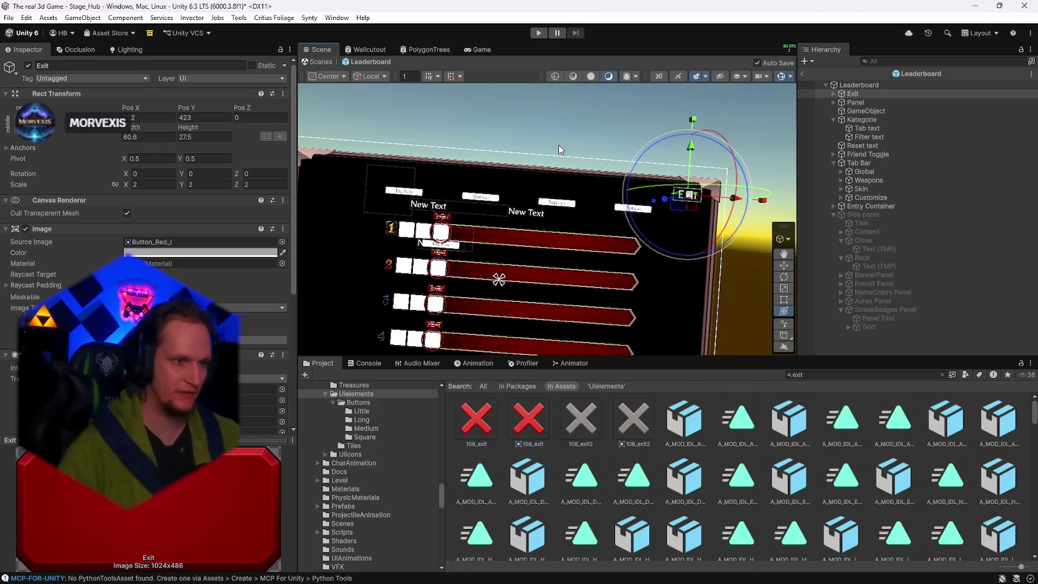
pyautogui.scroll(-3, 283, 356)
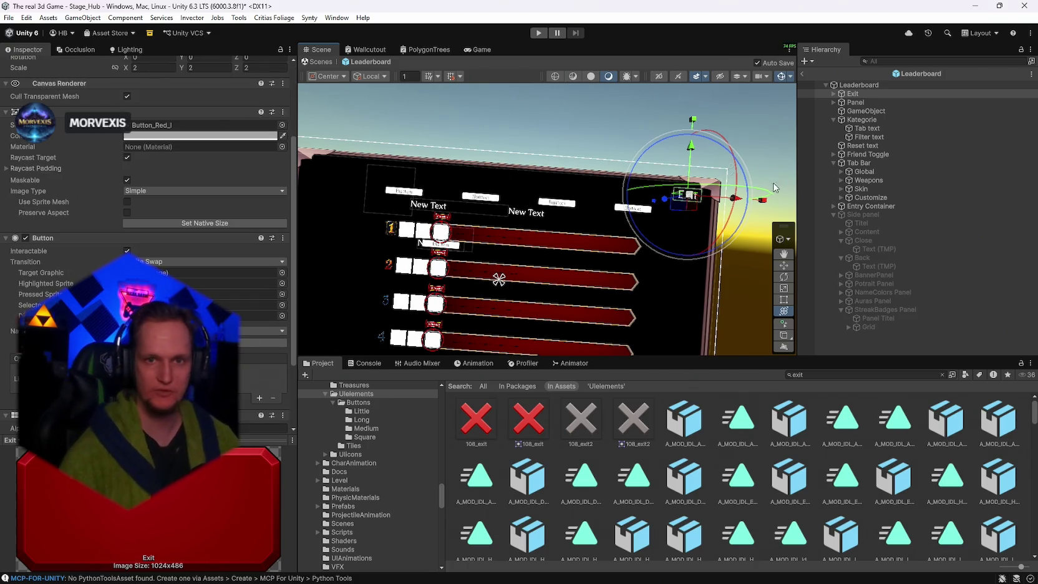
pyautogui.moveTo(855, 94)
pyautogui.mouseDown()
pyautogui.moveTo(864, 208)
pyautogui.moveTo(859, 111)
pyautogui.mouseUp()
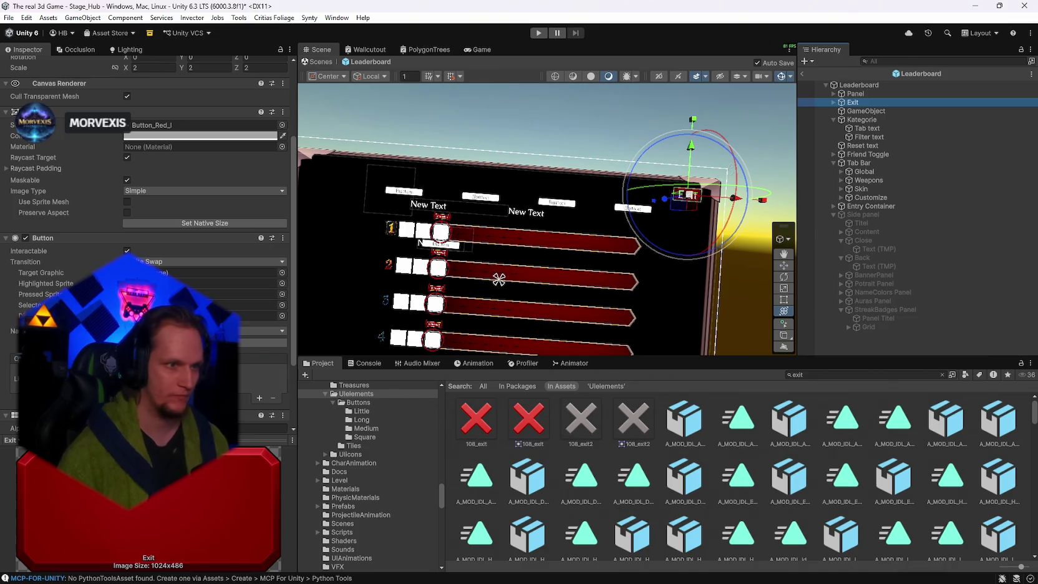
# Apply the 108_exit red-X sprite to Exit's Source Image.
pyautogui.scroll(3, 146, 250)
pyautogui.scroll(-2, 146, 249)
pyautogui.moveTo(485, 440); pyautogui.dragTo(155, 182)
pyautogui.moveTo(630, 274); pyautogui.dragTo(614, 270)
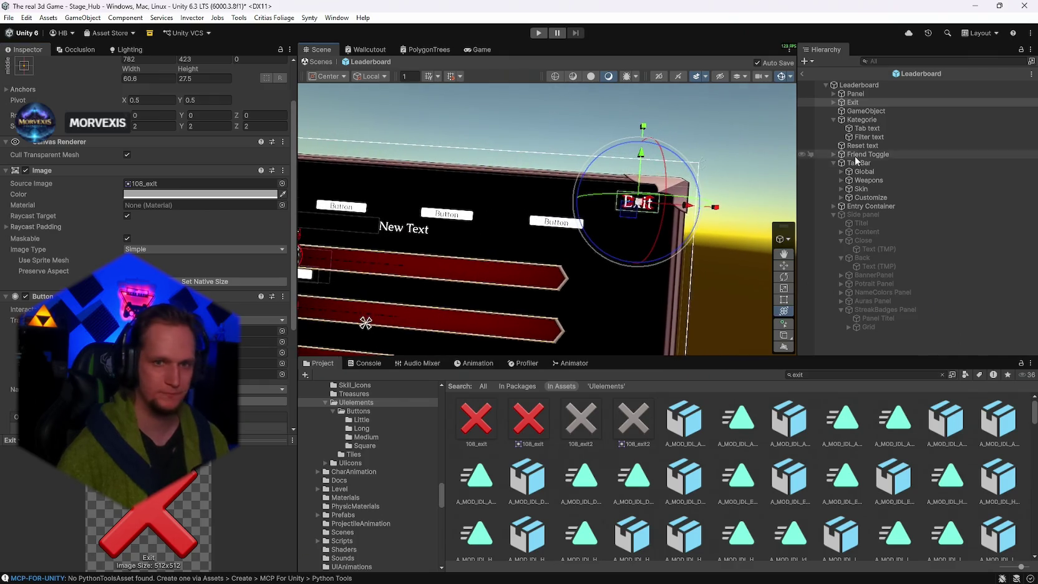
# Clear the Exit label's Text (TMP) input.
pyautogui.click(638, 202)
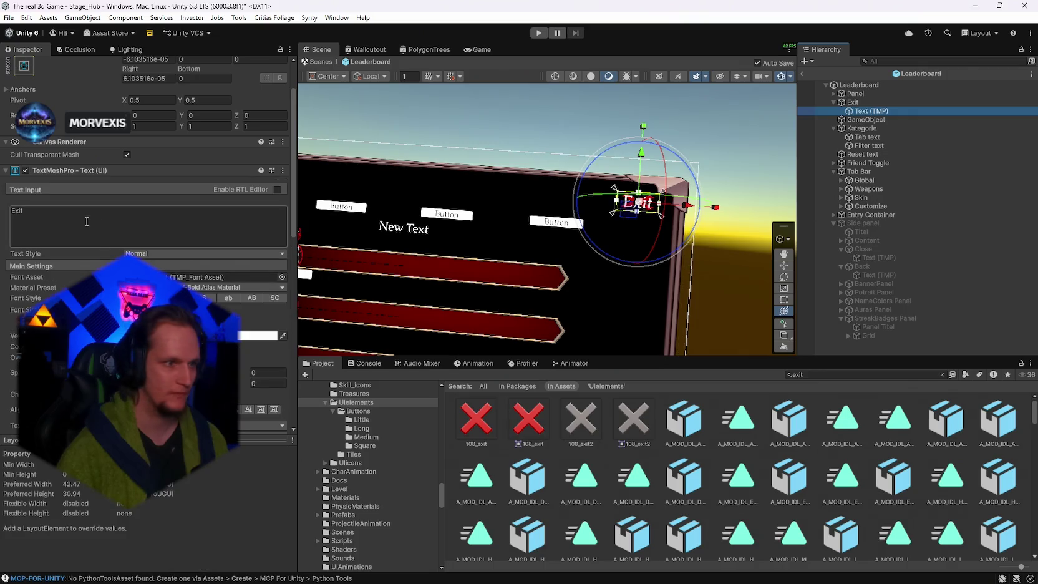
pyautogui.click(101, 216)
pyautogui.press('BackSpace')
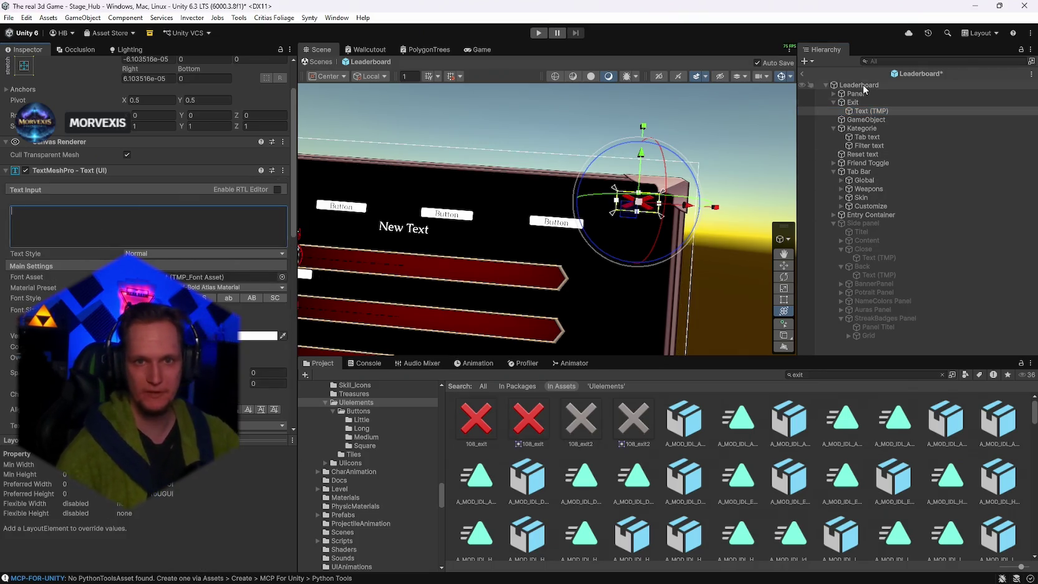
# Set the Exit button's Width and Height to 40.
pyautogui.click(852, 102)
pyautogui.scroll(3, 167, 245)
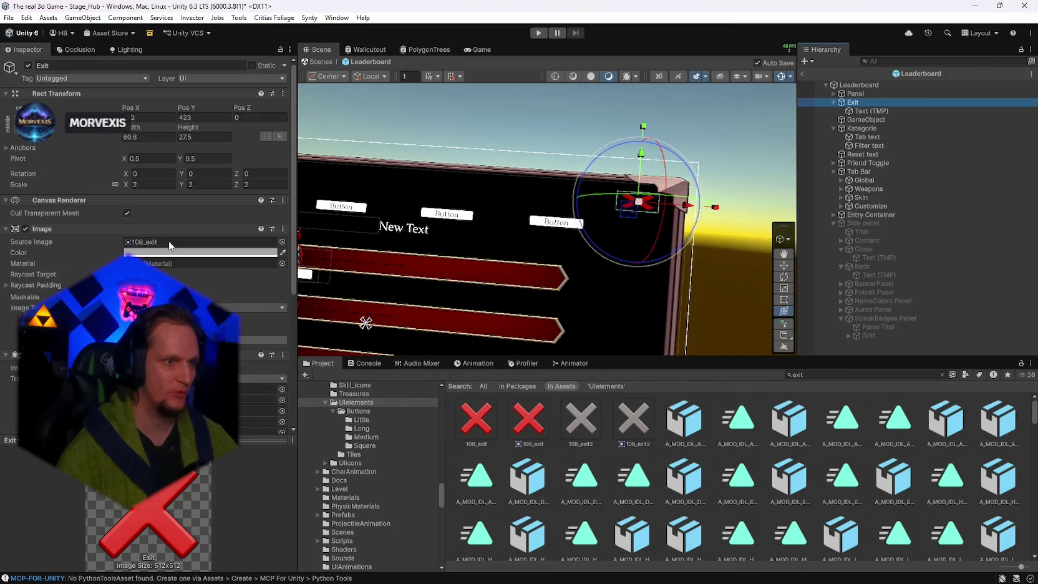
pyautogui.moveTo(131, 130); pyautogui.dragTo(248, 121)
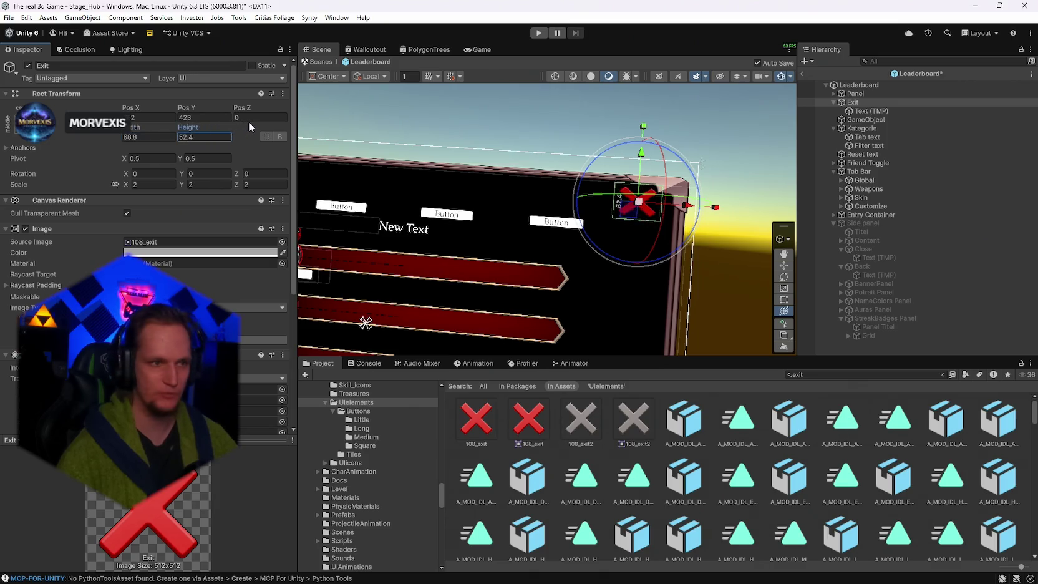
pyautogui.click(152, 137)
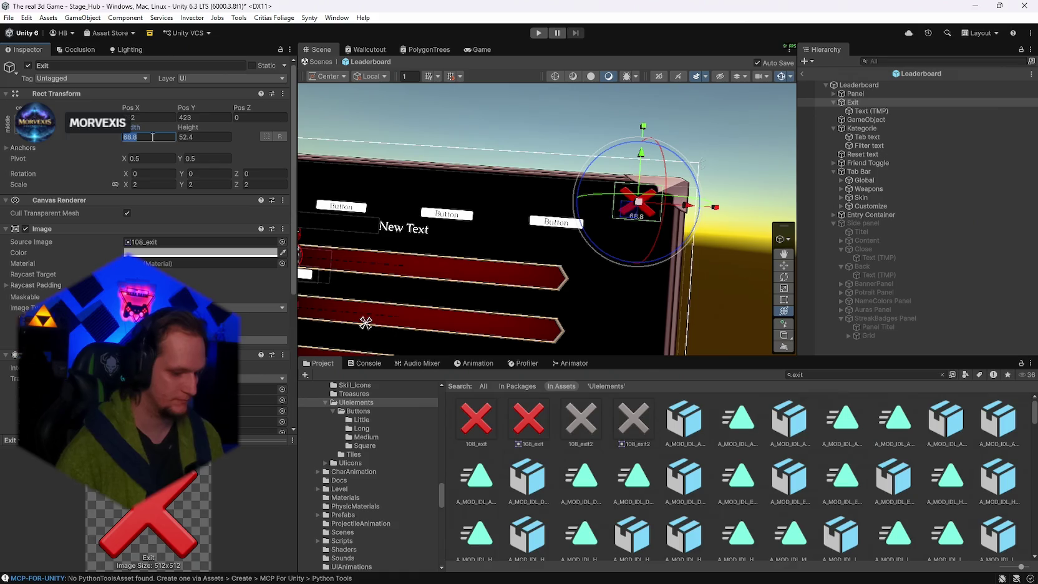
pyautogui.click(210, 137)
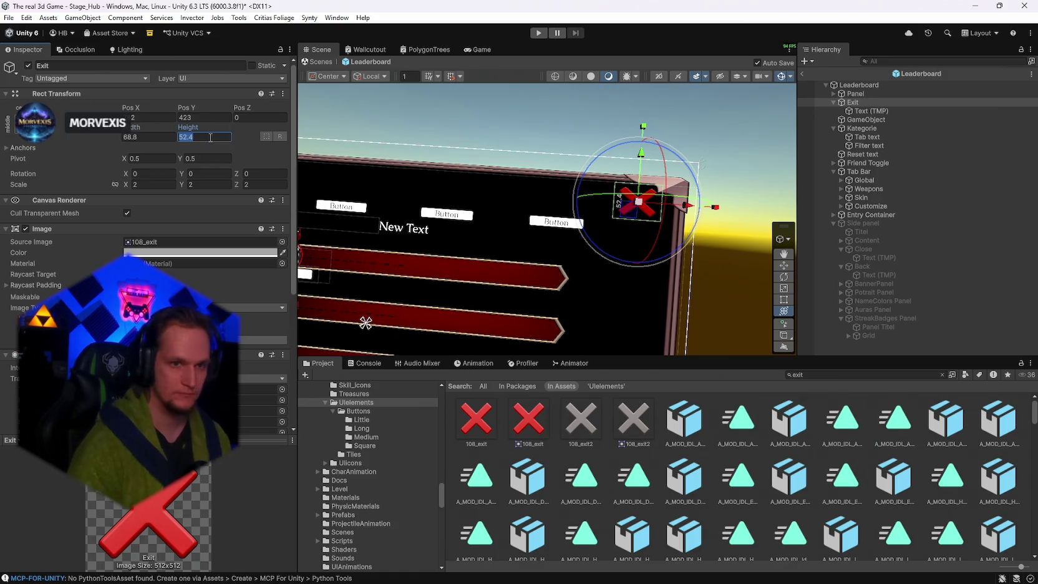
pyautogui.press('BackSpace')
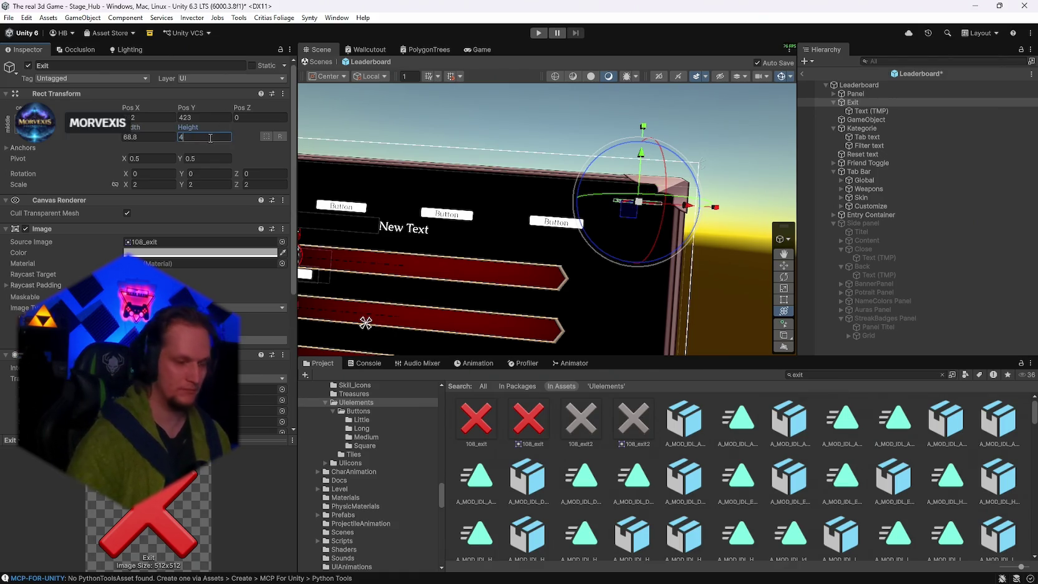
pyautogui.write('0')
pyautogui.click(151, 137)
pyautogui.write('40')
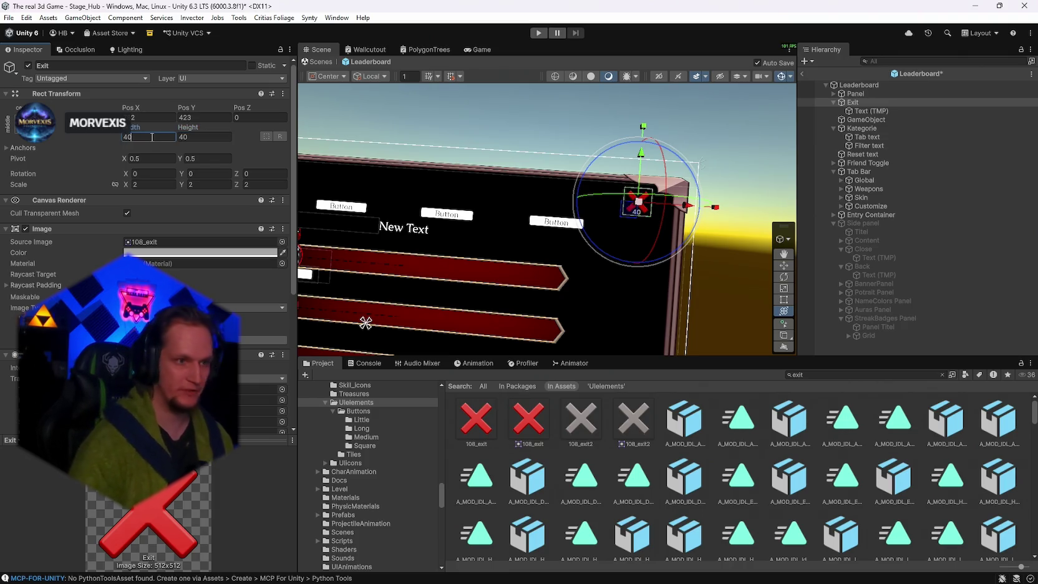
# Nudge the Exit X slightly down to Pos Y 390 in the corner.
pyautogui.moveTo(640, 161); pyautogui.dragTo(641, 175)
pyautogui.moveTo(685, 219); pyautogui.dragTo(693, 219)
pyautogui.moveTo(630, 174); pyautogui.dragTo(884, 111)
pyautogui.scroll(-5, 156, 187)
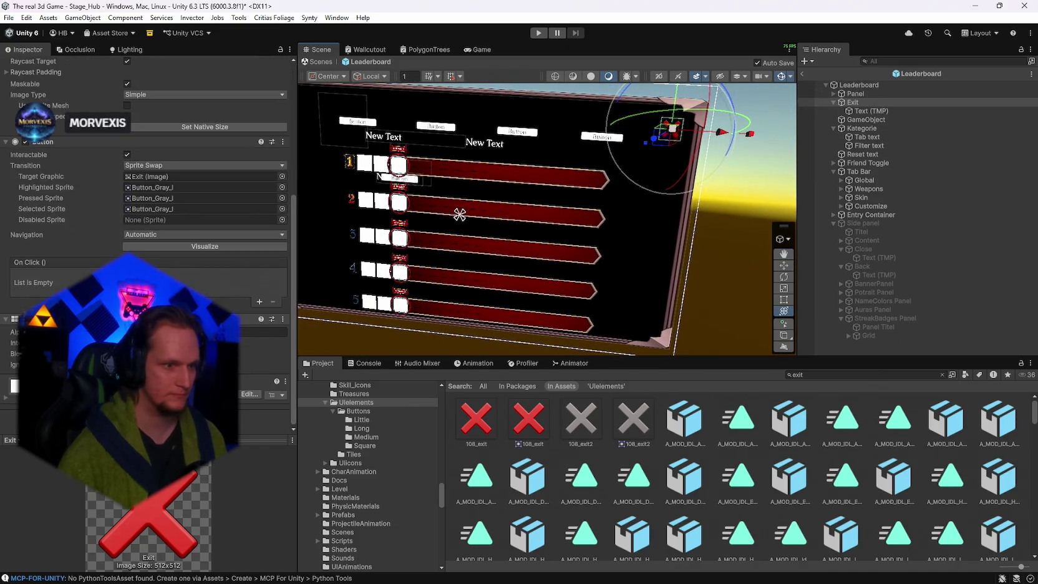
# Add an On Click entry to Exit targeting Leaderboard, then remove the unfinished entry.
pyautogui.click(259, 301)
pyautogui.moveTo(861, 85); pyautogui.dragTo(47, 287)
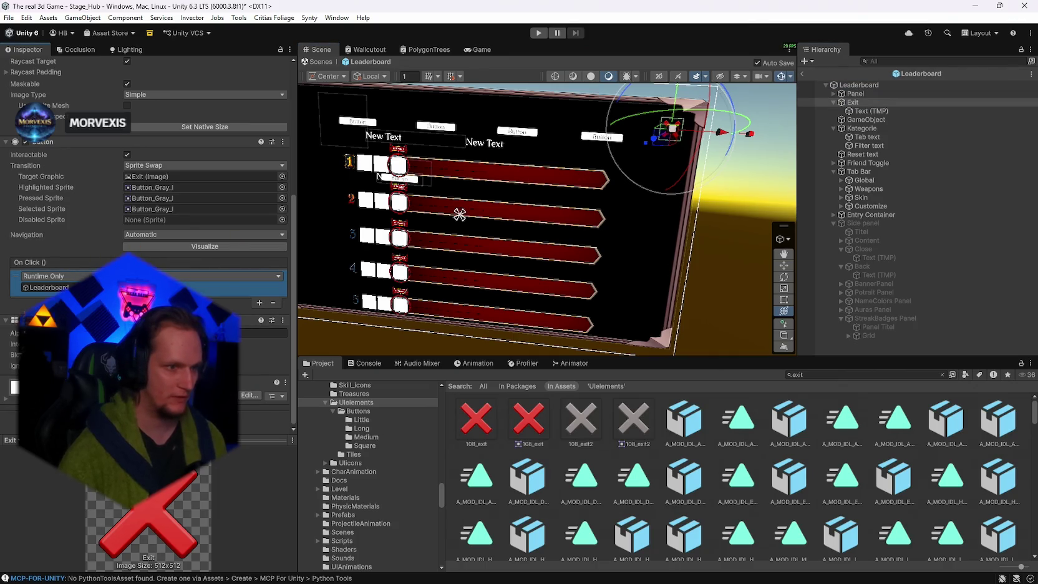
pyautogui.click(206, 288)
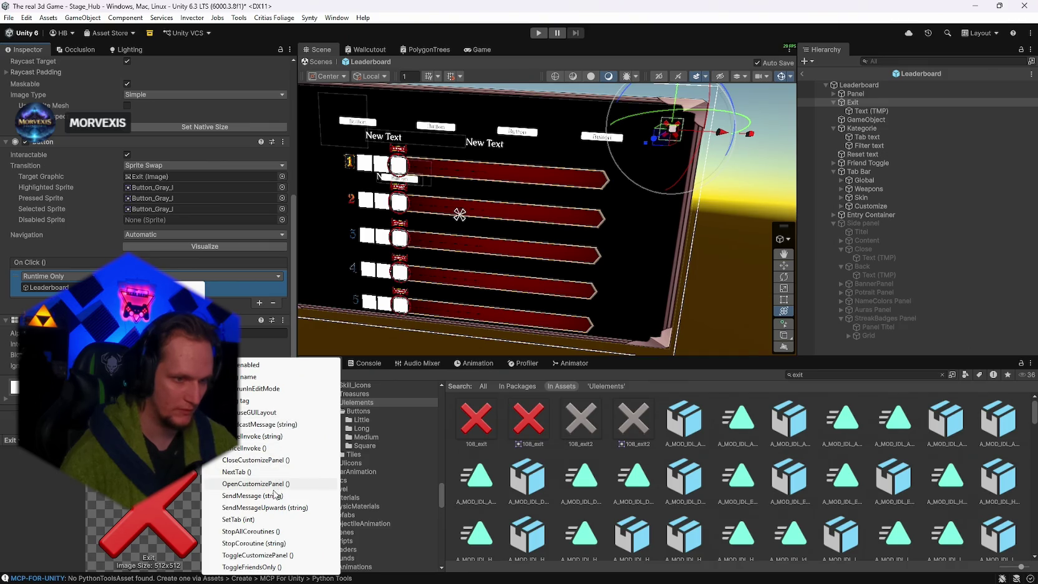
pyautogui.click(241, 302)
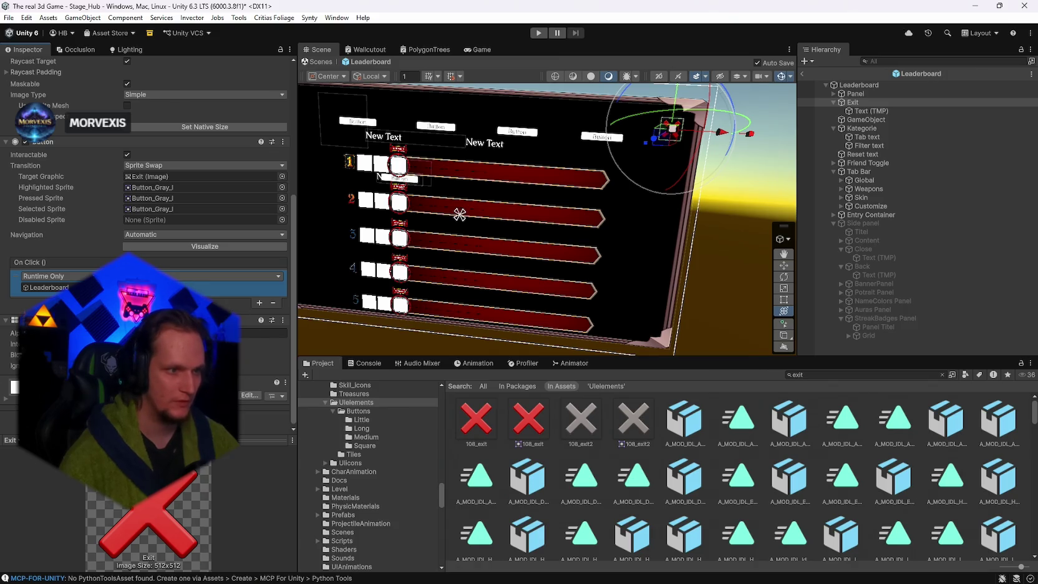
pyautogui.click(273, 305)
# Review the Leaderboard object's script references in the Inspector.
pyautogui.click(859, 85)
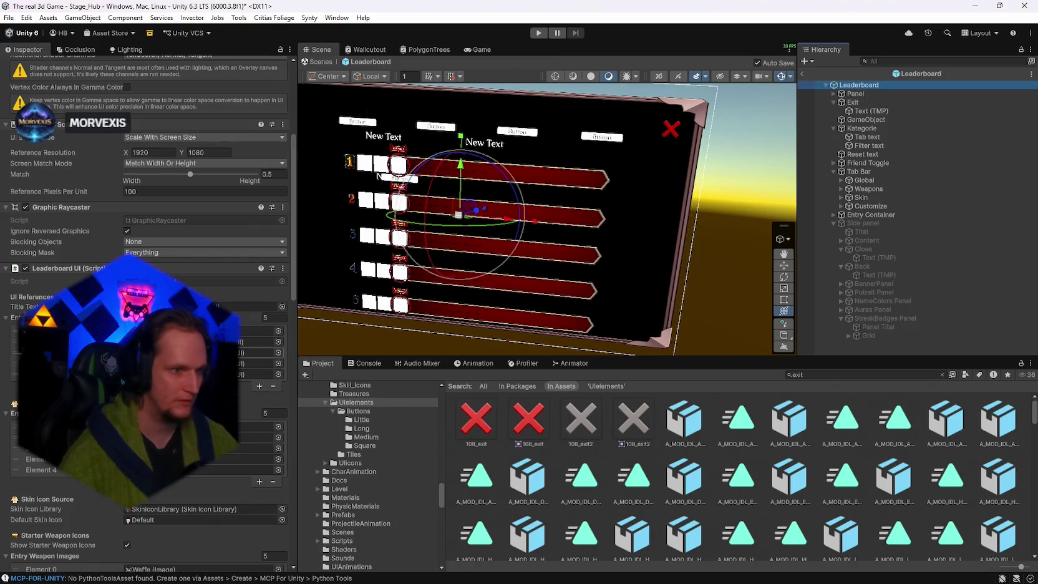
pyautogui.scroll(-6, 150, 312)
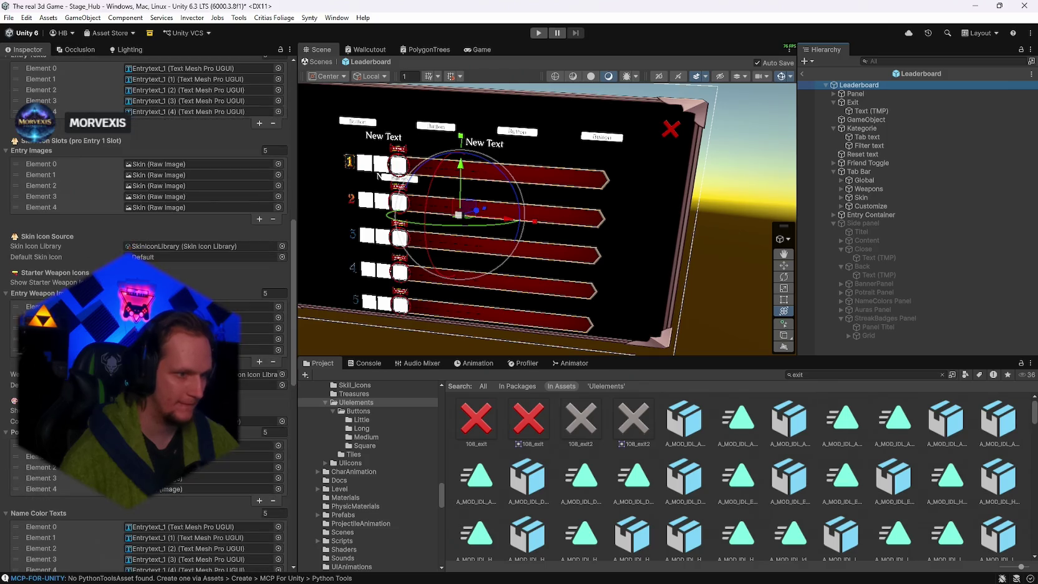
pyautogui.scroll(-14, 150, 312)
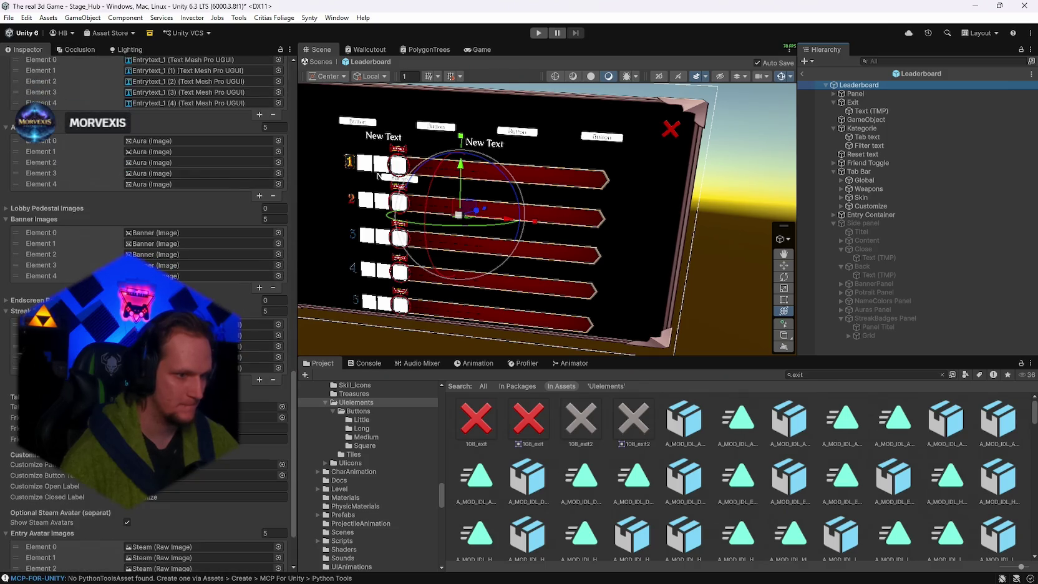
pyautogui.scroll(-2, 150, 312)
pyautogui.scroll(-1, 150, 312)
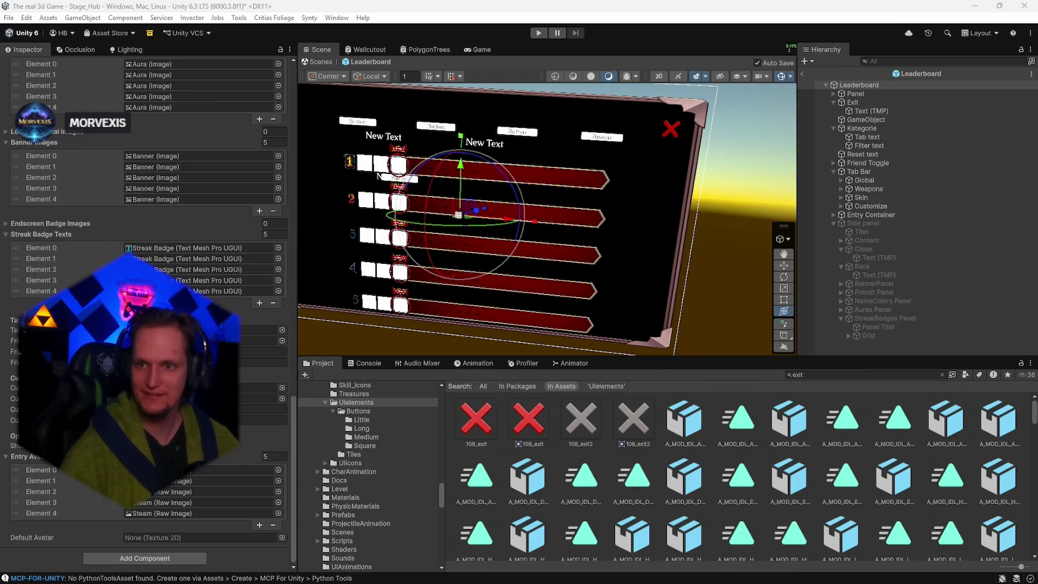
# Add a new On Click entry to Exit and browse its function list.
pyautogui.click(862, 102)
pyautogui.click(259, 305)
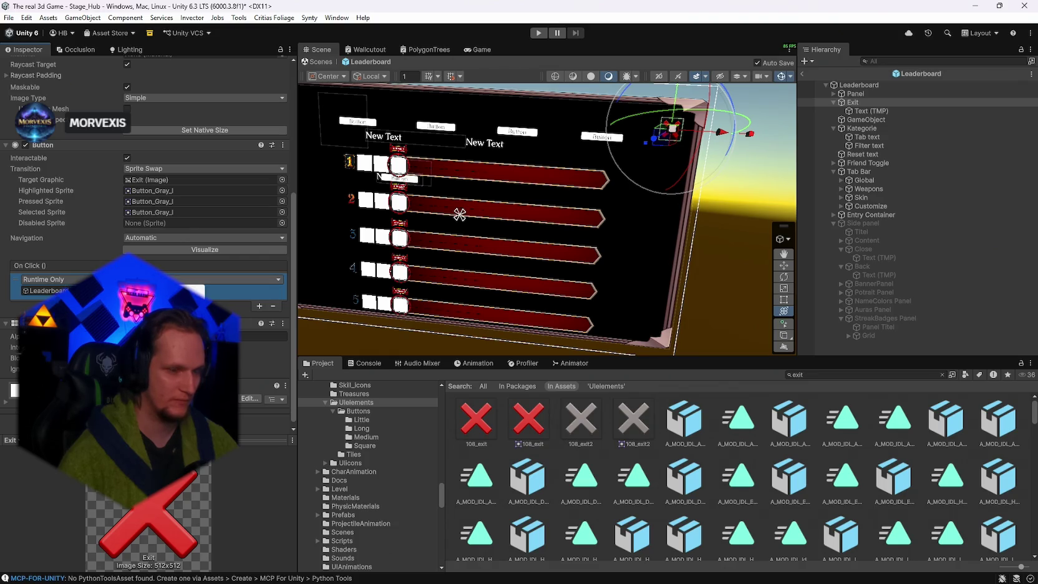
pyautogui.moveTo(187, 368)
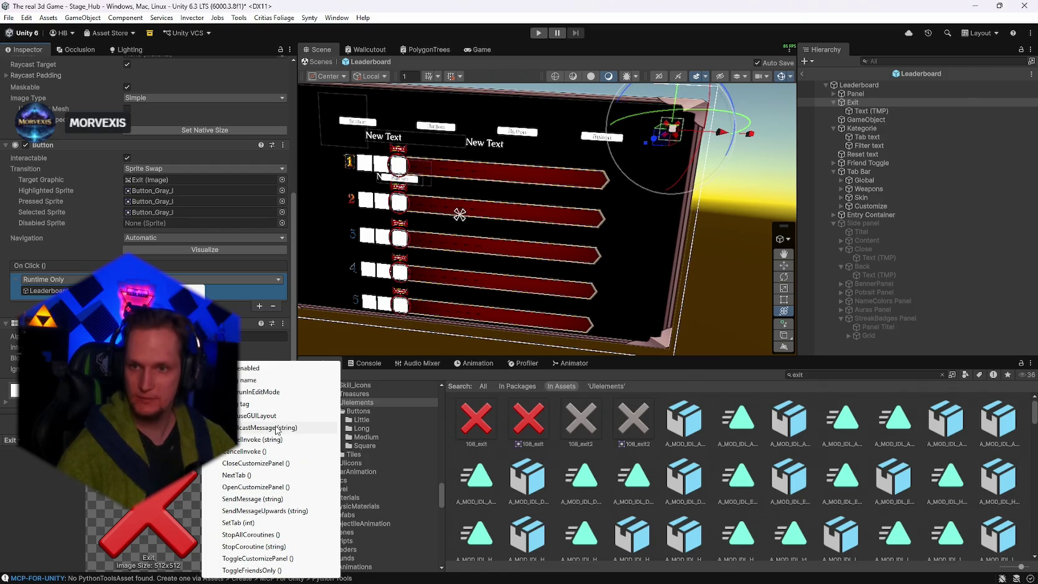
pyautogui.click(854, 106)
# Reselect Exit in the Hierarchy and open the File menu.
pyautogui.click(850, 103)
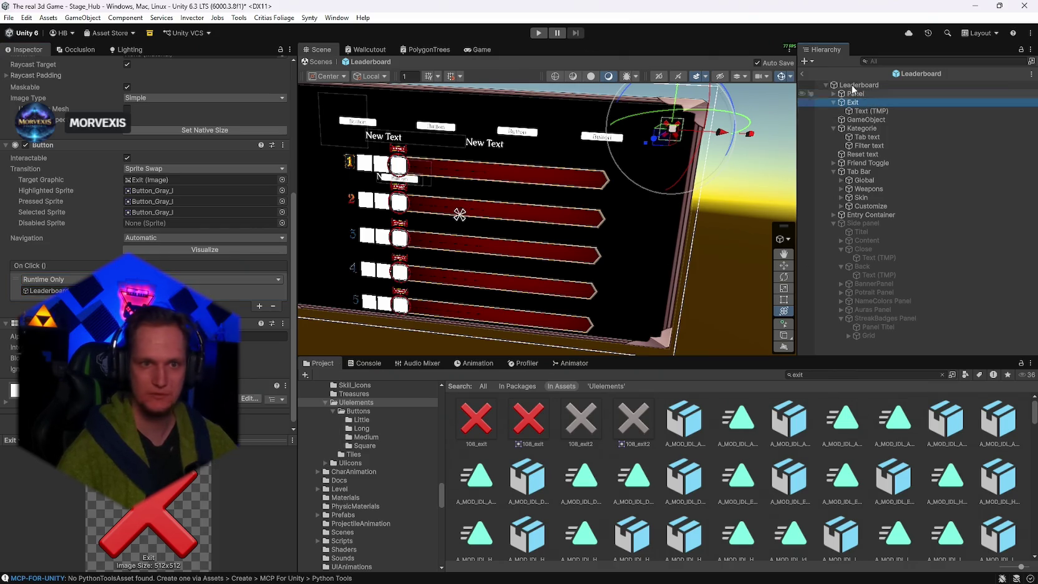
pyautogui.click(9, 18)
pyautogui.click(9, 17)
pyautogui.click(8, 18)
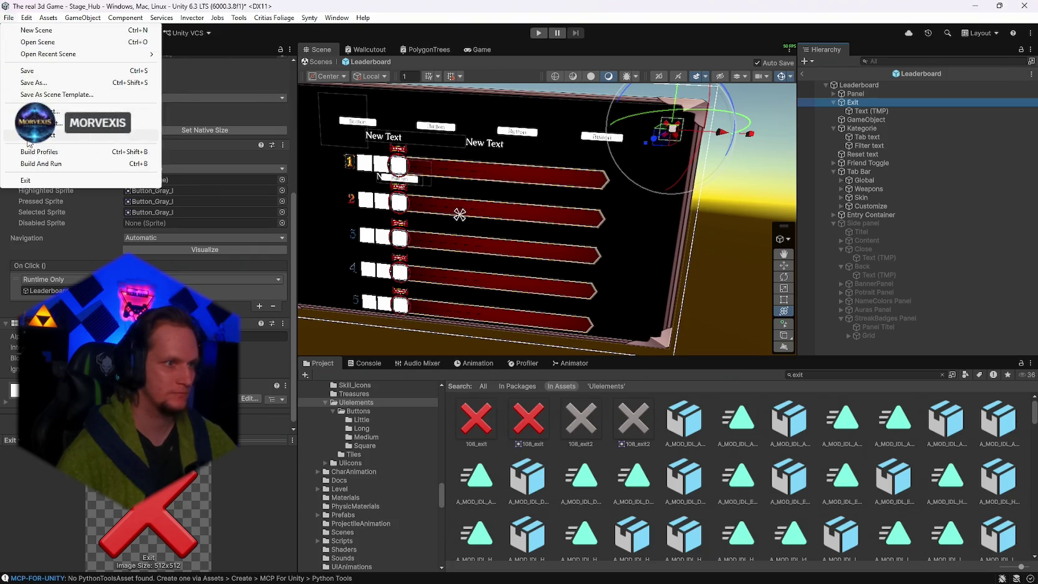
pyautogui.moveTo(760, 224)
pyautogui.mouseDown()
pyautogui.moveTo(739, 230)
pyautogui.moveTo(786, 230)
pyautogui.mouseUp()
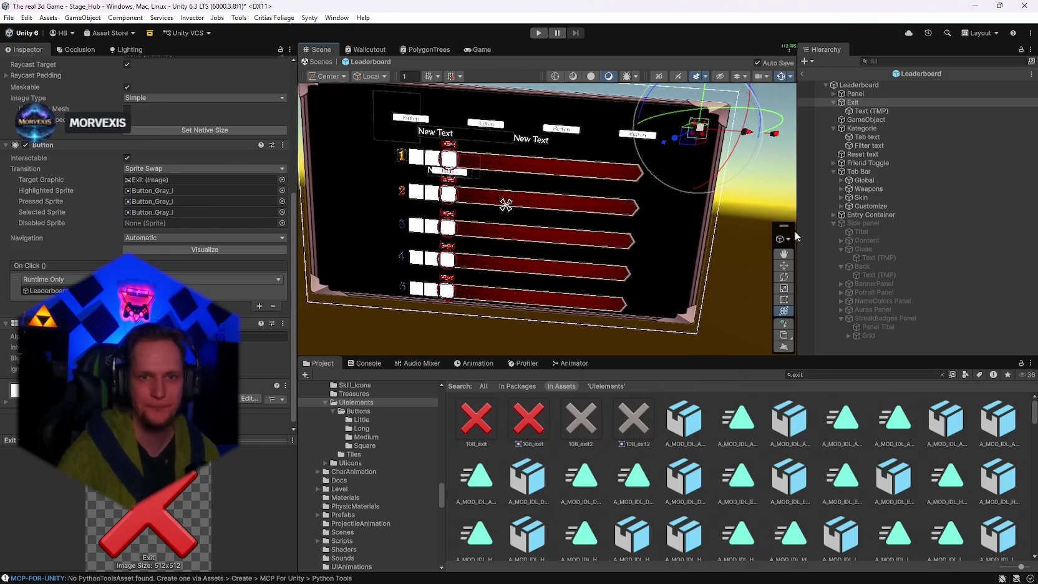
# Select the Global tab and browse the Project to UIelements > Buttons > Little.
pyautogui.click(833, 101)
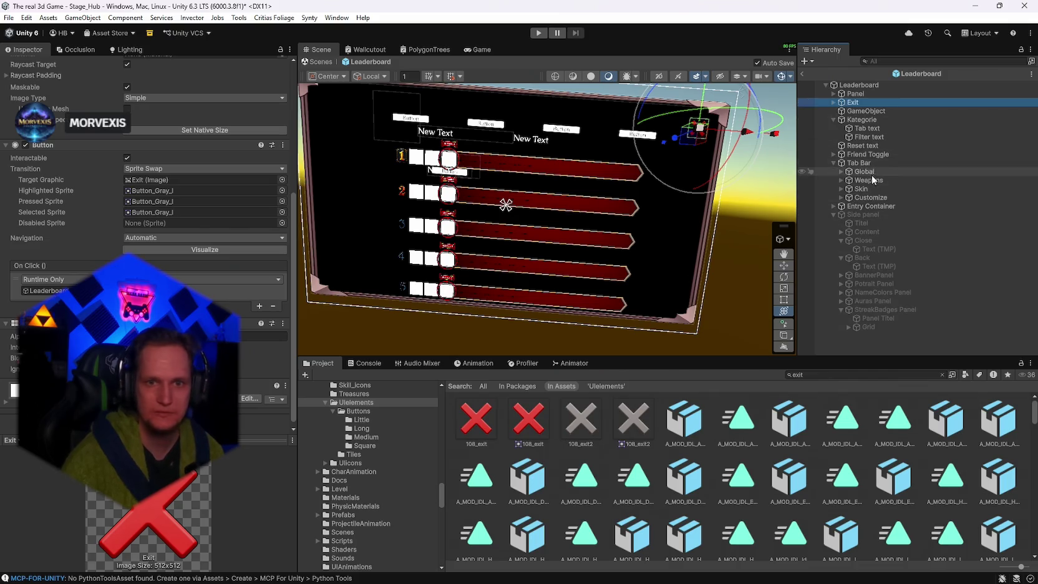
pyautogui.doubleClick(867, 172)
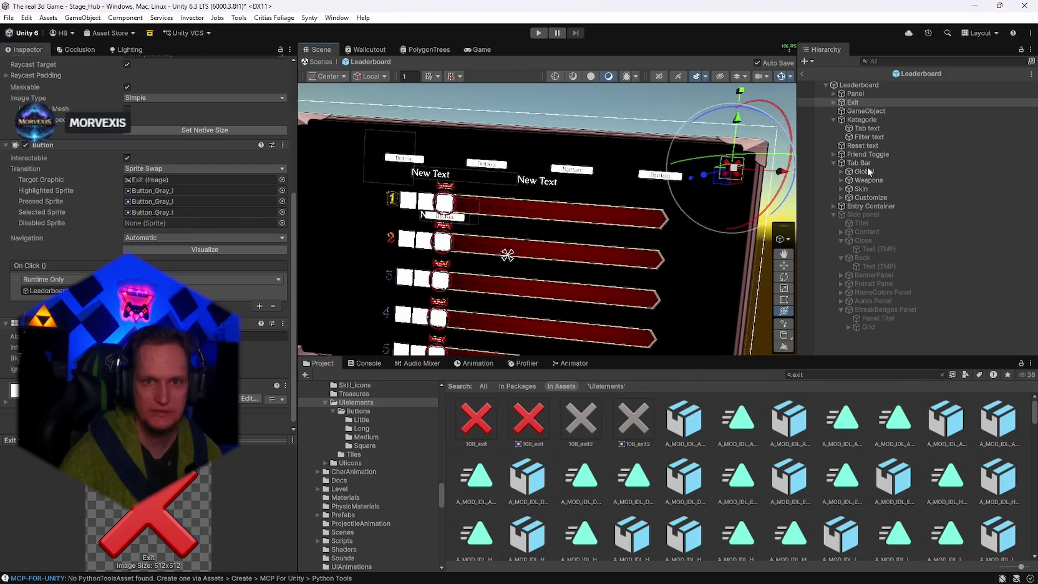
pyautogui.click(870, 172)
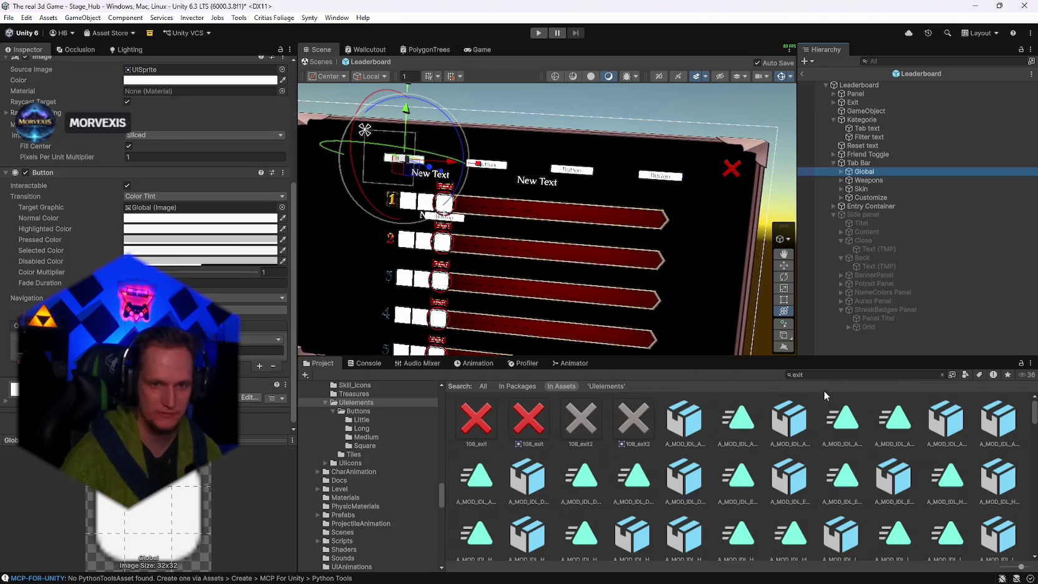
pyautogui.write('uie')
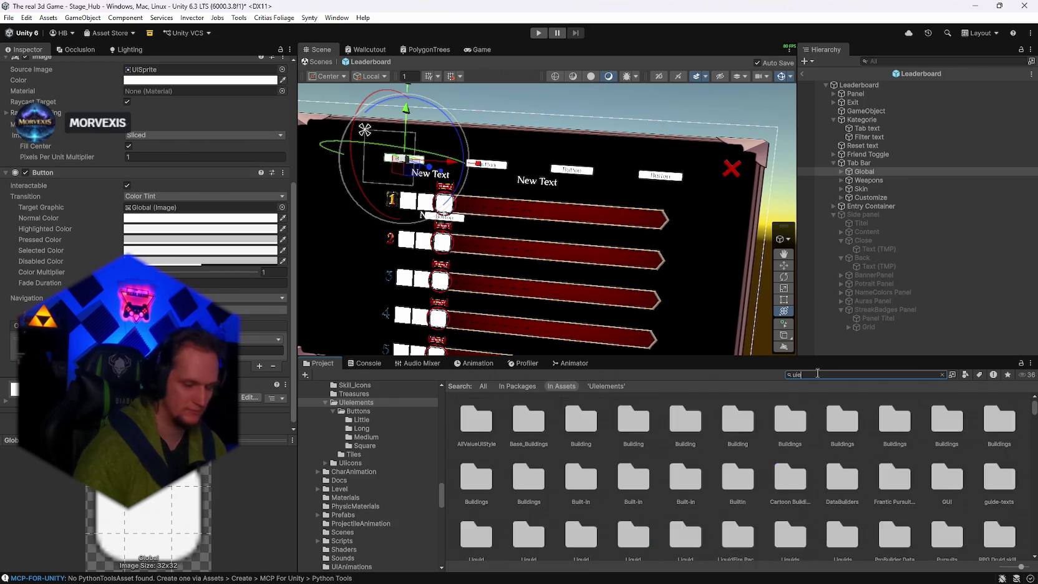
pyautogui.doubleClick(472, 433)
pyautogui.doubleClick(472, 432)
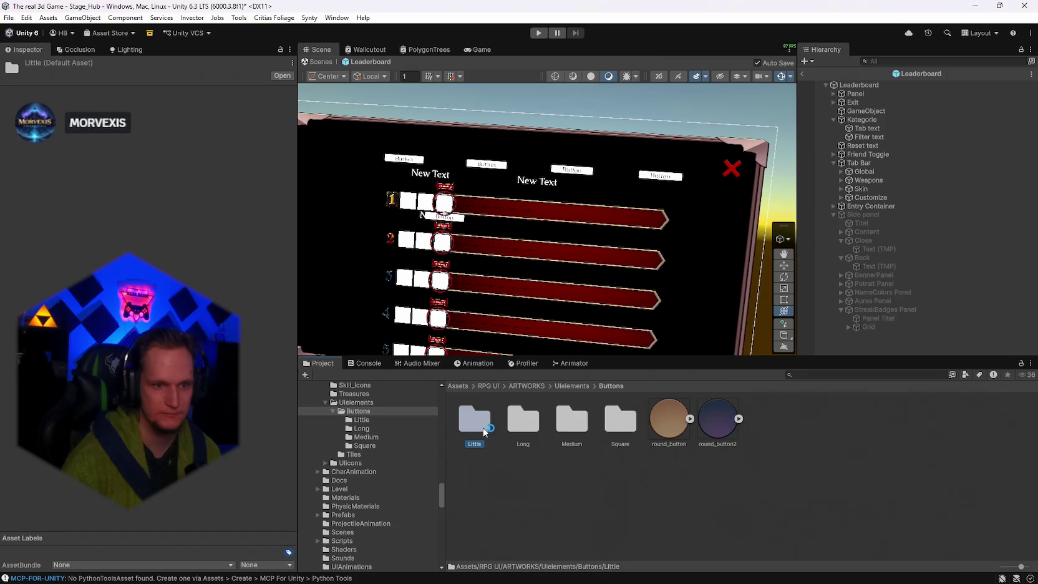
pyautogui.doubleClick(485, 431)
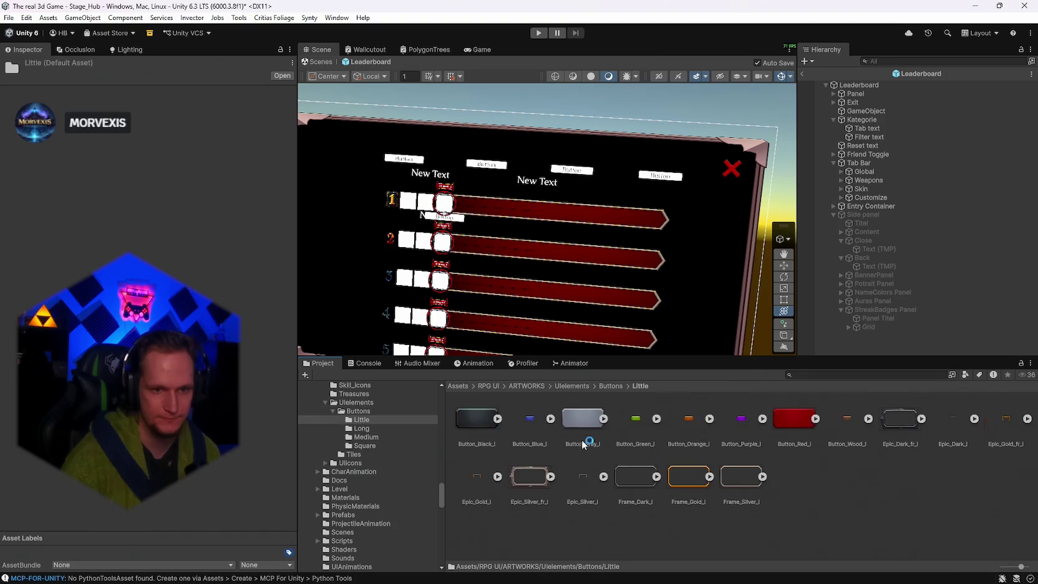
# Apply the Button_Blue_l sprite to Global's Source Image.
pyautogui.click(895, 171)
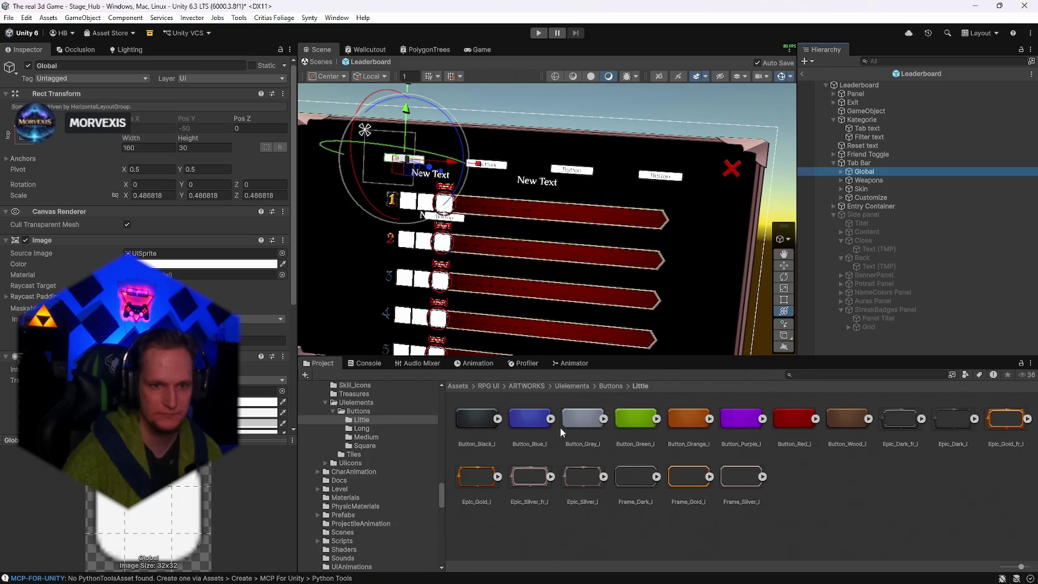
pyautogui.moveTo(532, 422)
pyautogui.mouseDown()
pyautogui.moveTo(167, 262)
pyautogui.moveTo(187, 253)
pyautogui.mouseUp()
pyautogui.scroll(-5, 150, 250)
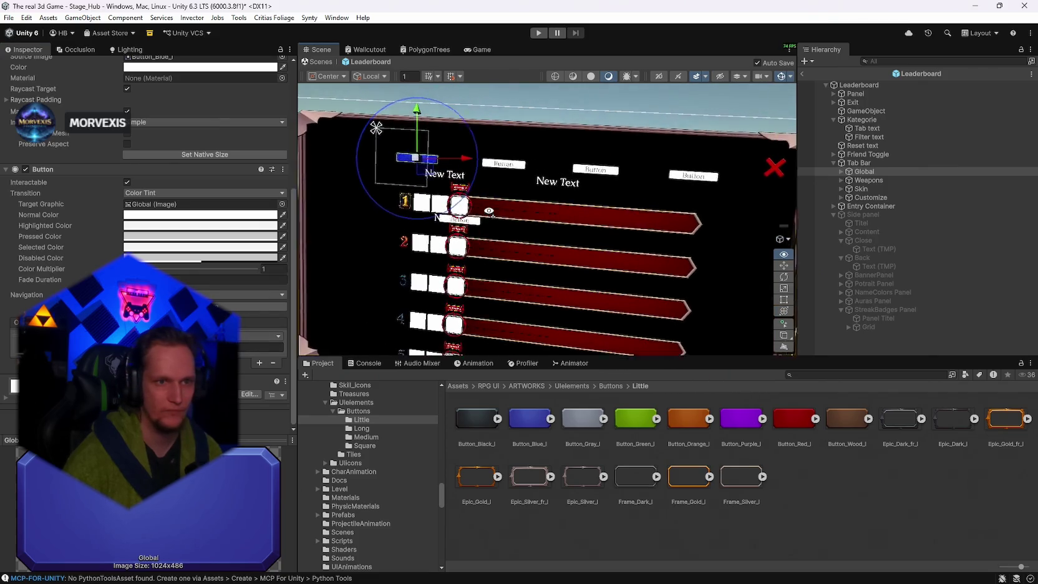
pyautogui.scroll(2, 132, 215)
pyautogui.scroll(4, 132, 215)
# Resize the Global button, entering 120 width and 40 height.
pyautogui.click(143, 148)
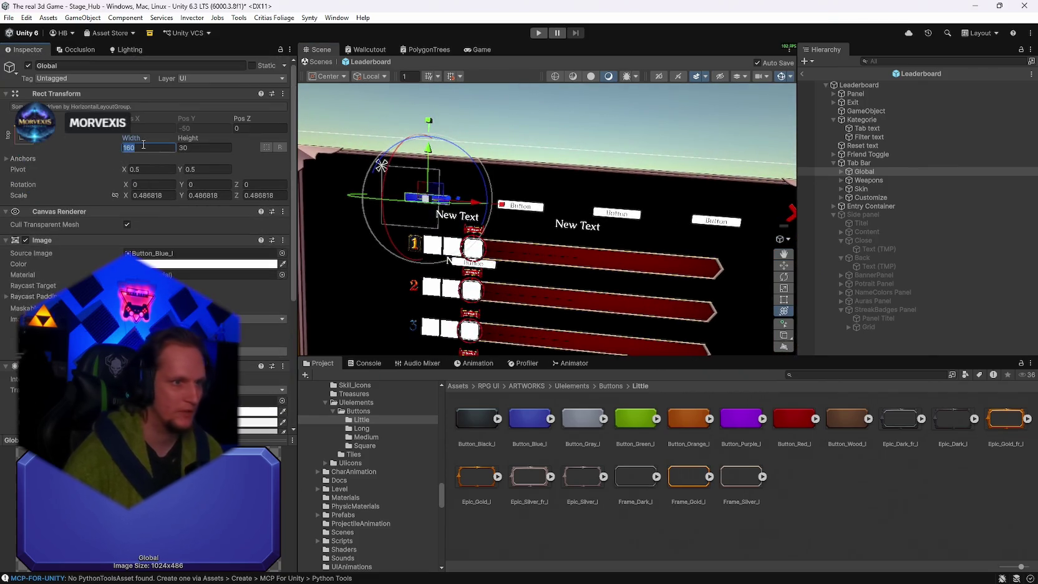
pyautogui.write('320')
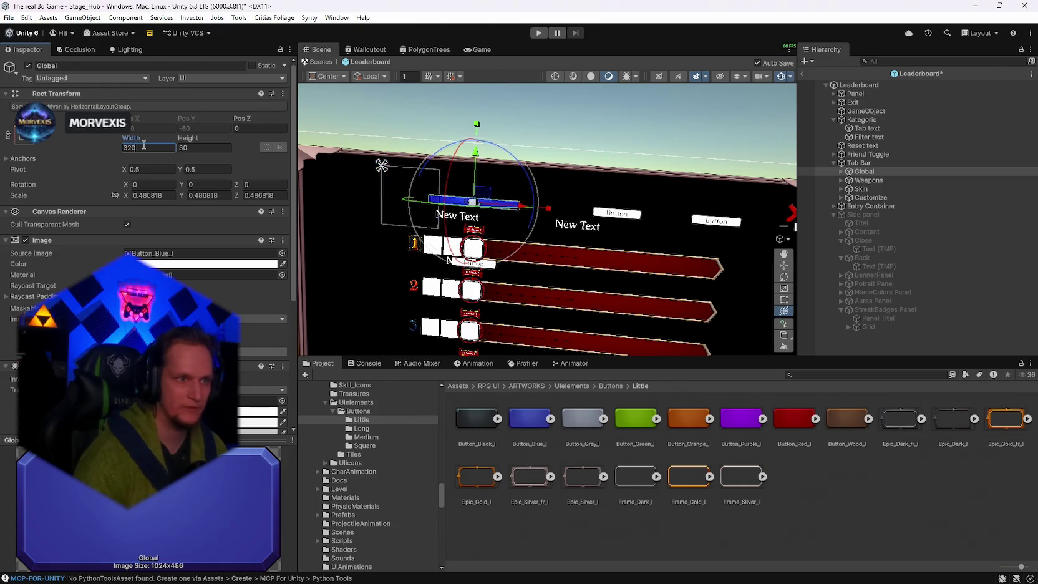
pyautogui.press('BackSpace')
pyautogui.press('BackSpace')
pyautogui.press('BackSpace')
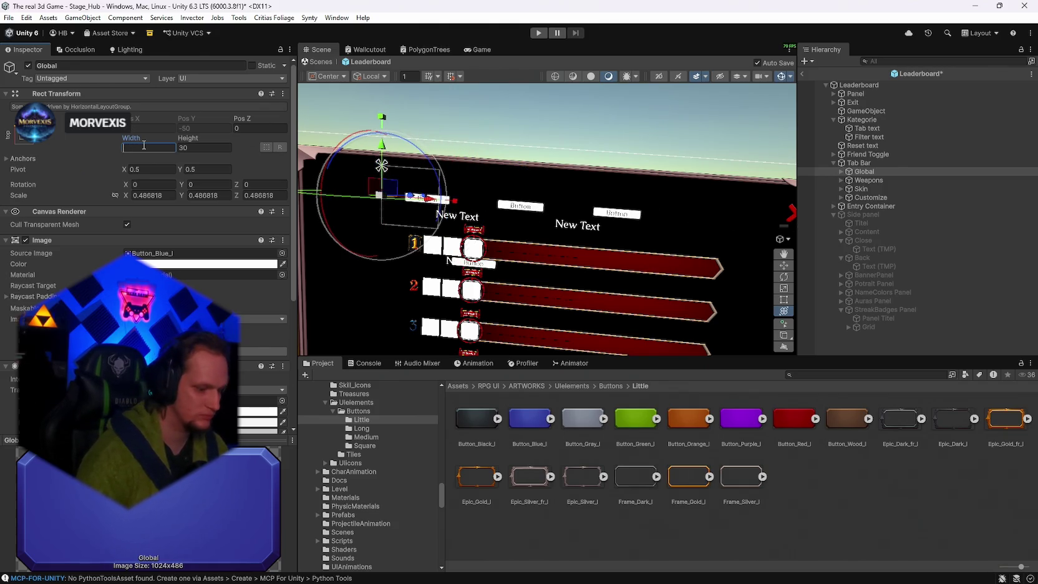
pyautogui.write('500')
pyautogui.press('BackSpace')
pyautogui.press('BackSpace')
pyautogui.press('BackSpace')
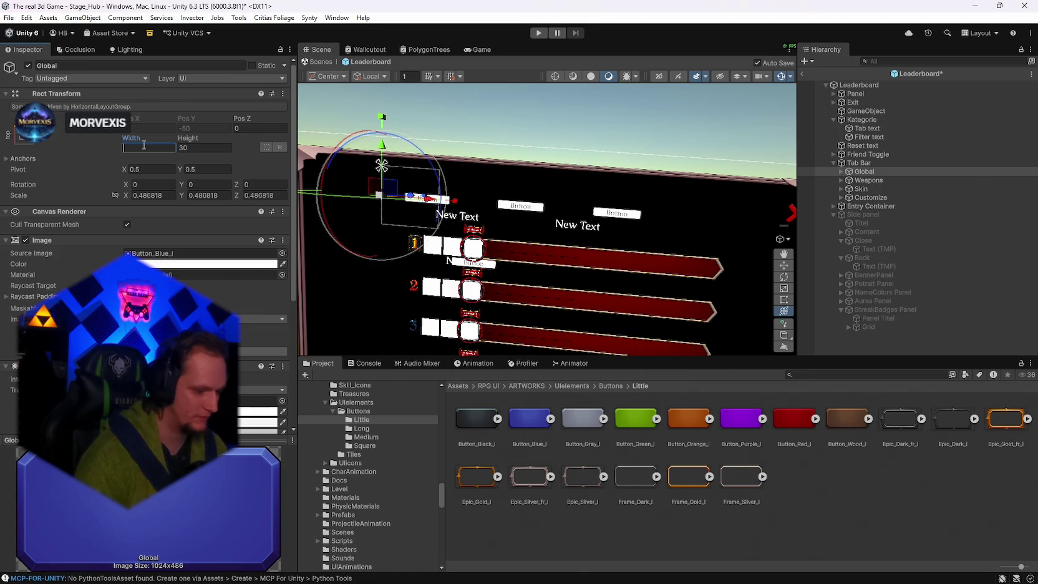
pyautogui.write('100')
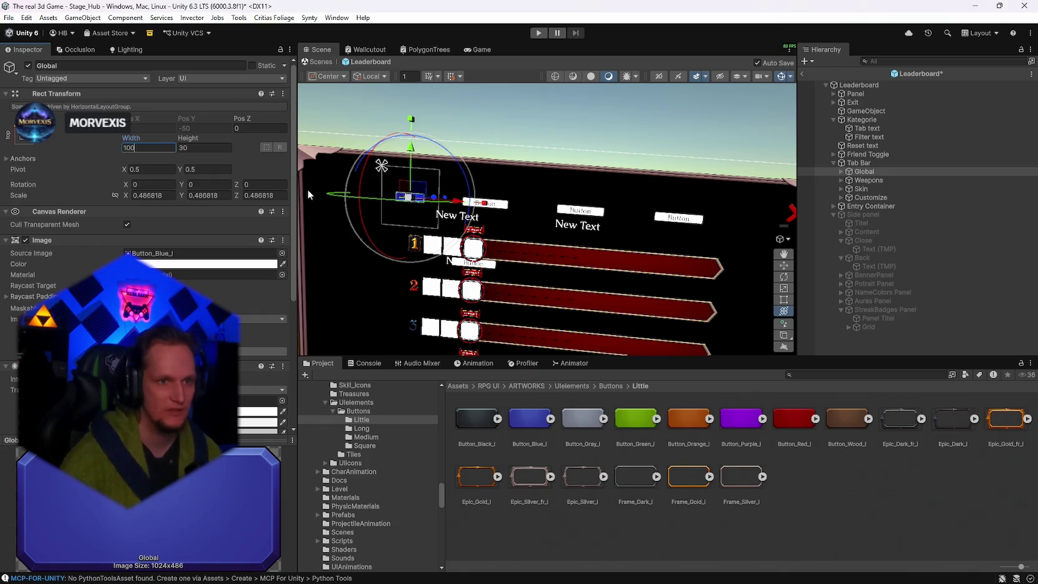
pyautogui.moveTo(386, 197); pyautogui.dragTo(456, 212)
pyautogui.press('f')
pyautogui.click(143, 146)
pyautogui.write('120')
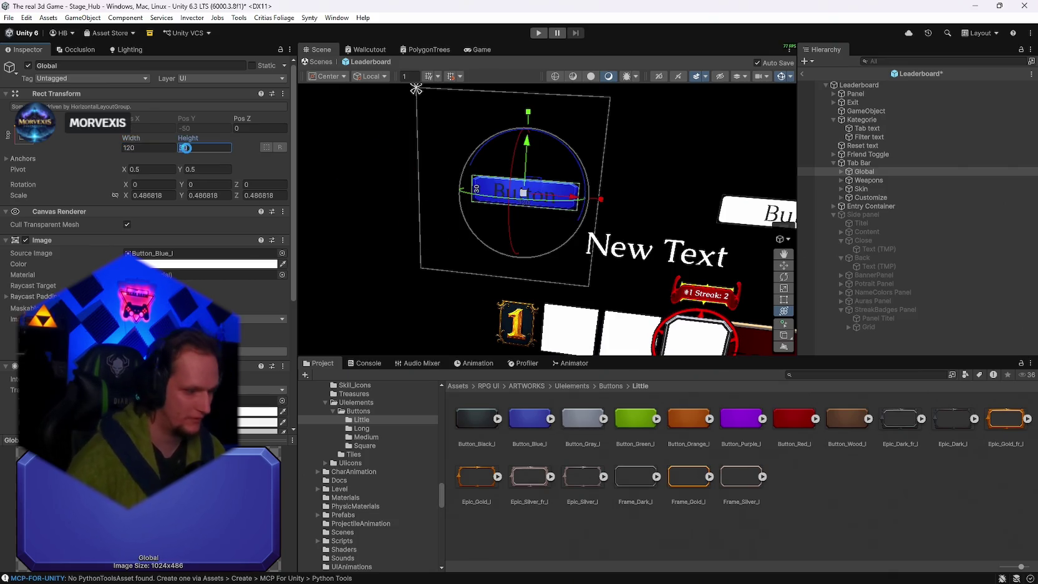
pyautogui.write('40')
# Save the scene and expand Global, Weapons, Skin and Customize in the Hierarchy.
pyautogui.hotkey('ctrl', 's')
pyautogui.click(842, 171)
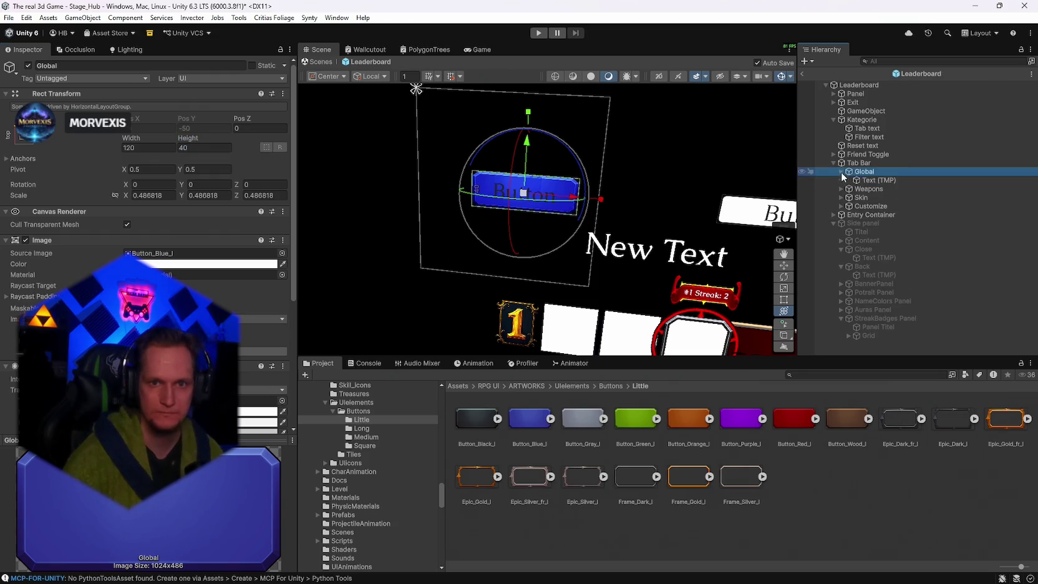
pyautogui.click(841, 189)
pyautogui.click(841, 206)
pyautogui.click(841, 223)
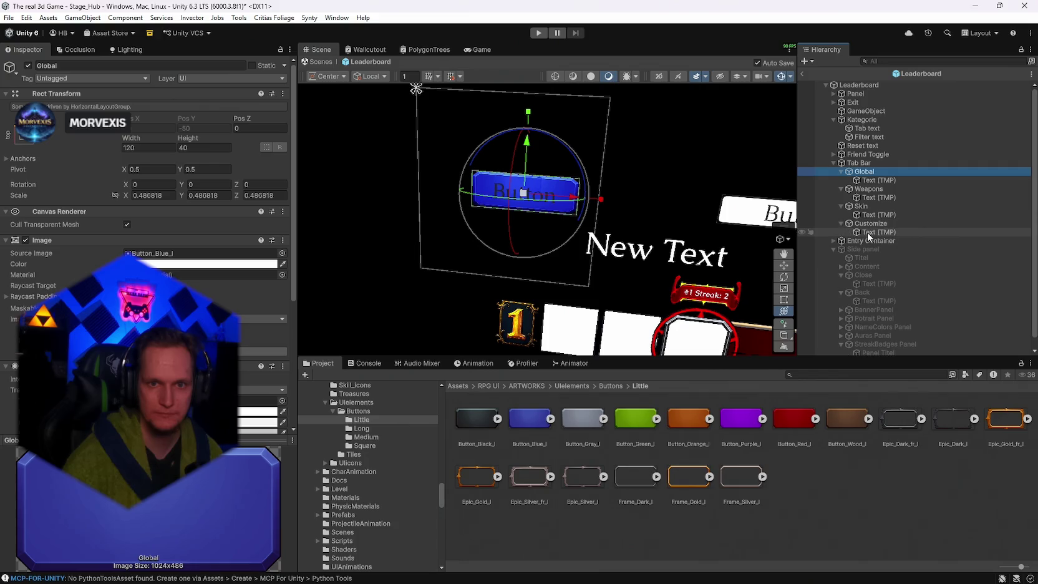
# Multi-select the four tab Text (TMP) labels and check their Vertex Color without changes.
pyautogui.click(866, 231)
pyautogui.keyDown('ctrl'); pyautogui.click(870, 179); pyautogui.keyUp('ctrl')
pyautogui.keyDown('ctrl'); pyautogui.click(870, 197); pyautogui.keyUp('ctrl')
pyautogui.keyDown('ctrl'); pyautogui.click(869, 215); pyautogui.keyUp('ctrl')
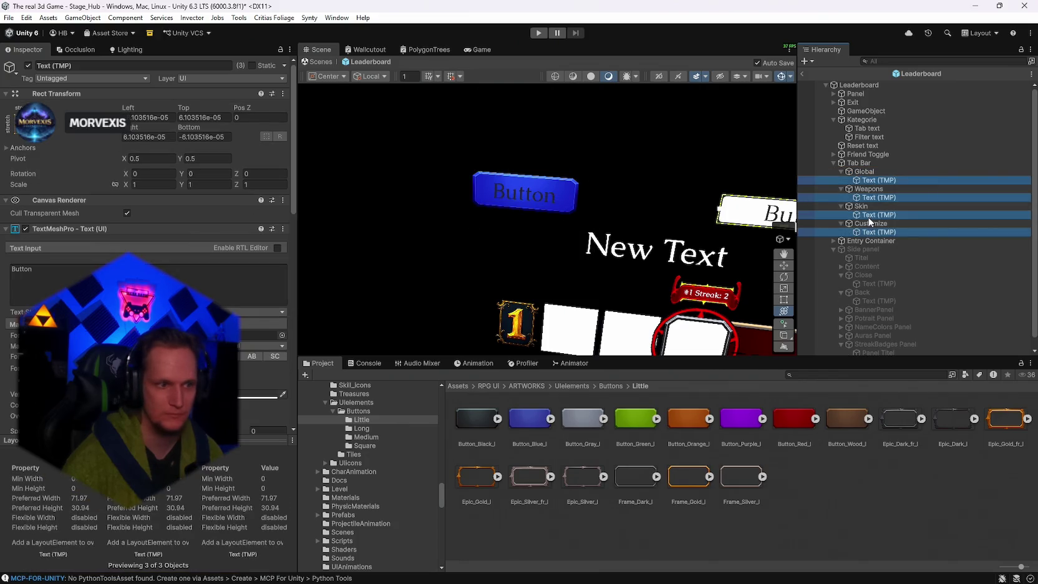
pyautogui.press('f')
pyautogui.click(259, 394)
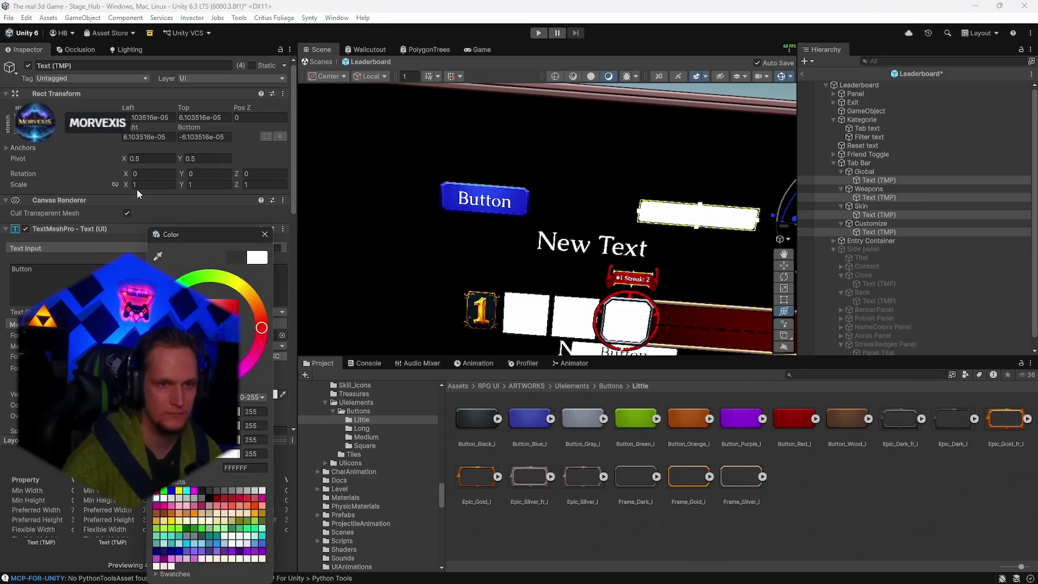
pyautogui.click(262, 236)
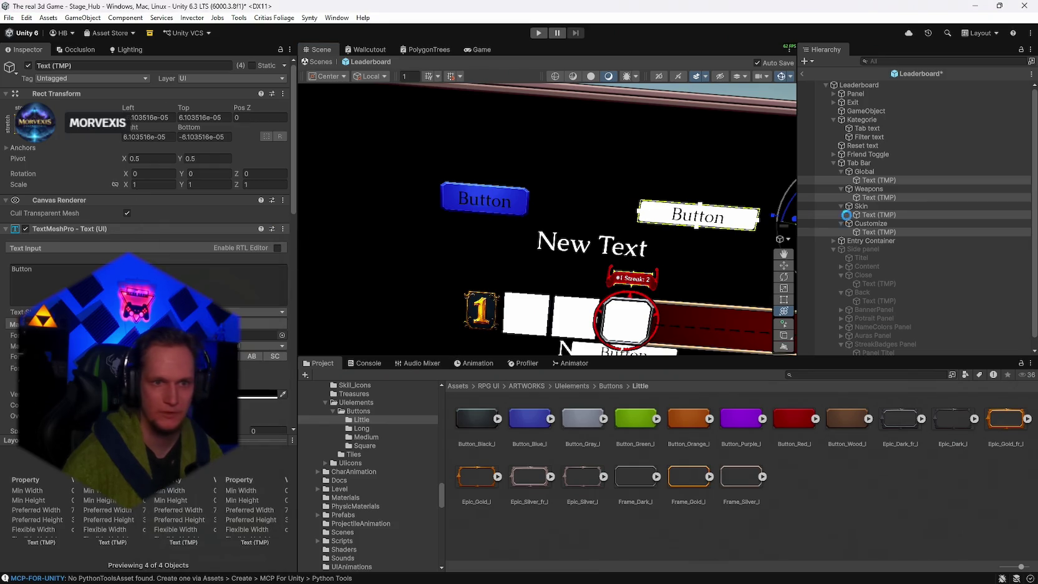
pyautogui.click(868, 188)
pyautogui.scroll(-2, 532, 222)
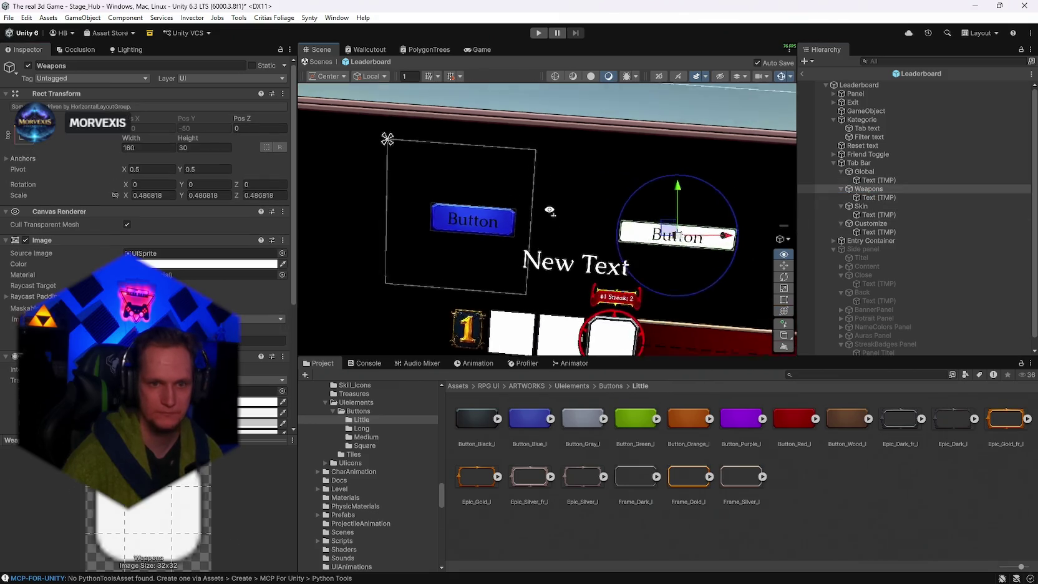
# Give Weapons the red Button_Red_l sprite and size it 120 by 40.
pyautogui.moveTo(221, 257); pyautogui.dragTo(223, 260)
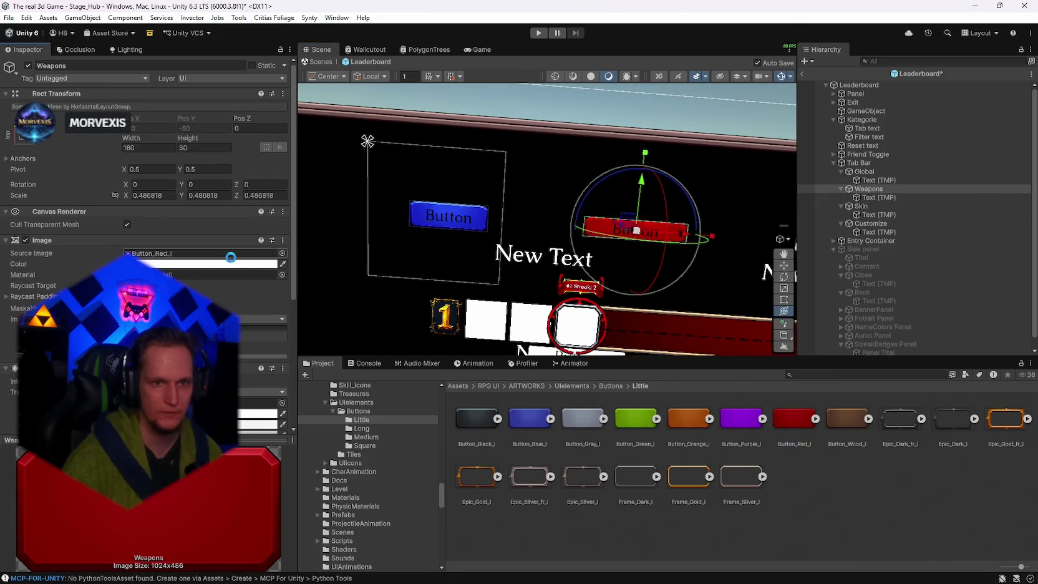
pyautogui.click(889, 172)
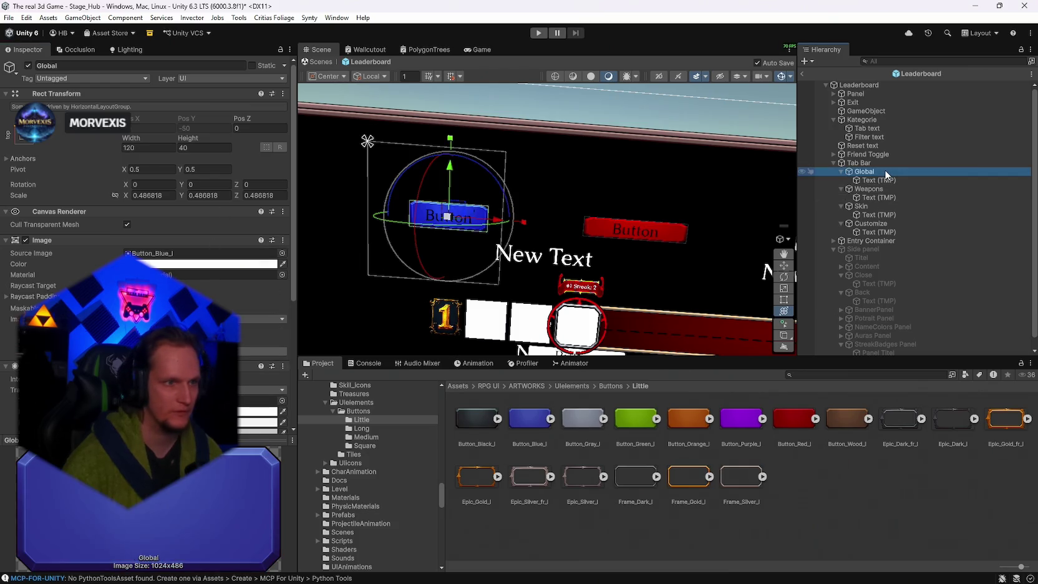
pyautogui.click(873, 189)
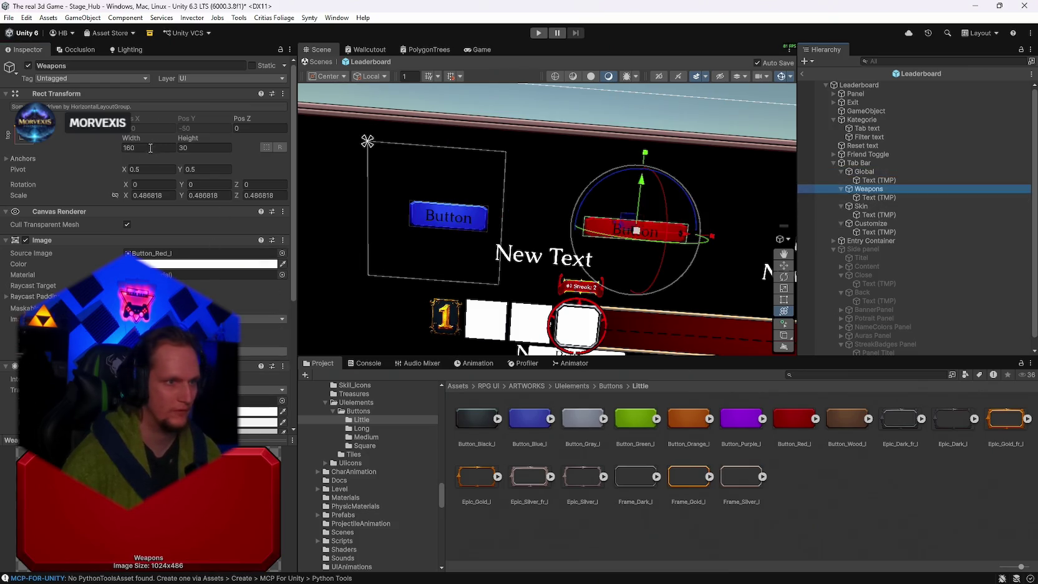
pyautogui.write('120')
pyautogui.write('40')
# Select the Skin tab, then multi-select Global, Weapons, Skin and Customize together.
pyautogui.click(863, 203)
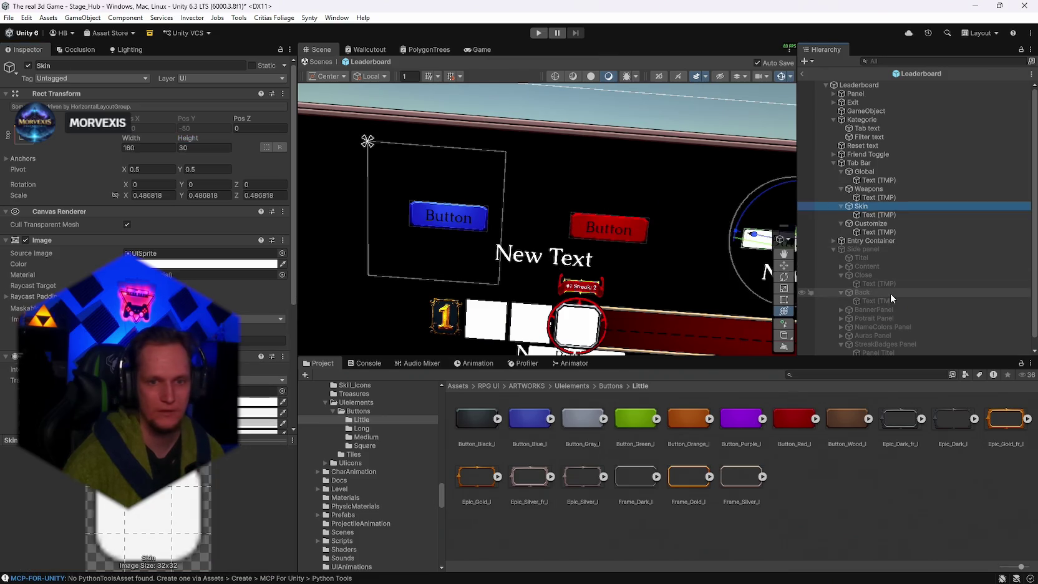
pyautogui.press('f')
pyautogui.moveTo(691, 298); pyautogui.dragTo(627, 300)
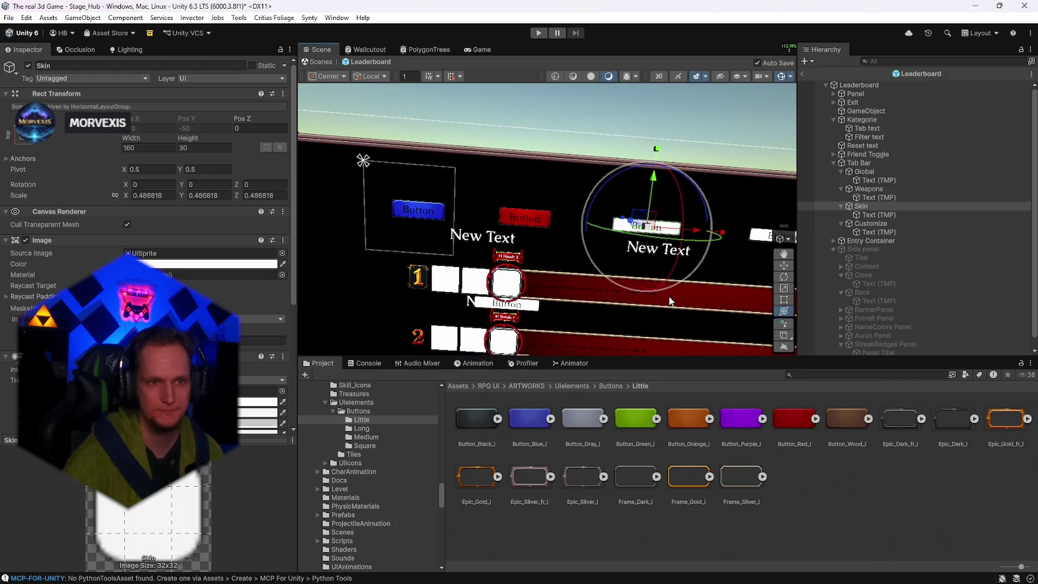
pyautogui.keyDown('ctrl'); pyautogui.click(867, 188); pyautogui.keyUp('ctrl')
pyautogui.keyDown('ctrl'); pyautogui.click(864, 172); pyautogui.keyUp('ctrl')
pyautogui.keyDown('ctrl'); pyautogui.click(866, 224); pyautogui.keyUp('ctrl')
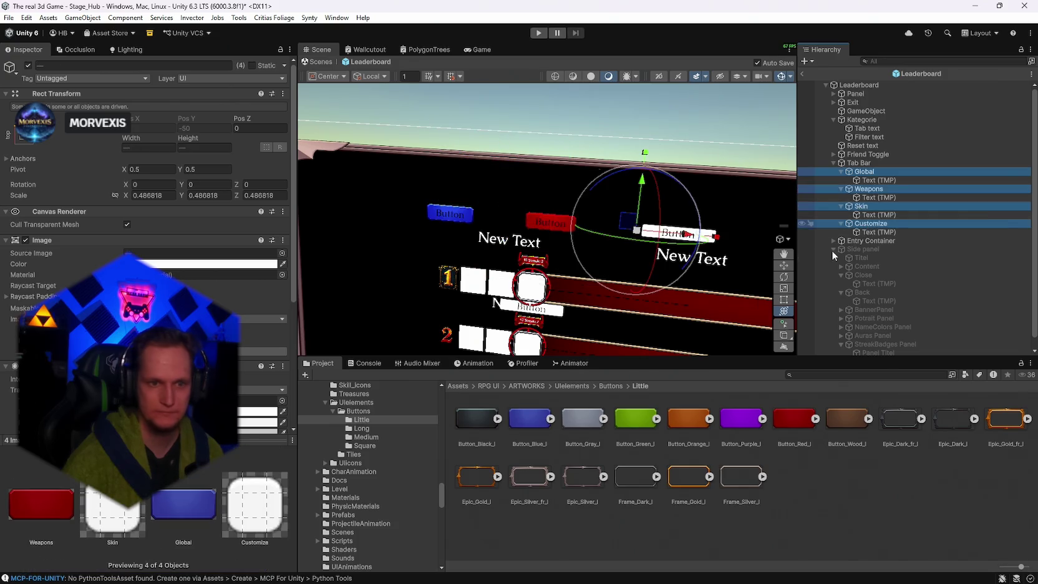
# Apply the Button_Gray_l sprite to all four tab buttons.
pyautogui.moveTo(573, 423)
pyautogui.mouseDown()
pyautogui.moveTo(146, 231)
pyautogui.moveTo(144, 252)
pyautogui.mouseUp()
pyautogui.moveTo(624, 299)
pyautogui.mouseDown()
pyautogui.moveTo(605, 313)
pyautogui.moveTo(884, 263)
pyautogui.mouseUp()
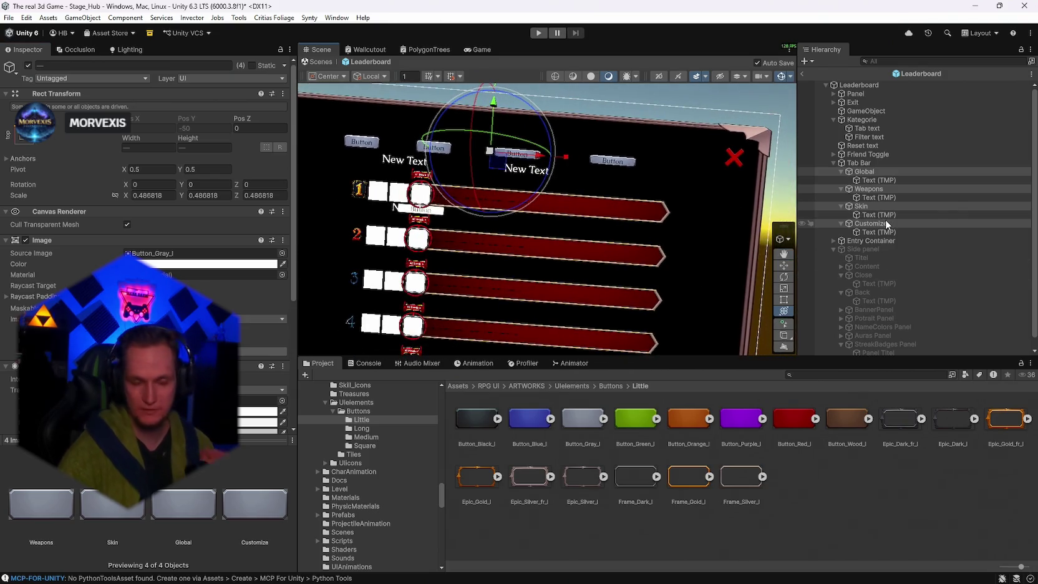
pyautogui.scroll(-1, 890, 262)
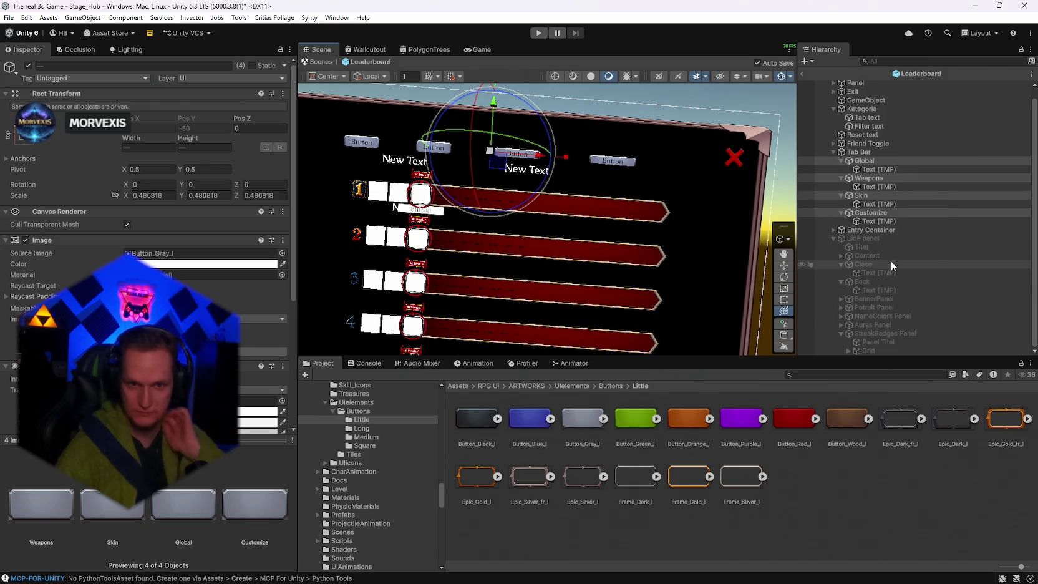
# Inspect the Content > Potrait section button's colour without changing it.
pyautogui.click(860, 300)
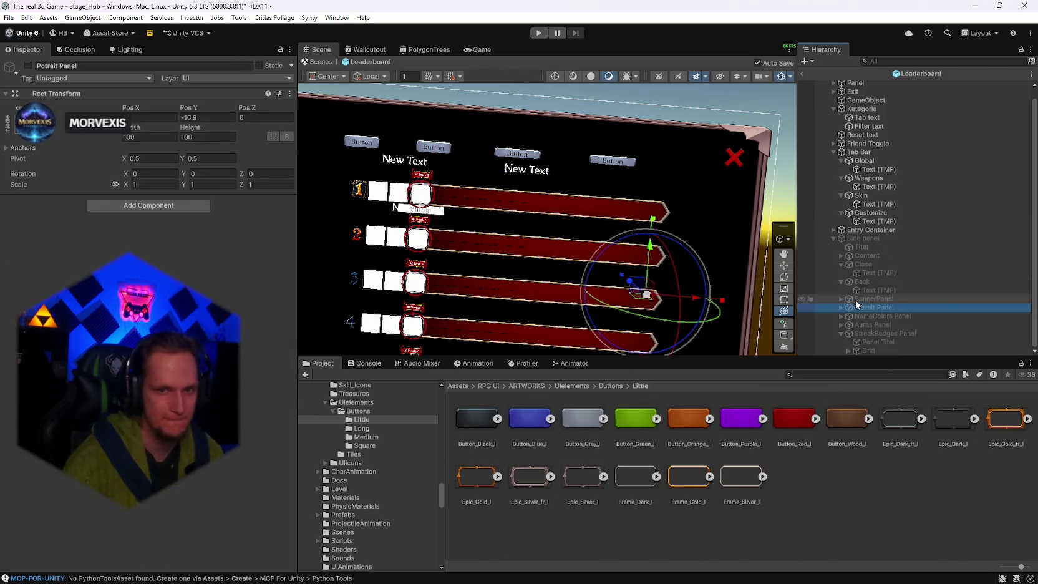
pyautogui.click(870, 264)
pyautogui.click(849, 256)
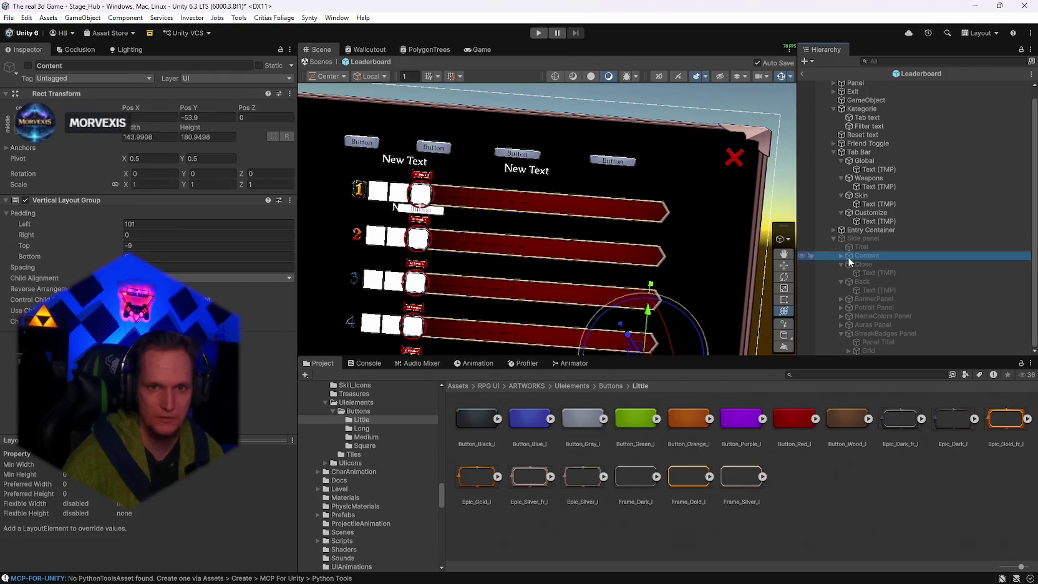
pyautogui.click(841, 255)
pyautogui.click(873, 264)
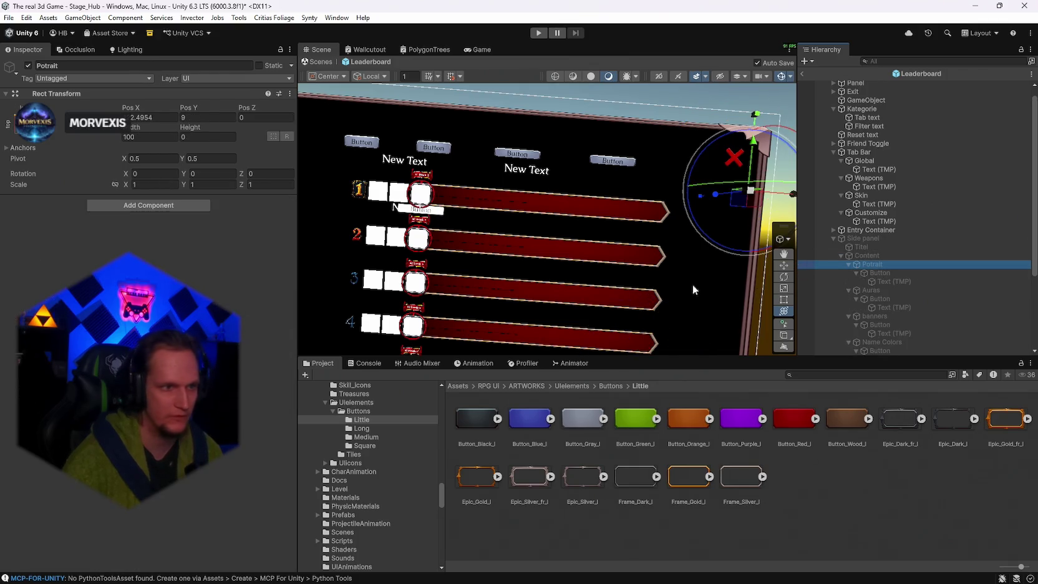
pyautogui.click(878, 274)
pyautogui.click(200, 252)
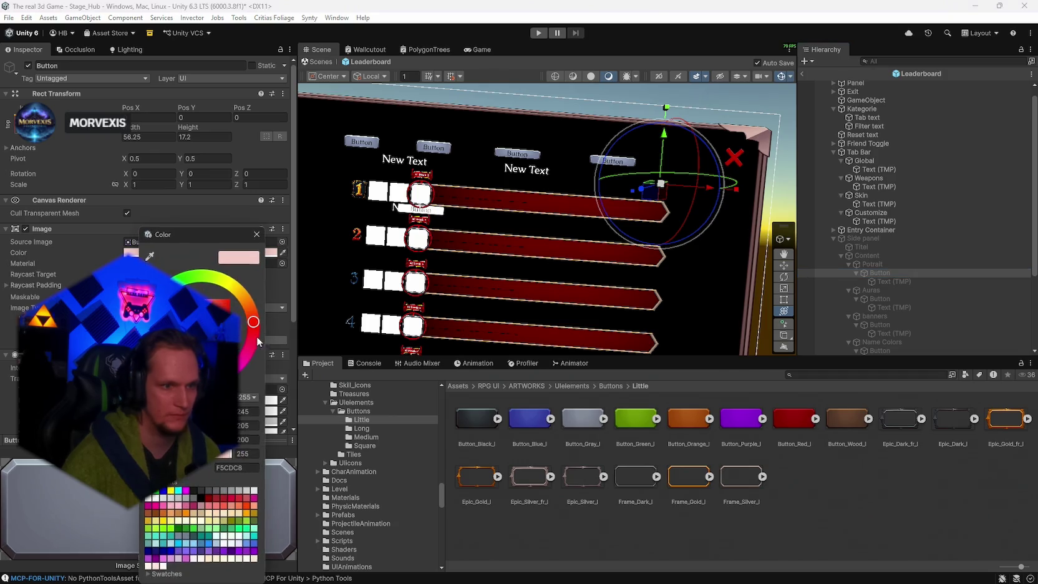
pyautogui.click(257, 235)
pyautogui.scroll(1, 892, 290)
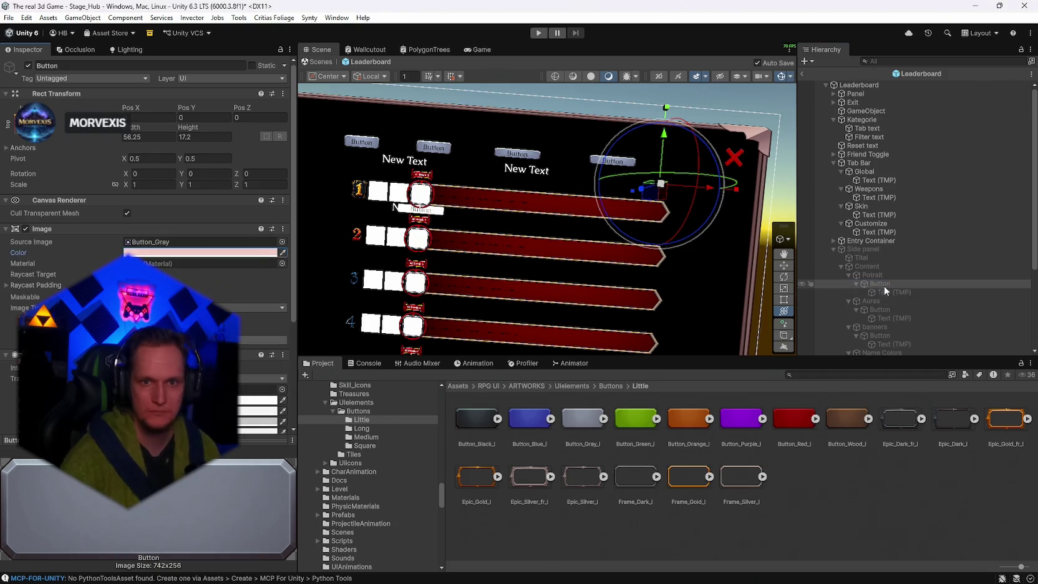
# Tint Global, Weapons, Skin and Customize pale pink by pasting F5CDC8 into Image Color.
pyautogui.click(864, 172)
pyautogui.keyDown('ctrl'); pyautogui.click(869, 189); pyautogui.keyUp('ctrl')
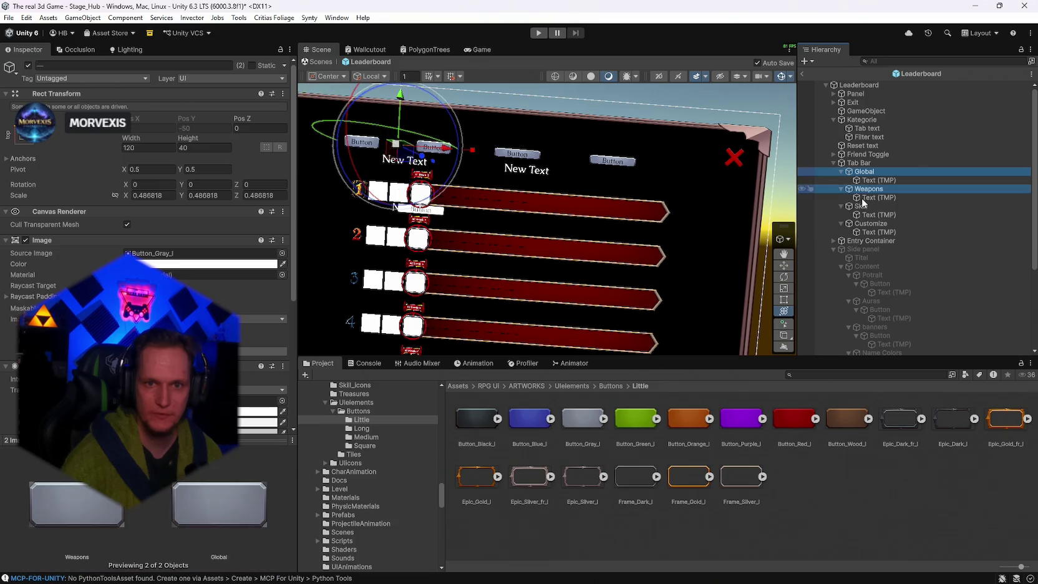
pyautogui.keyDown('ctrl'); pyautogui.click(861, 206); pyautogui.keyUp('ctrl')
pyautogui.keyDown('ctrl'); pyautogui.click(871, 223); pyautogui.keyUp('ctrl')
pyautogui.click(163, 264)
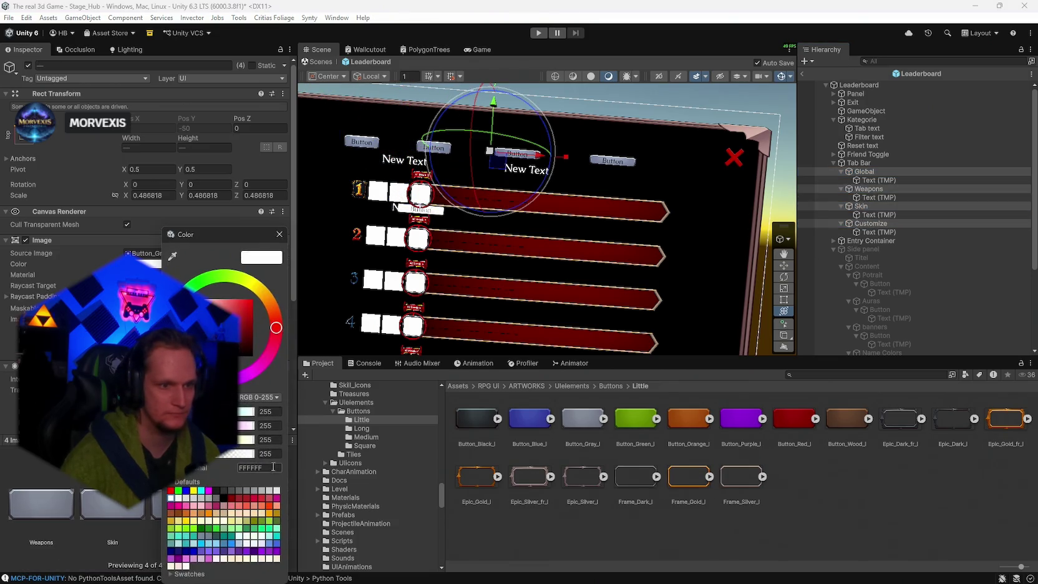
pyautogui.write('F5CDC8')
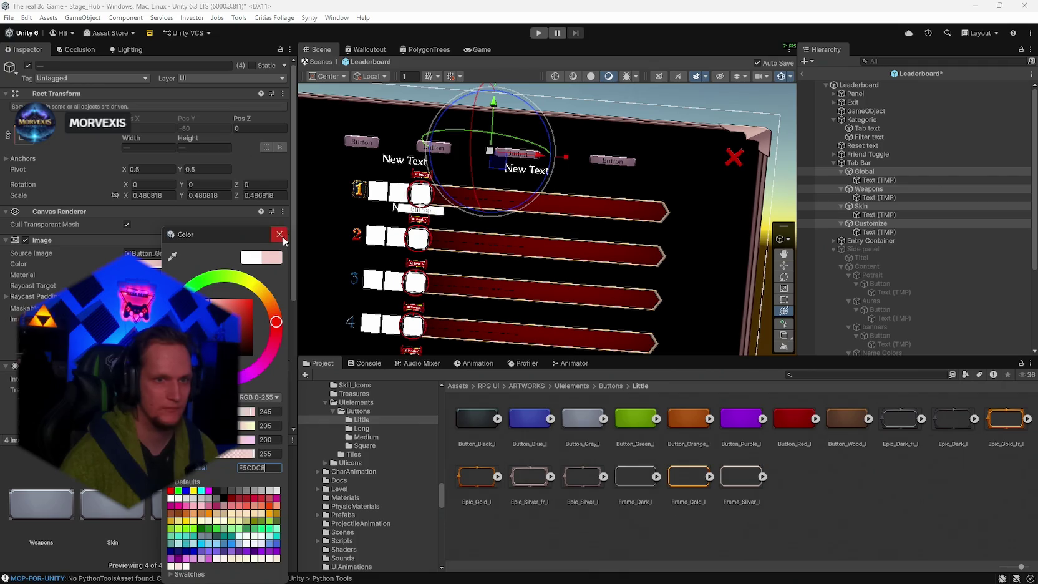
pyautogui.click(279, 234)
pyautogui.moveTo(621, 225)
pyautogui.mouseDown()
pyautogui.moveTo(609, 224)
pyautogui.moveTo(620, 223)
pyautogui.mouseUp()
pyautogui.click(878, 180)
pyautogui.moveTo(474, 231)
pyautogui.mouseDown()
pyautogui.moveTo(425, 239)
pyautogui.moveTo(490, 272)
pyautogui.mouseUp()
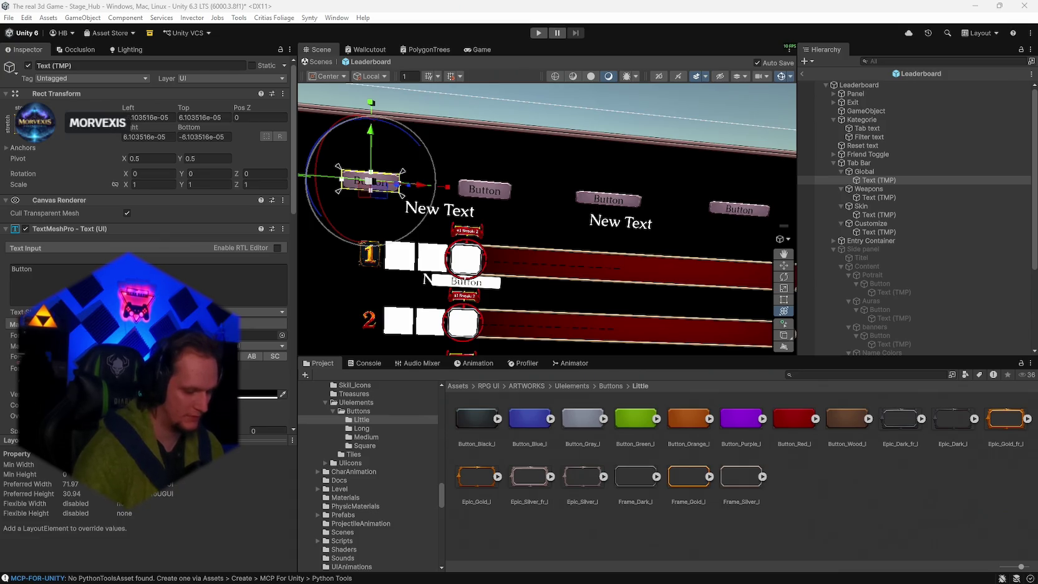
# Enter 'Global' as the first tab's Text Input, then set the Weapons and Skins labels.
pyautogui.doubleClick(28, 265)
pyautogui.write('Globa')
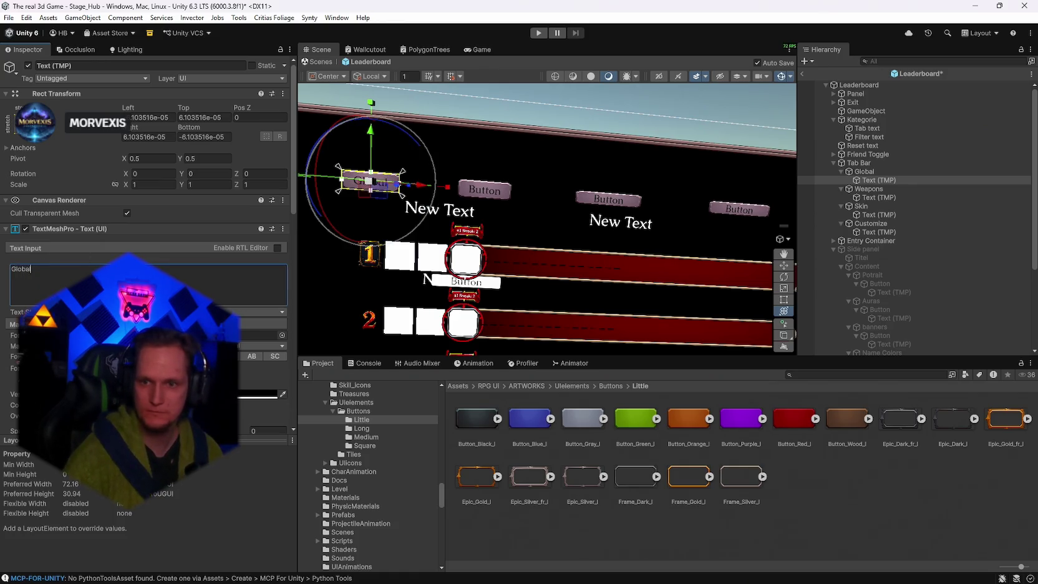
pyautogui.write('l')
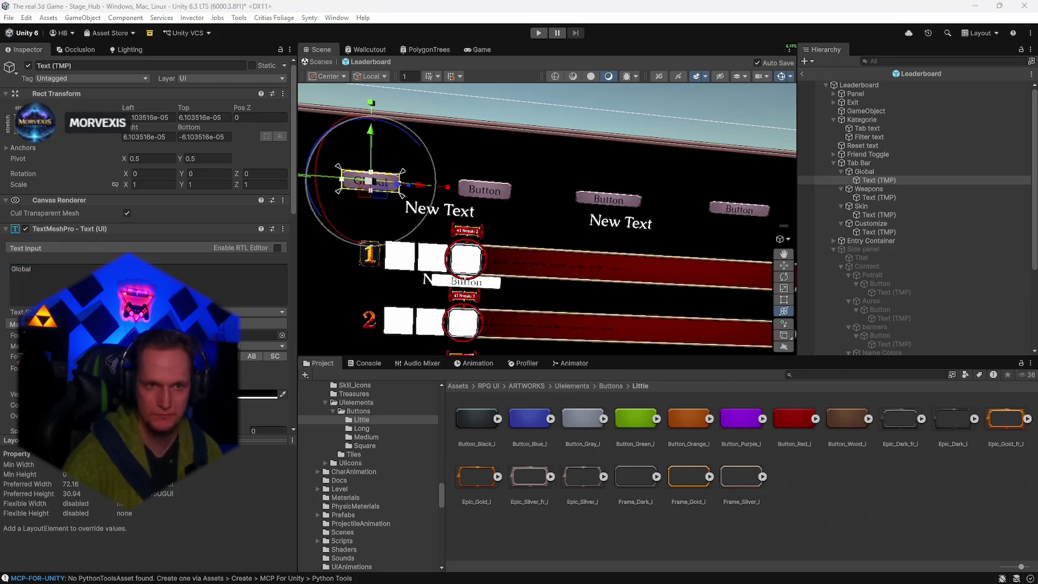
pyautogui.click(877, 197)
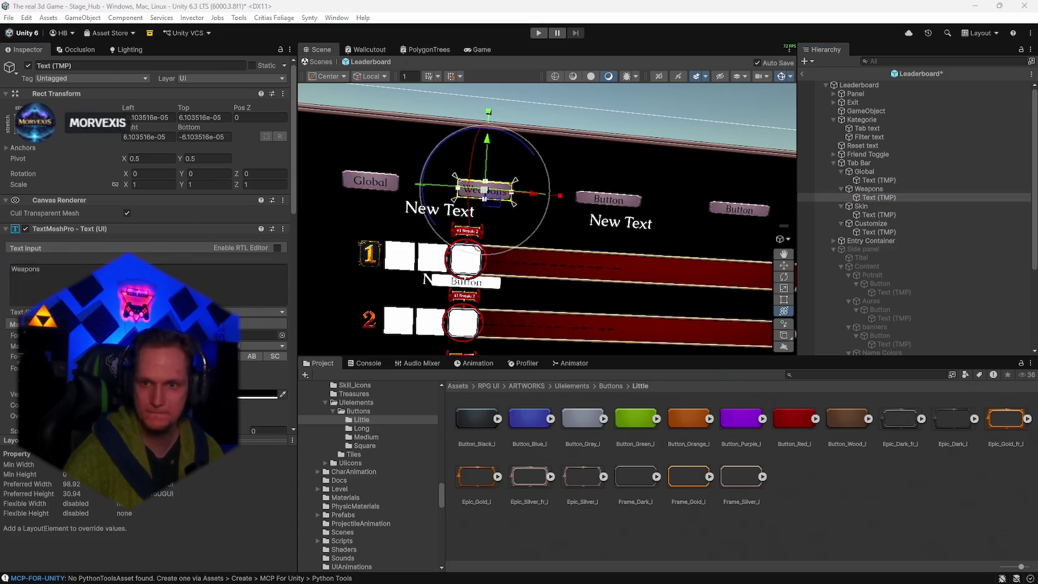
pyautogui.click(917, 215)
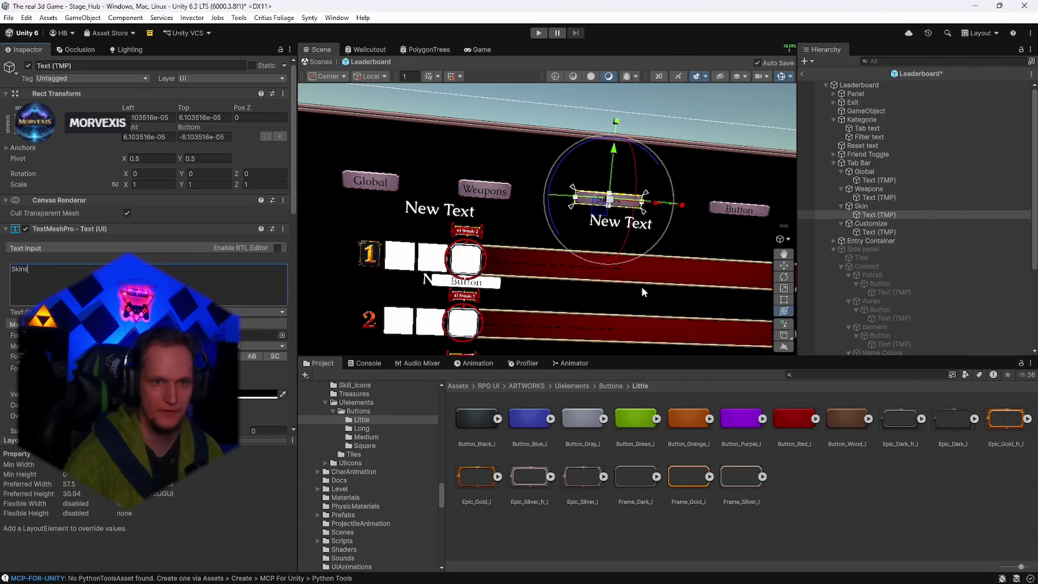
pyautogui.moveTo(736, 331)
pyautogui.mouseDown()
pyautogui.moveTo(752, 341)
pyautogui.moveTo(742, 333)
pyautogui.mouseUp()
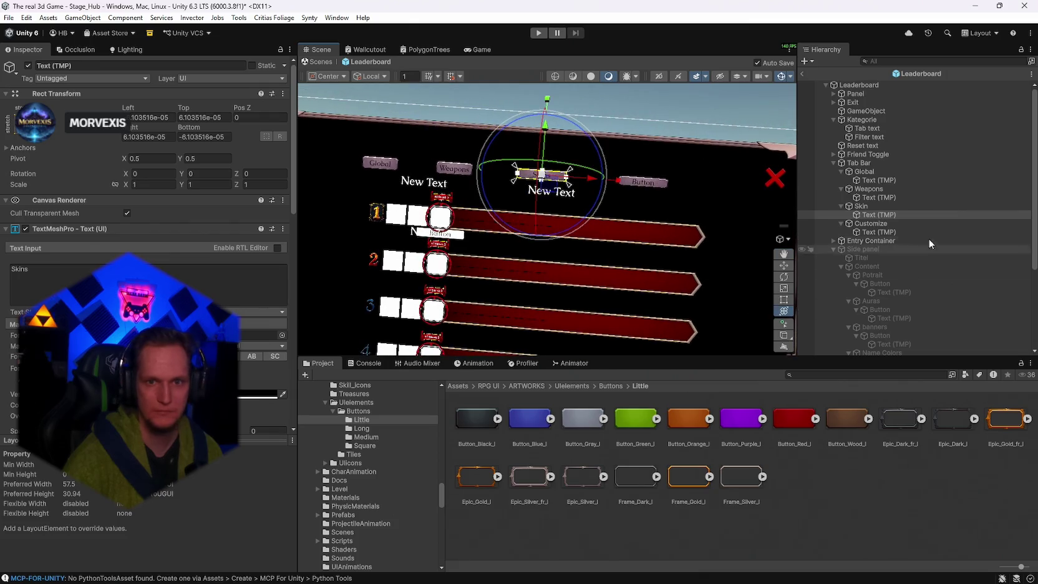
pyautogui.click(863, 221)
# Undo the accidental Customize (1) duplicate and select Customize's Text (TMP) label.
pyautogui.hotkey('ctrl', 'd')
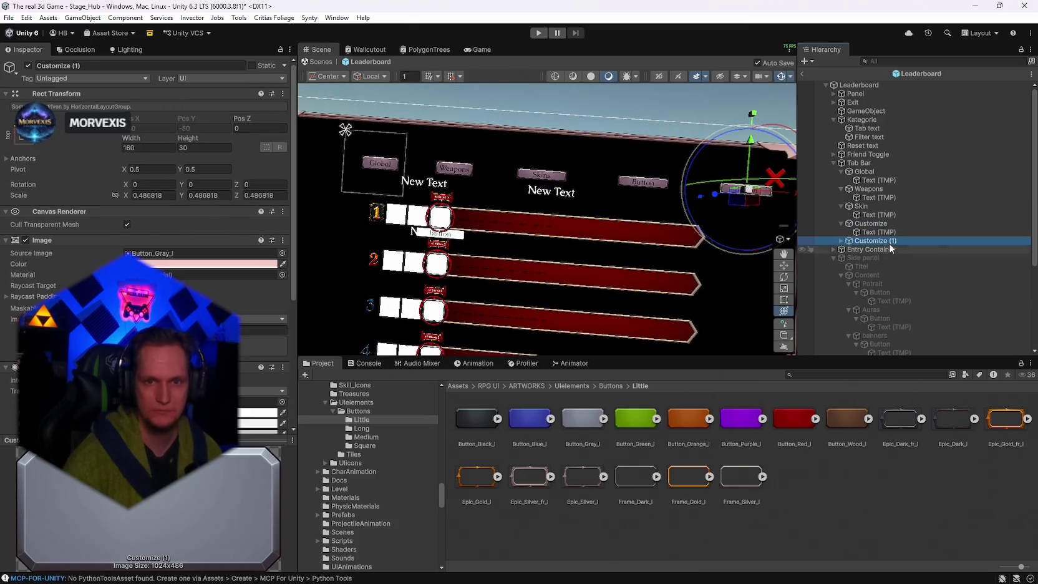
pyautogui.scroll(-4, 232, 276)
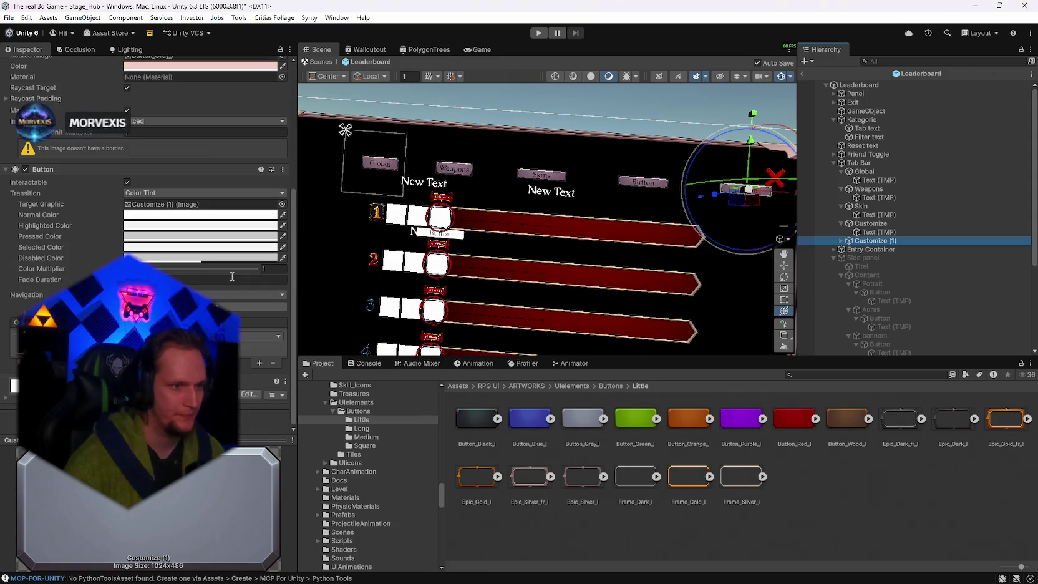
pyautogui.scroll(1, 232, 275)
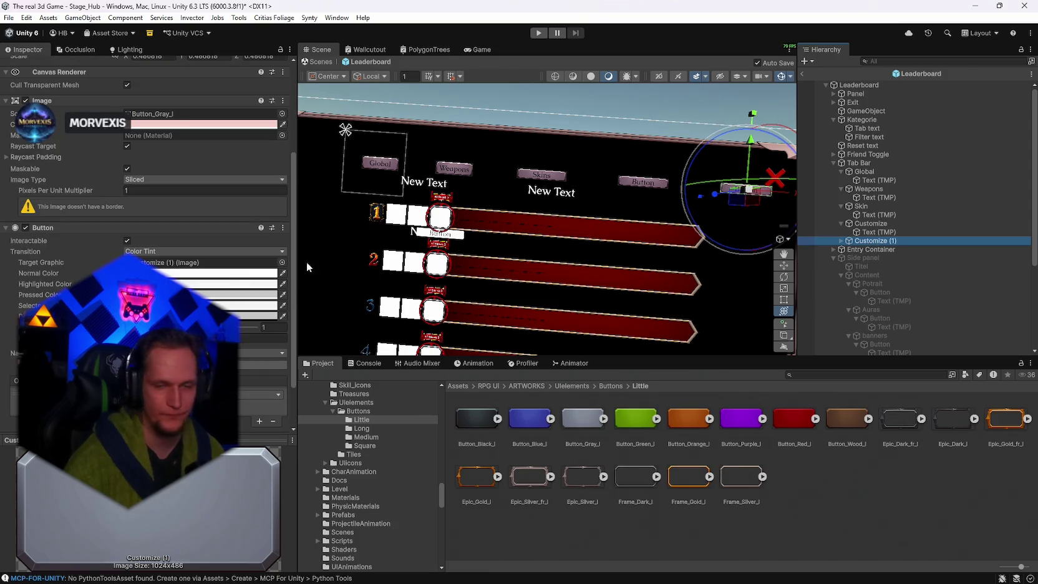
pyautogui.click(871, 224)
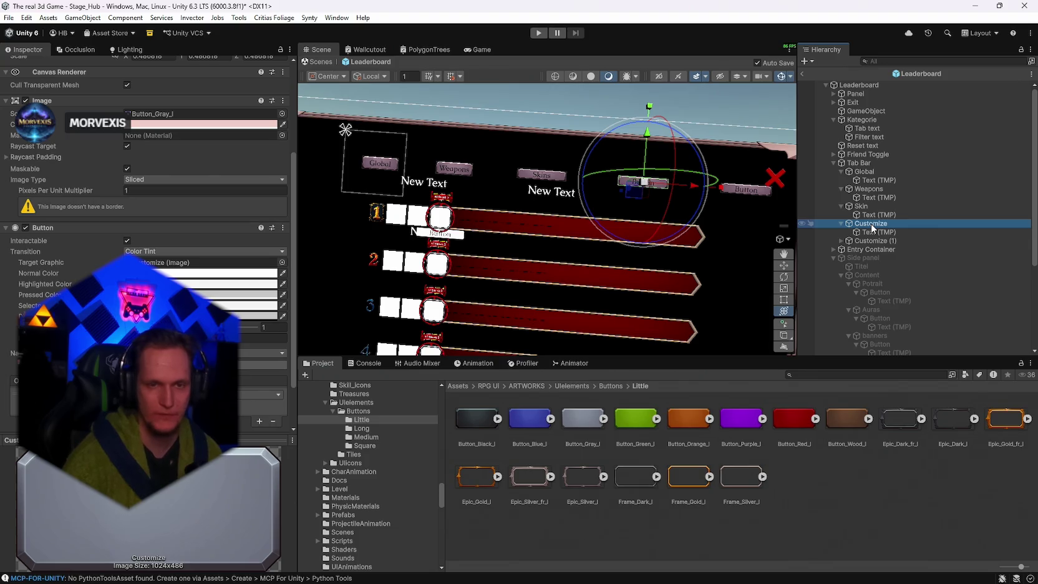
pyautogui.moveTo(649, 187)
pyautogui.mouseDown()
pyautogui.moveTo(624, 162)
pyautogui.moveTo(666, 172)
pyautogui.mouseUp()
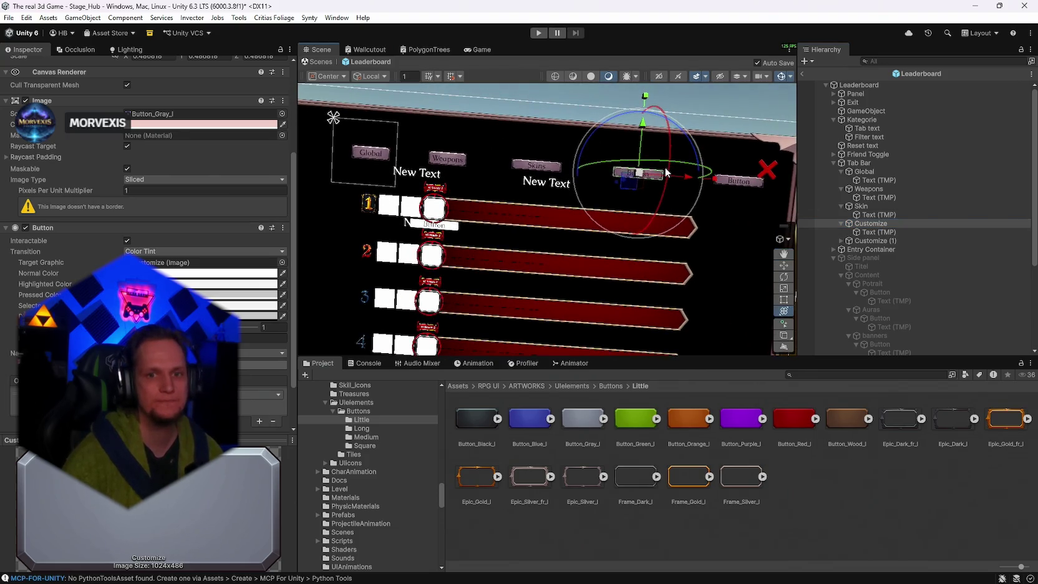
pyautogui.click(886, 237)
pyautogui.hotkey('ctrl', 'z')
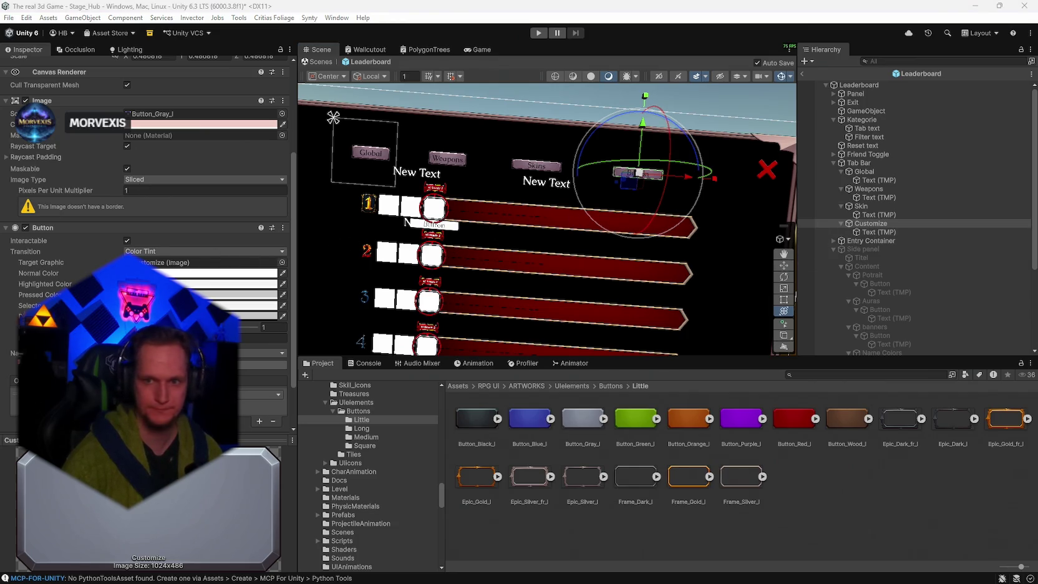
pyautogui.click(870, 231)
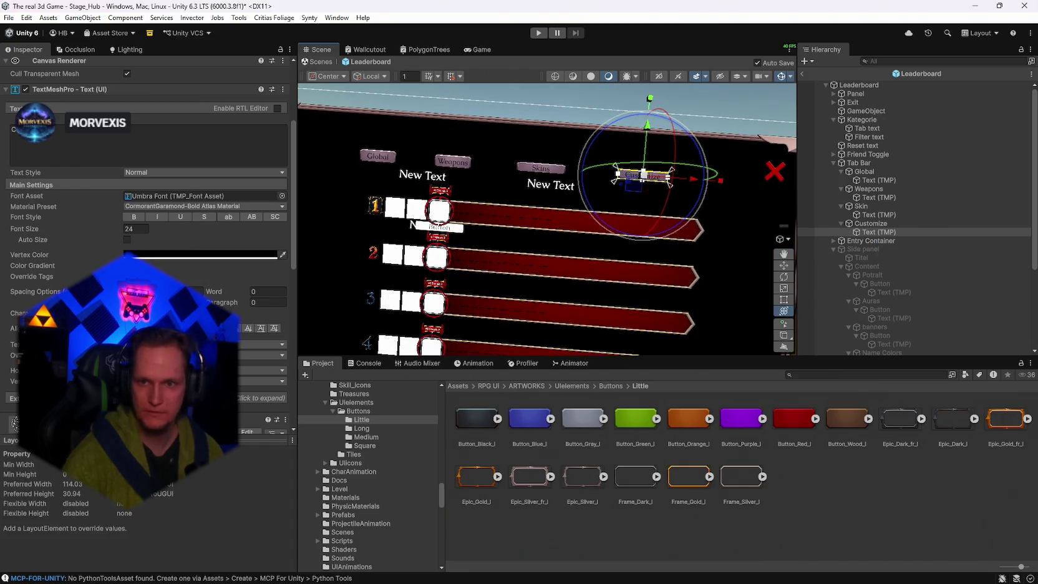
# Raise the Friend Toggle and slide it toward the Customize tab, then save.
pyautogui.click(867, 154)
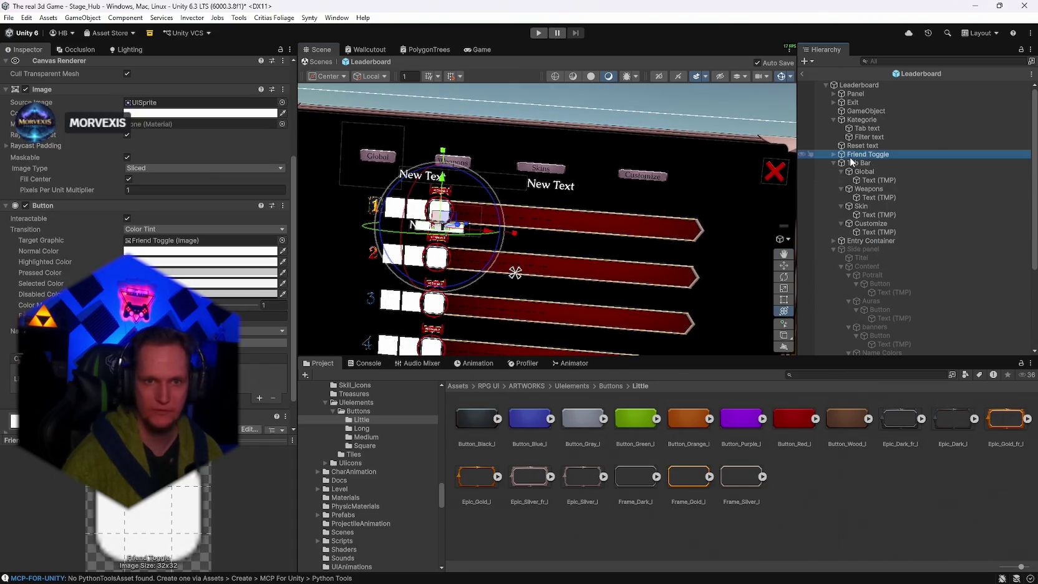
pyautogui.press('f')
pyautogui.moveTo(620, 206); pyautogui.dragTo(621, 206)
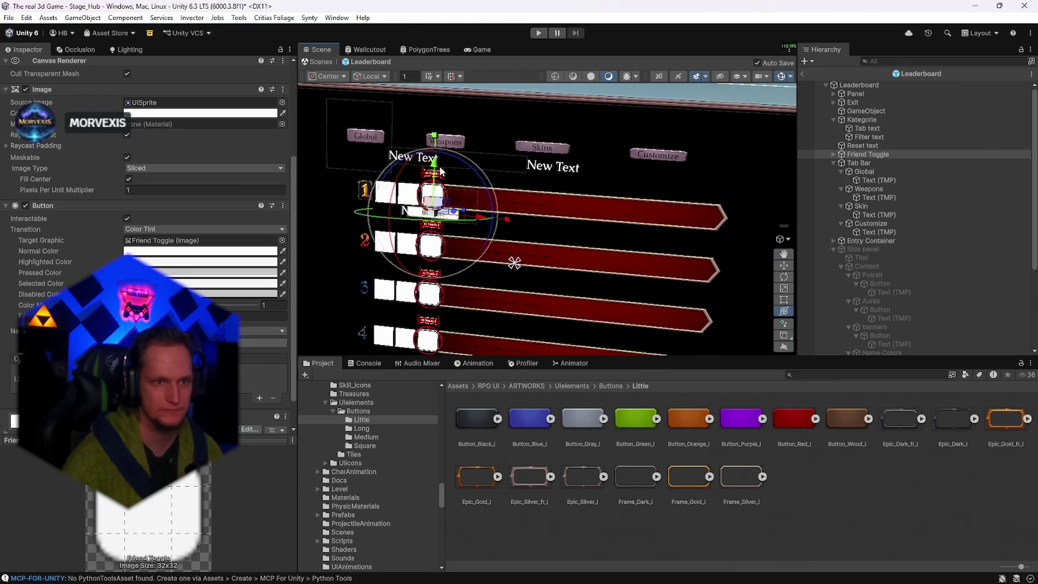
pyautogui.moveTo(446, 164); pyautogui.dragTo(446, 113)
pyautogui.hotkey('ctrl', 'z')
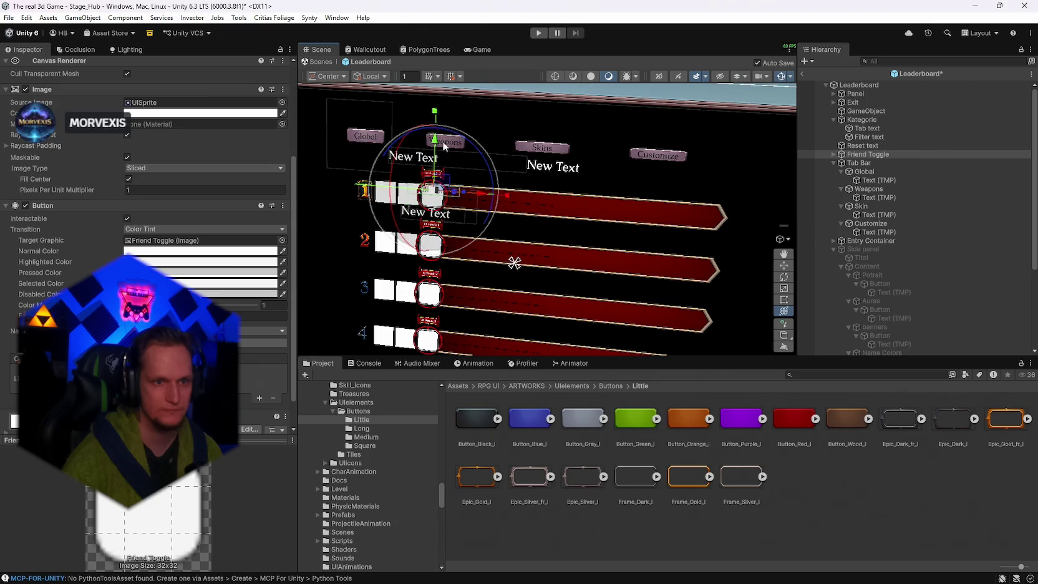
pyautogui.moveTo(520, 167)
pyautogui.mouseDown()
pyautogui.moveTo(531, 164)
pyautogui.moveTo(499, 161)
pyautogui.mouseUp()
pyautogui.moveTo(454, 189); pyautogui.dragTo(453, 155)
pyautogui.moveTo(493, 189)
pyautogui.mouseDown()
pyautogui.moveTo(633, 209)
pyautogui.moveTo(688, 204)
pyautogui.moveTo(595, 208)
pyautogui.moveTo(481, 233)
pyautogui.mouseUp()
pyautogui.moveTo(539, 257); pyautogui.dragTo(583, 231)
pyautogui.hotkey('ctrl', 's')
# Shrink the Entry Container rows to about two-thirds and move them up and left.
pyautogui.click(876, 241)
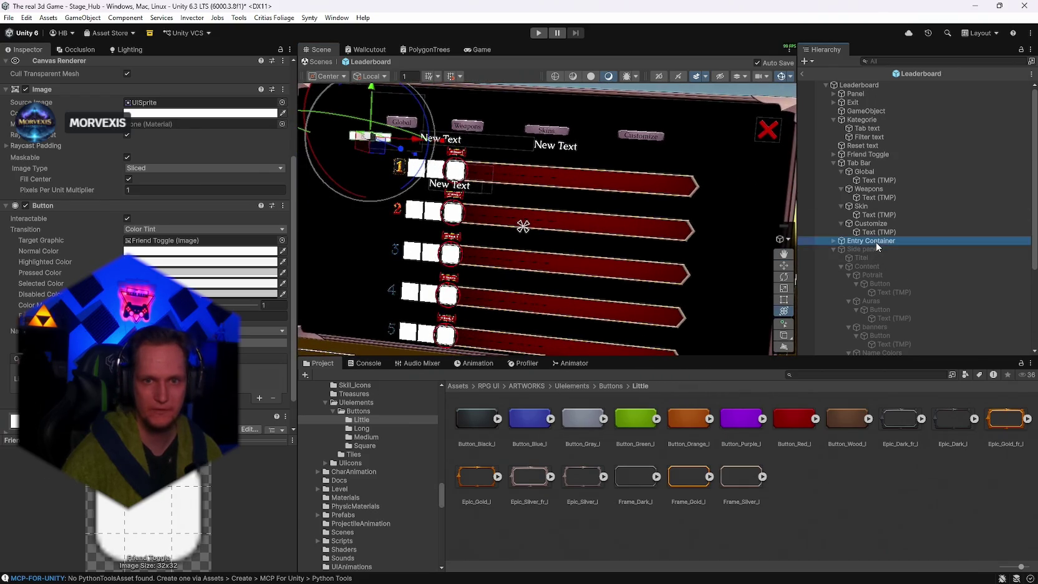
pyautogui.moveTo(534, 259); pyautogui.dragTo(506, 253)
pyautogui.moveTo(537, 222); pyautogui.dragTo(541, 198)
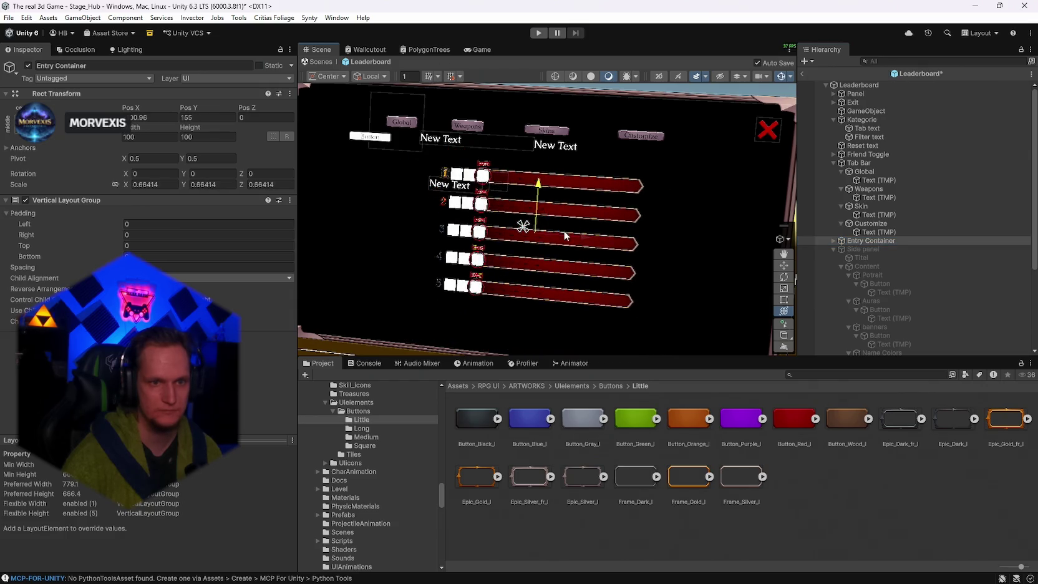
pyautogui.moveTo(566, 236)
pyautogui.mouseDown()
pyautogui.moveTo(486, 230)
pyautogui.moveTo(476, 171)
pyautogui.moveTo(488, 206)
pyautogui.moveTo(571, 160)
pyautogui.moveTo(572, 252)
pyautogui.moveTo(518, 248)
pyautogui.moveTo(574, 254)
pyautogui.mouseUp()
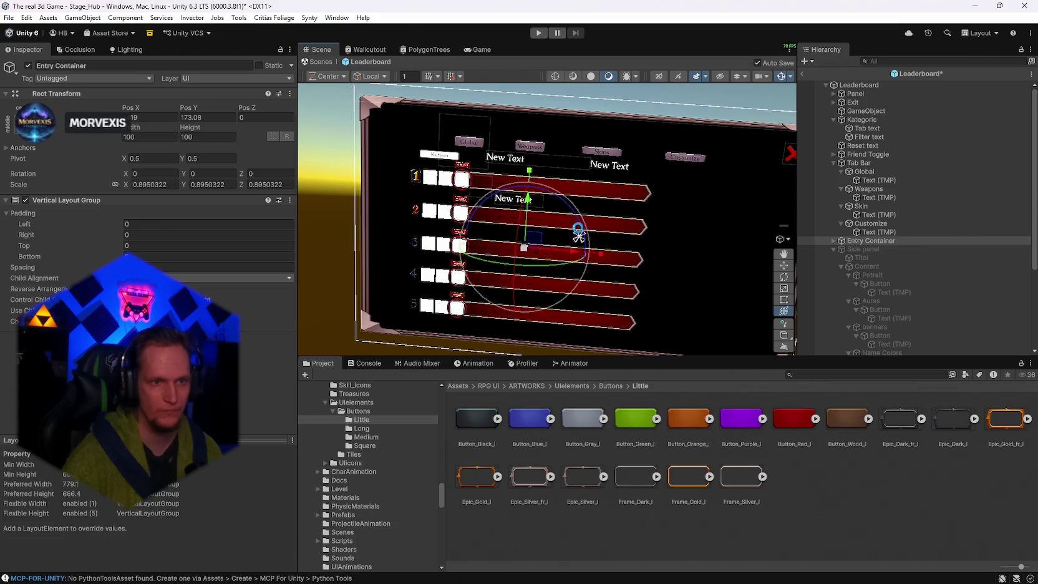
# Move the Tab Bar left to Pos X 89 and reduce its tab button spacing.
pyautogui.click(867, 163)
pyautogui.moveTo(617, 157); pyautogui.dragTo(574, 153)
pyautogui.moveTo(462, 230)
pyautogui.mouseDown()
pyautogui.moveTo(434, 237)
pyautogui.moveTo(445, 282)
pyautogui.moveTo(433, 298)
pyautogui.moveTo(581, 143)
pyautogui.mouseUp()
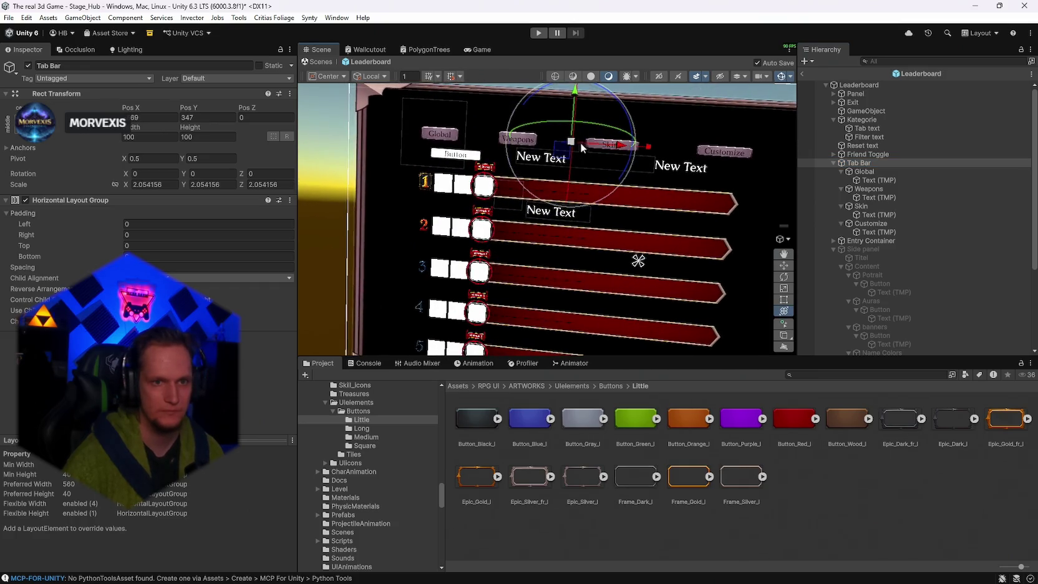
pyautogui.moveTo(94, 267)
pyautogui.mouseDown()
pyautogui.moveTo(19, 269)
pyautogui.moveTo(1033, 270)
pyautogui.moveTo(1024, 270)
pyautogui.mouseUp()
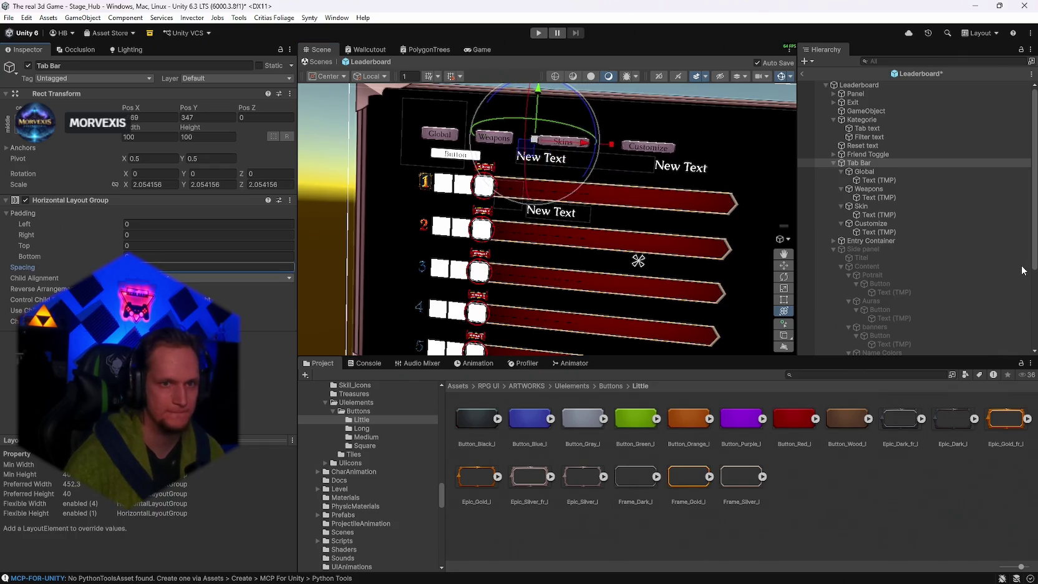
# Resize the Skin and Customize tab buttons to width 120 and height 40.
pyautogui.click(871, 172)
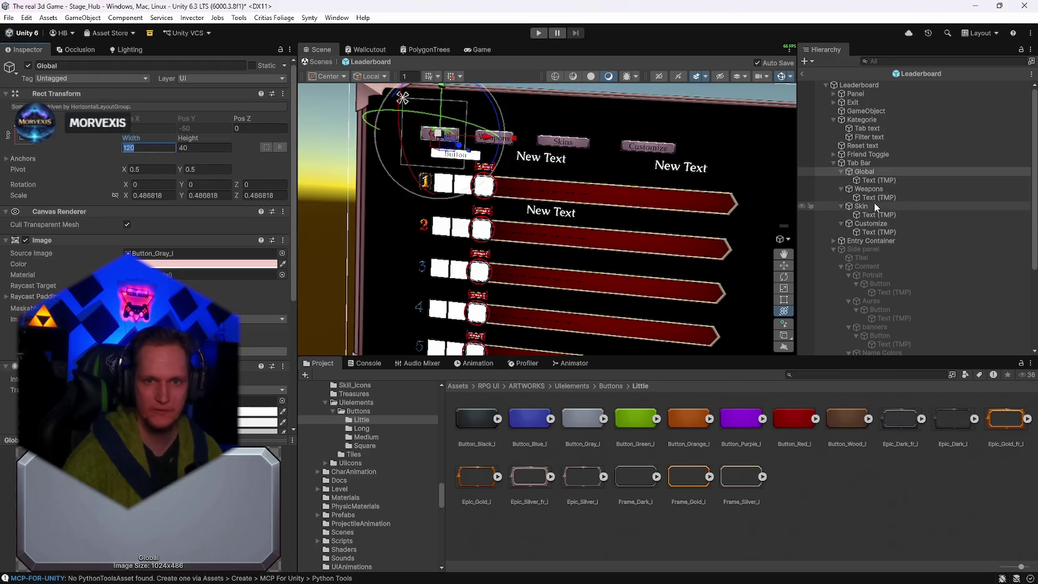
pyautogui.click(871, 189)
pyautogui.click(864, 205)
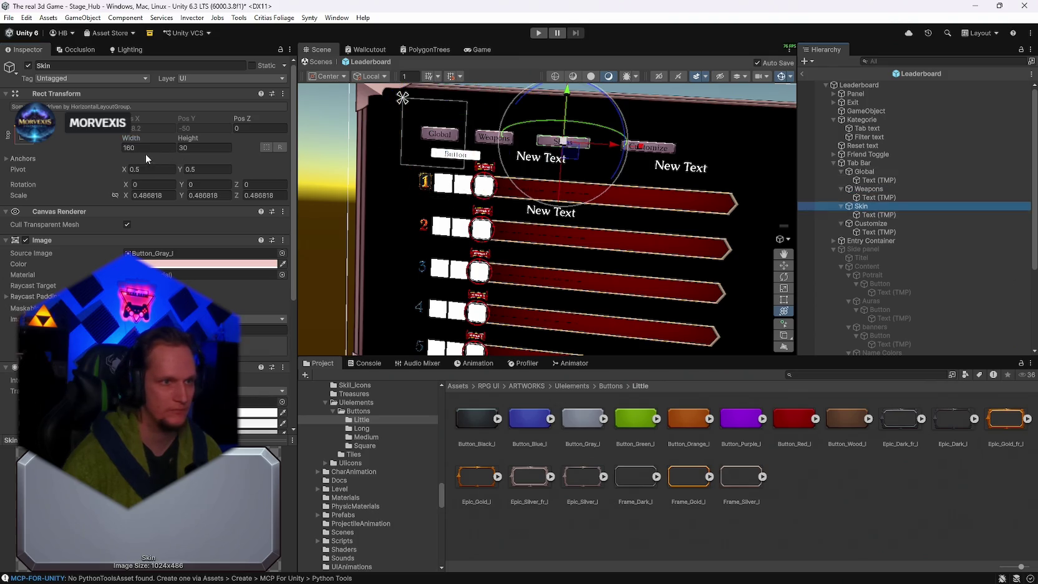
pyautogui.keyDown('ctrl'); pyautogui.click(864, 222); pyautogui.keyUp('ctrl')
pyautogui.click(154, 146)
pyautogui.write('120')
pyautogui.click(199, 148)
pyautogui.write('40')
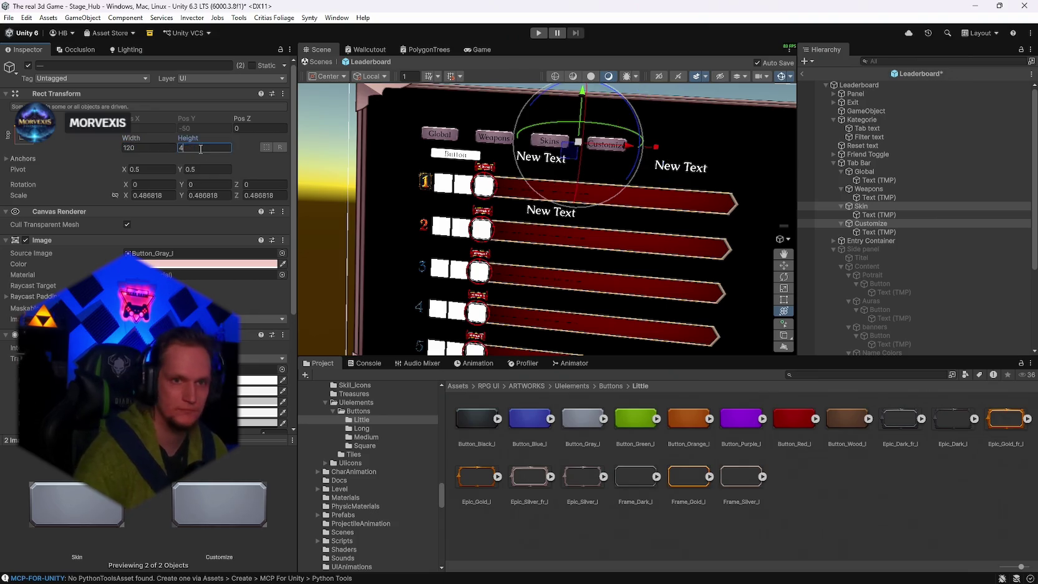
# Scale the Tab Bar up to about 3 and raise it above the entry rows.
pyautogui.click(879, 164)
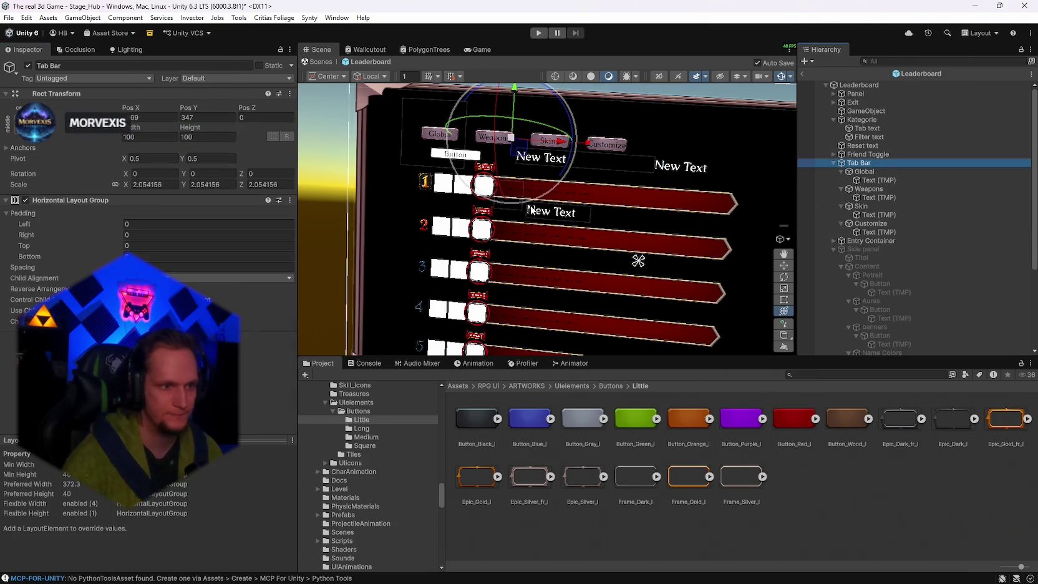
pyautogui.moveTo(514, 141)
pyautogui.mouseDown()
pyautogui.moveTo(536, 150)
pyautogui.moveTo(533, 123)
pyautogui.moveTo(601, 141)
pyautogui.mouseUp()
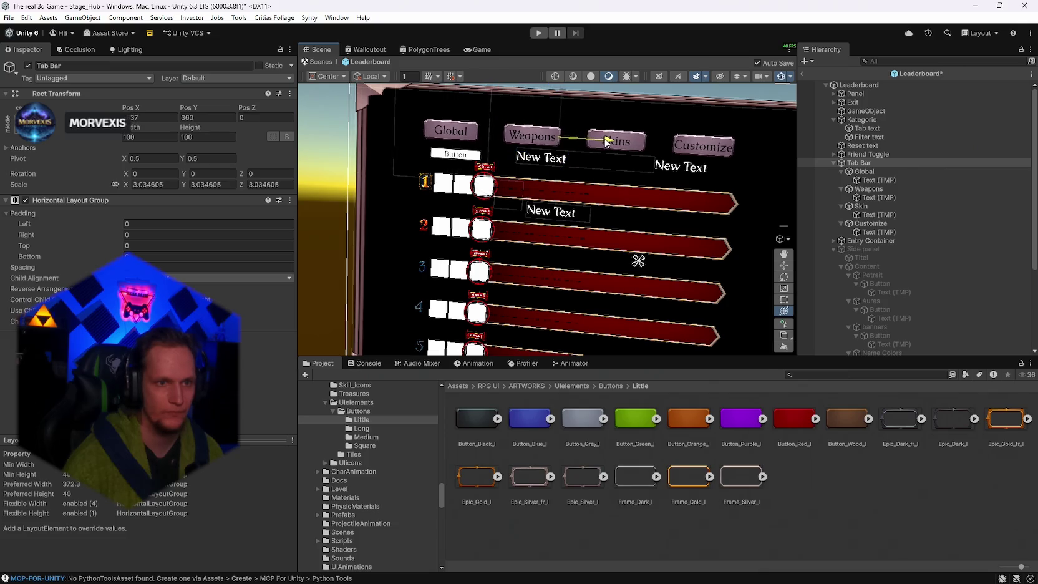
pyautogui.moveTo(560, 105); pyautogui.dragTo(556, 149)
pyautogui.moveTo(604, 196); pyautogui.dragTo(603, 199)
pyautogui.hotkey('ctrl', 'z')
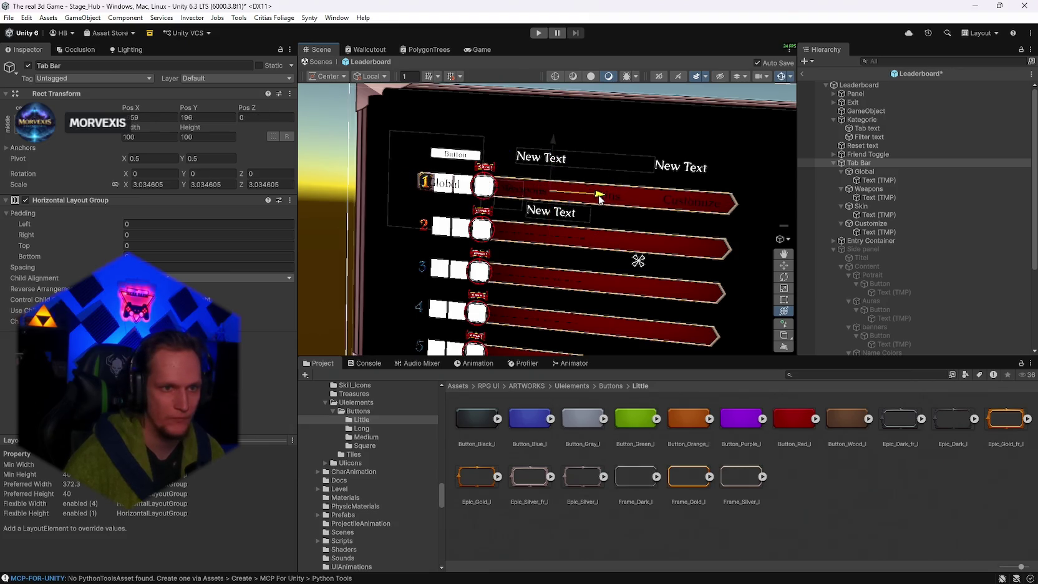
pyautogui.moveTo(560, 146); pyautogui.dragTo(556, 78)
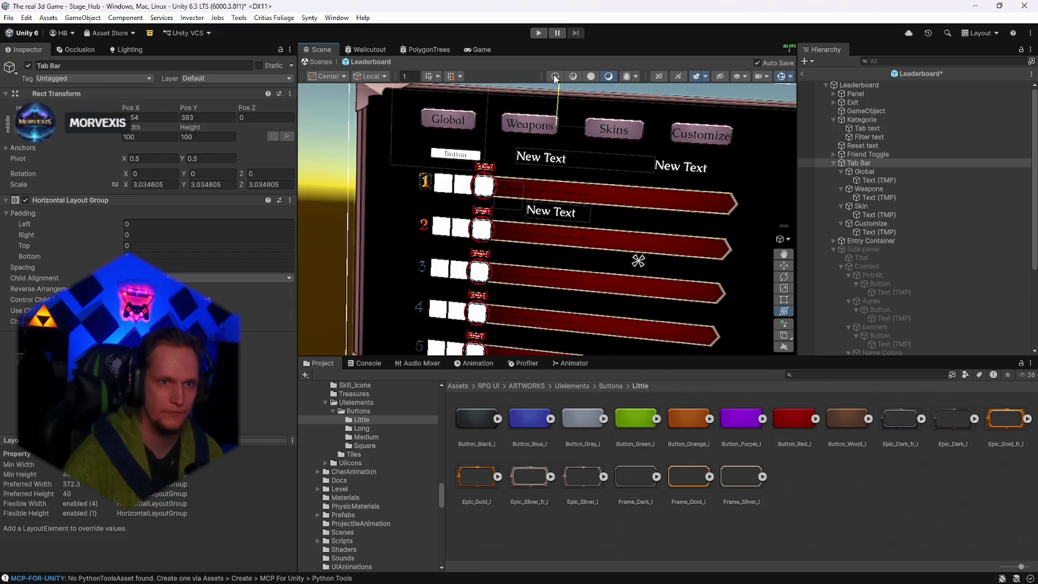
pyautogui.moveTo(577, 246)
pyautogui.mouseDown()
pyautogui.moveTo(672, 239)
pyautogui.moveTo(609, 231)
pyautogui.moveTo(686, 209)
pyautogui.moveTo(594, 217)
pyautogui.mouseUp()
# Select the red X Exit button and drag it into the panel's top-right corner.
pyautogui.click(690, 210)
pyautogui.click(692, 210)
pyautogui.hotkey('ctrl', 'z')
pyautogui.moveTo(582, 197); pyautogui.dragTo(743, 226)
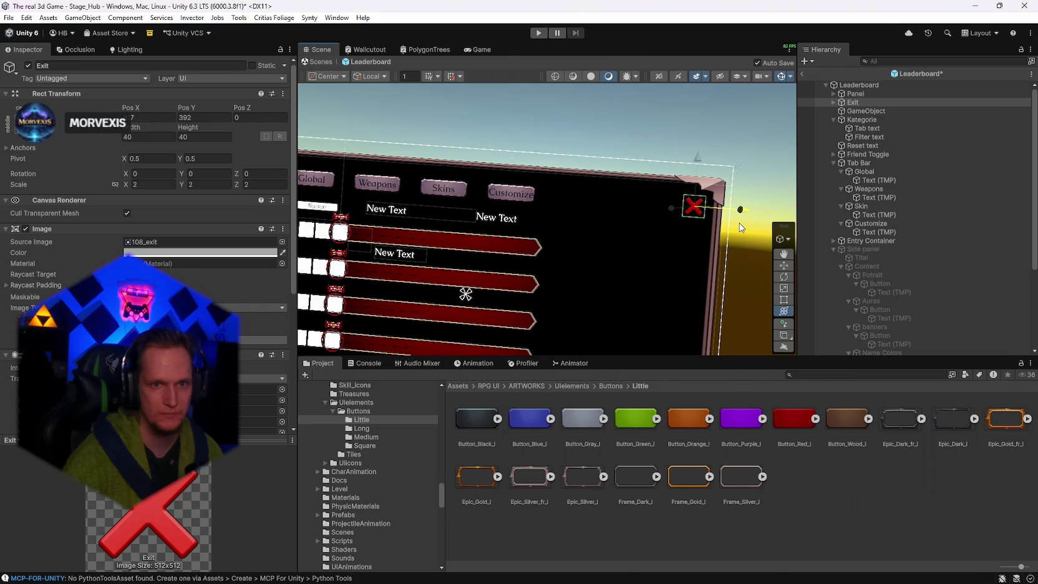
pyautogui.press('e')
pyautogui.moveTo(739, 223)
pyautogui.mouseDown()
pyautogui.moveTo(737, 133)
pyautogui.moveTo(691, 150)
pyautogui.moveTo(811, 162)
pyautogui.mouseUp()
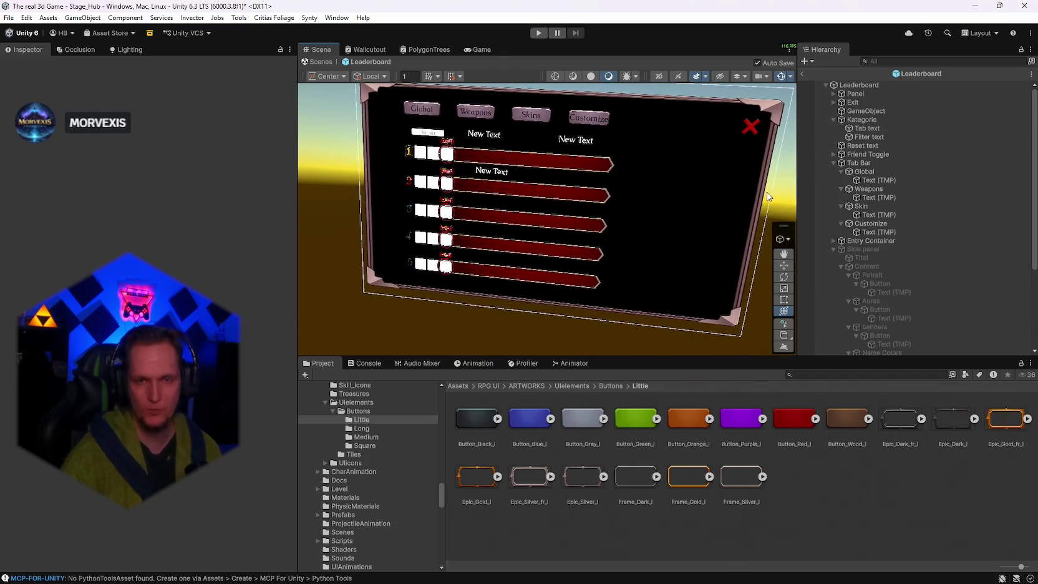
# Enable the Side panel and shrink it slightly.
pyautogui.click(865, 250)
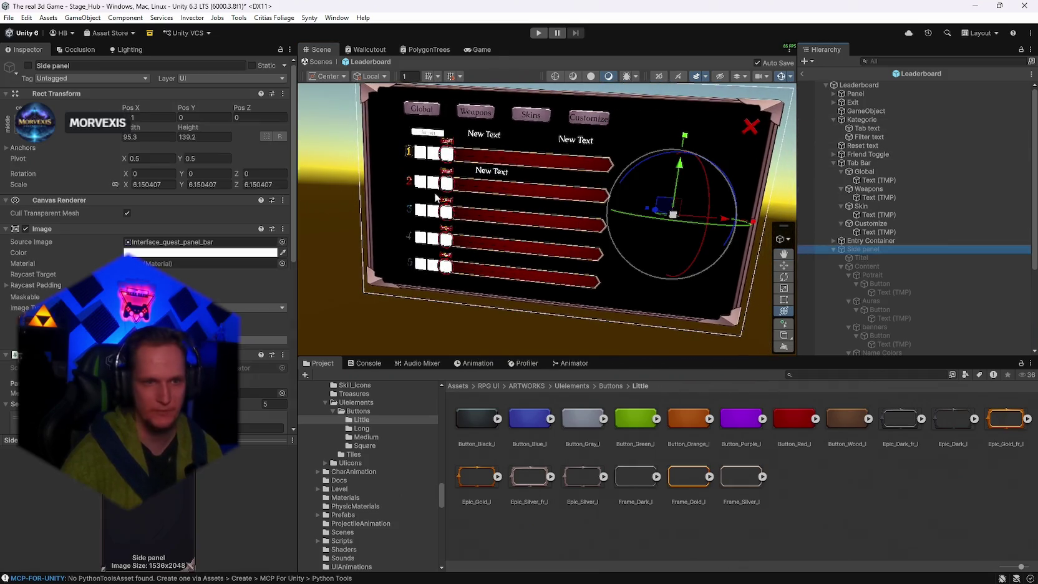
pyautogui.click(27, 65)
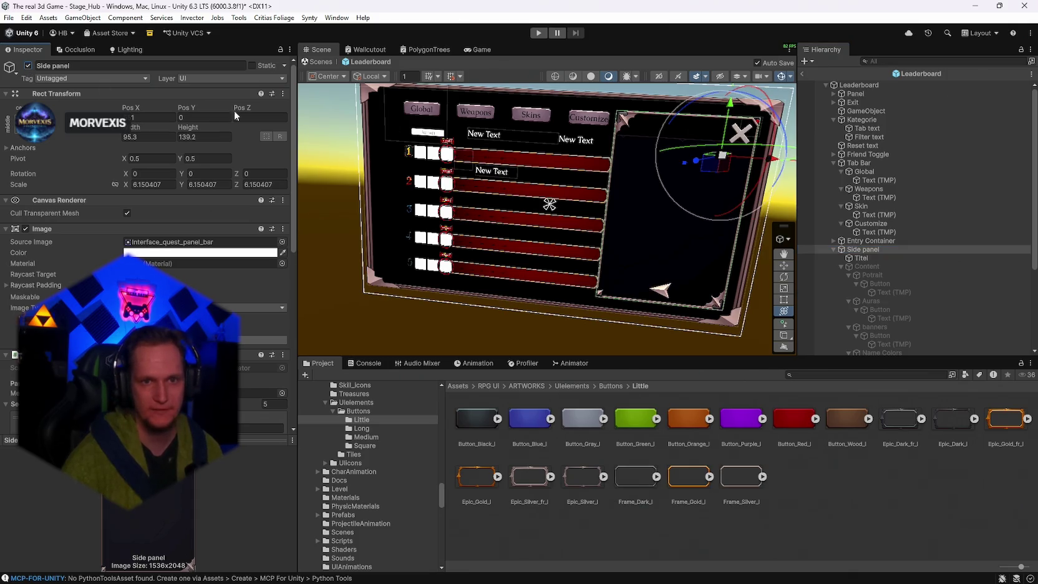
pyautogui.moveTo(724, 158); pyautogui.dragTo(721, 157)
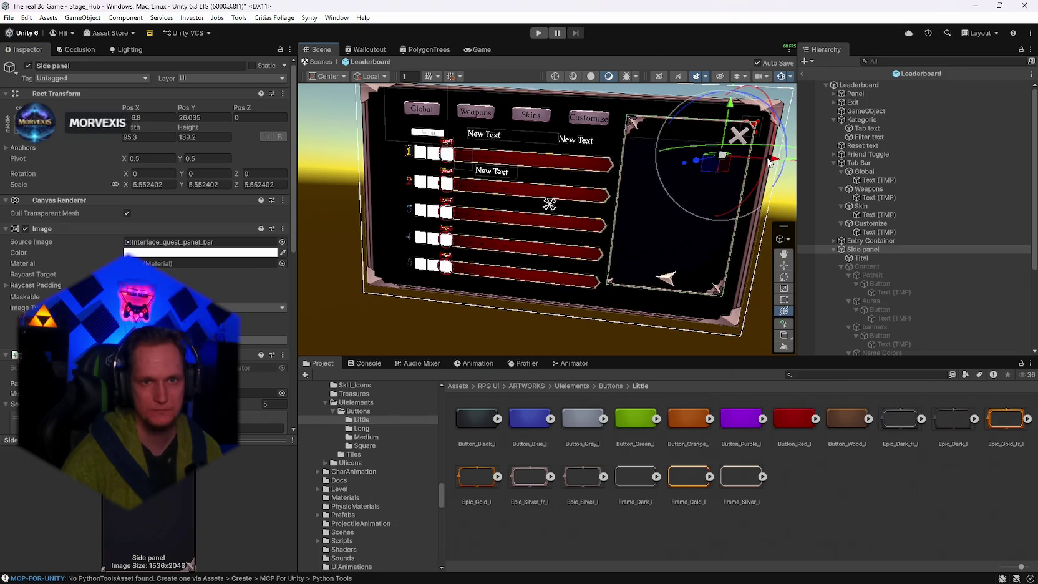
pyautogui.moveTo(661, 237)
pyautogui.mouseDown()
pyautogui.moveTo(604, 238)
pyautogui.moveTo(653, 218)
pyautogui.moveTo(660, 234)
pyautogui.moveTo(648, 235)
pyautogui.moveTo(757, 263)
pyautogui.mouseUp()
pyautogui.scroll(-10, 647, 236)
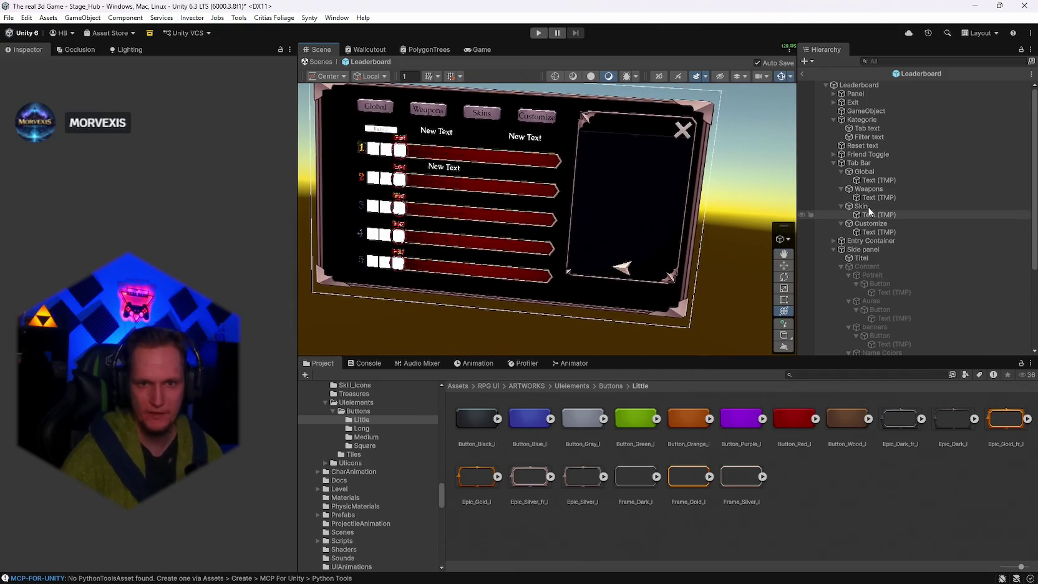
# Nudge the Side panel up and sideways into place within the frame and save.
pyautogui.click(862, 249)
pyautogui.moveTo(679, 165); pyautogui.dragTo(668, 129)
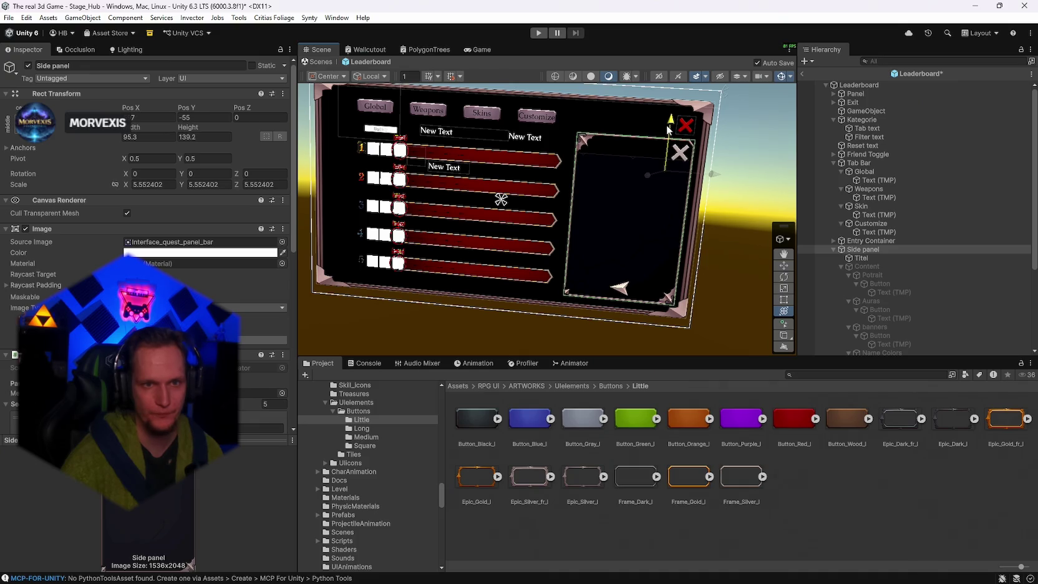
pyautogui.moveTo(713, 174); pyautogui.dragTo(772, 134)
pyautogui.hotkey('ctrl', 's')
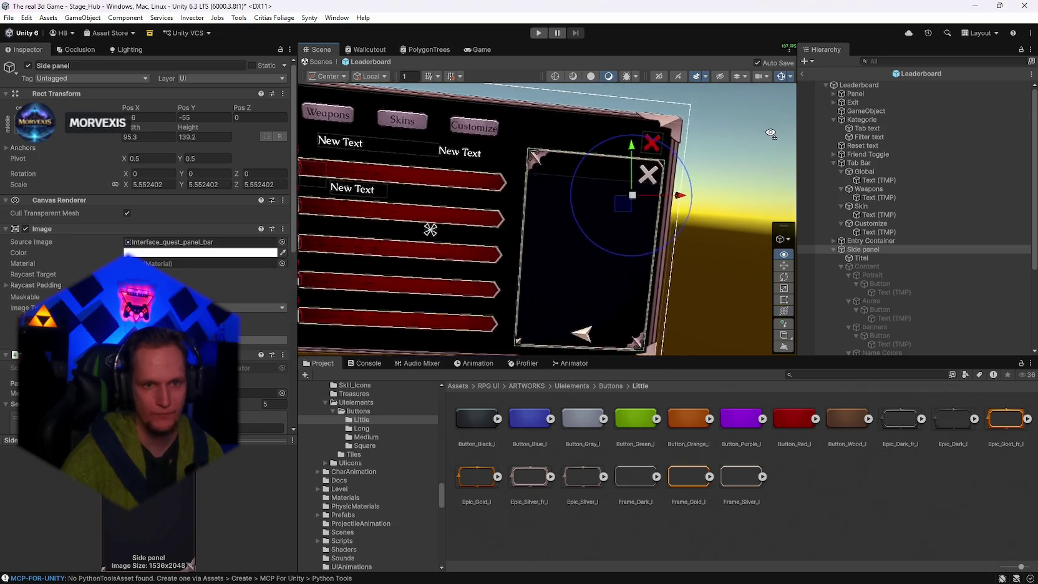
pyautogui.scroll(5, 557, 182)
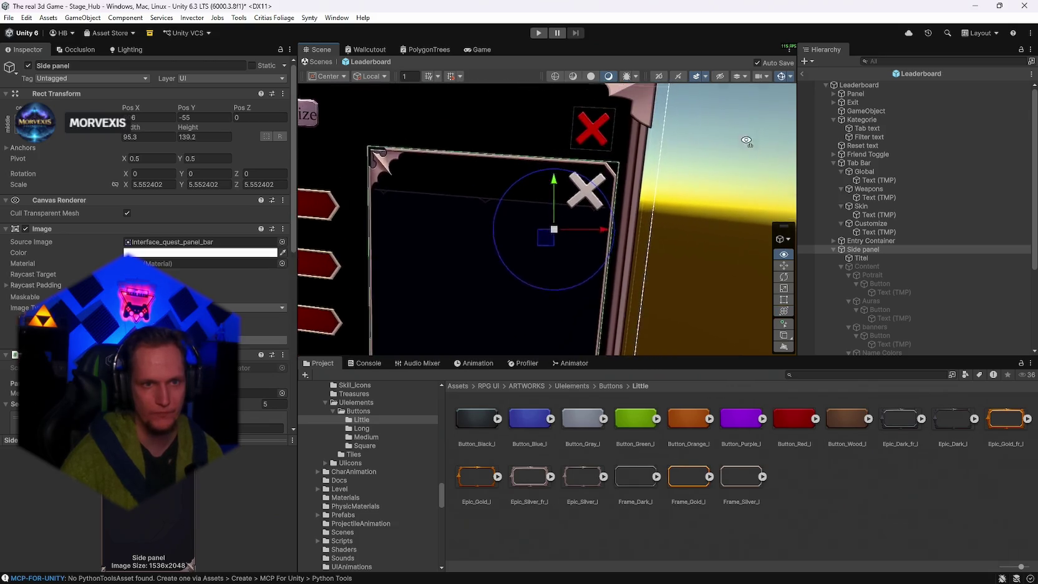
pyautogui.moveTo(557, 182)
pyautogui.mouseDown()
pyautogui.moveTo(565, 126)
pyautogui.moveTo(596, 179)
pyautogui.mouseUp()
pyautogui.moveTo(726, 223)
pyautogui.mouseDown()
pyautogui.moveTo(655, 273)
pyautogui.moveTo(712, 253)
pyautogui.moveTo(700, 205)
pyautogui.moveTo(683, 207)
pyautogui.moveTo(735, 191)
pyautogui.mouseUp()
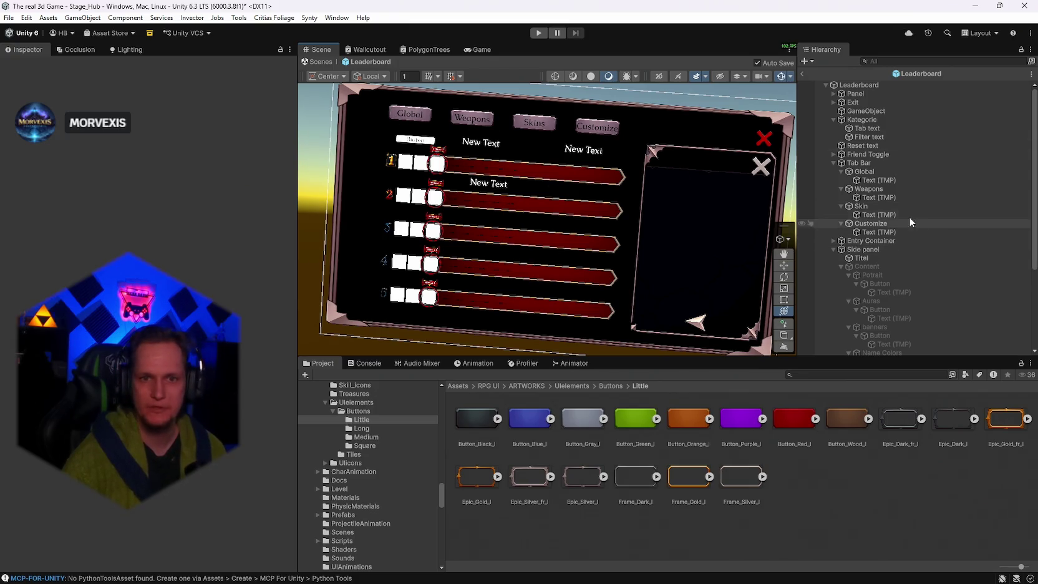
pyautogui.click(867, 139)
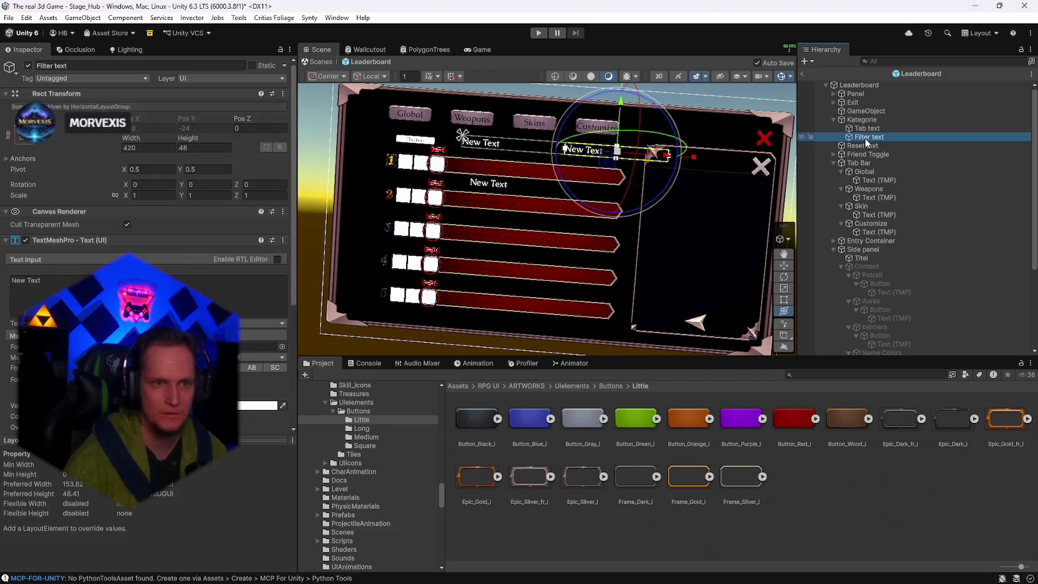
# Reduce the Kategorie group's Horizontal Layout Group spacing between the category labels.
pyautogui.click(670, 161)
pyautogui.click(653, 159)
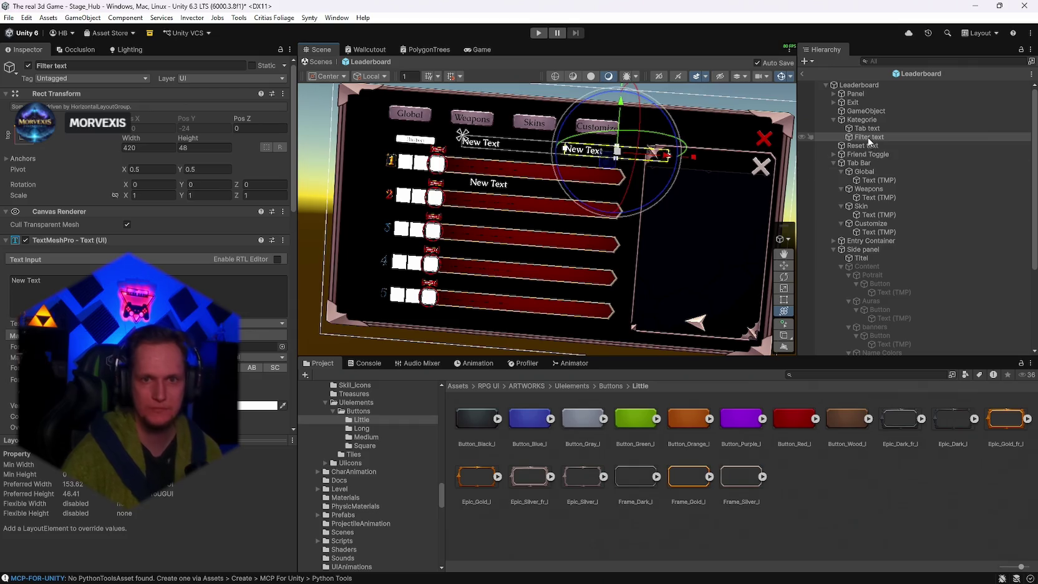
pyautogui.click(655, 159)
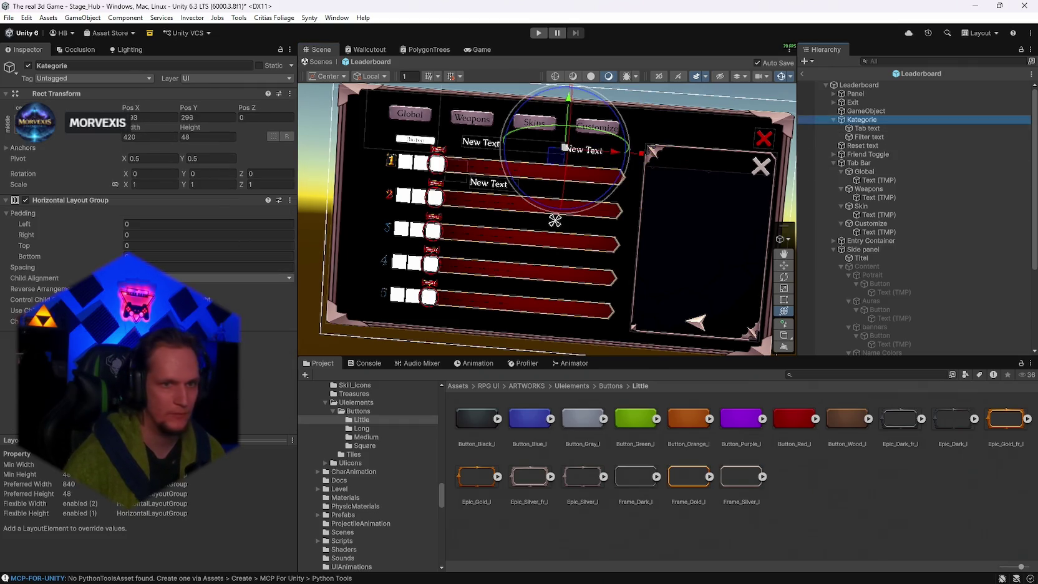
pyautogui.moveTo(74, 269); pyautogui.dragTo(44, 269)
pyautogui.moveTo(394, 127); pyautogui.dragTo(223, 129)
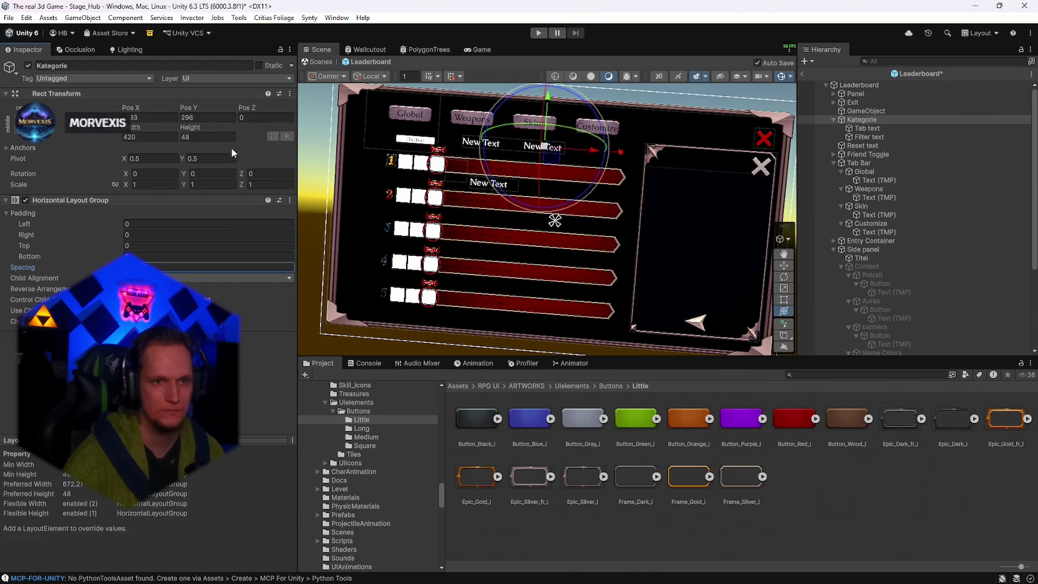
pyautogui.scroll(5, 489, 256)
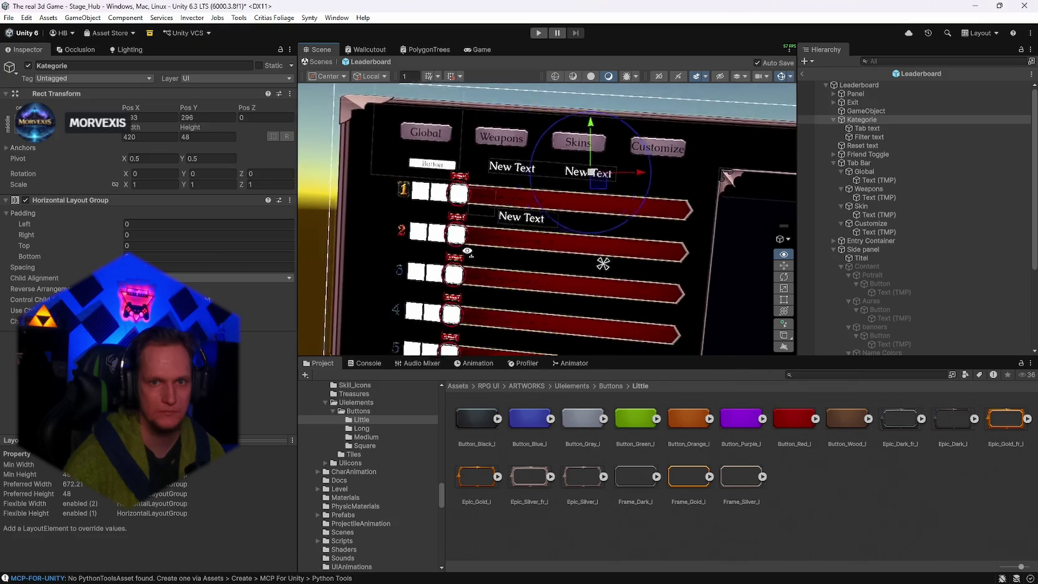
# Move the Friend Toggle up and sideways, then save.
pyautogui.click(867, 145)
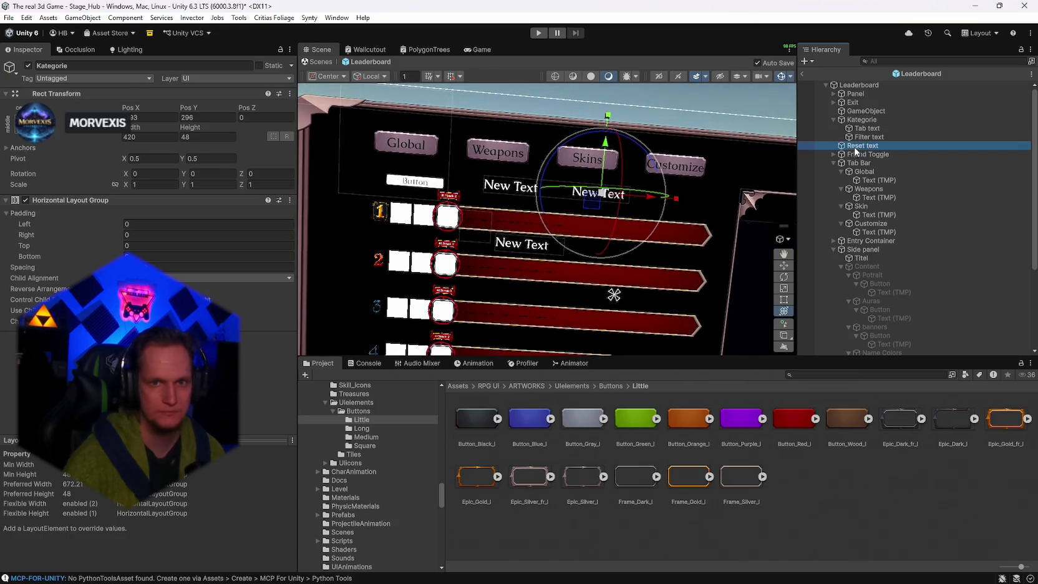
pyautogui.click(867, 154)
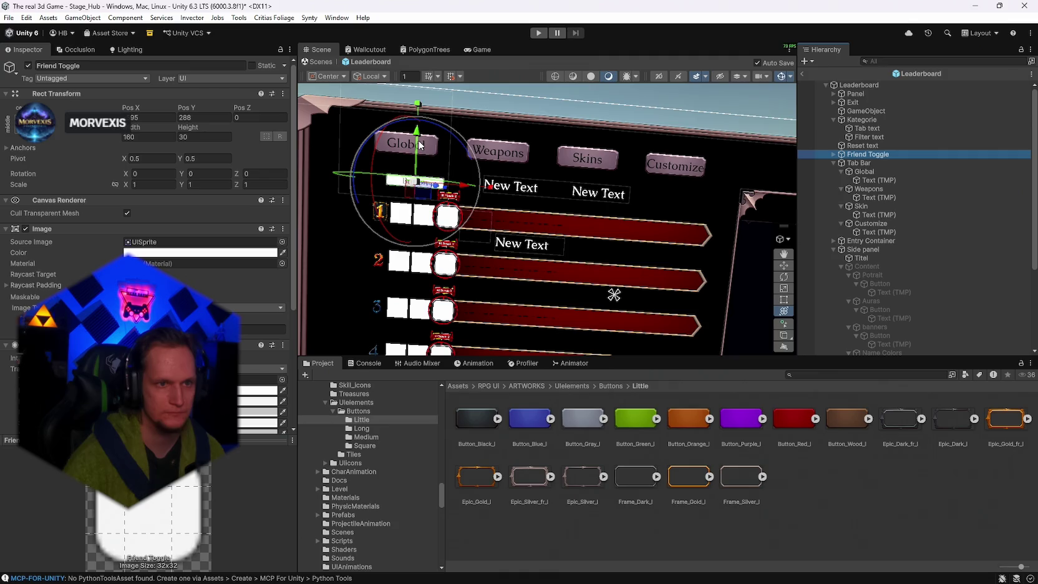
pyautogui.moveTo(420, 146); pyautogui.dragTo(419, 143)
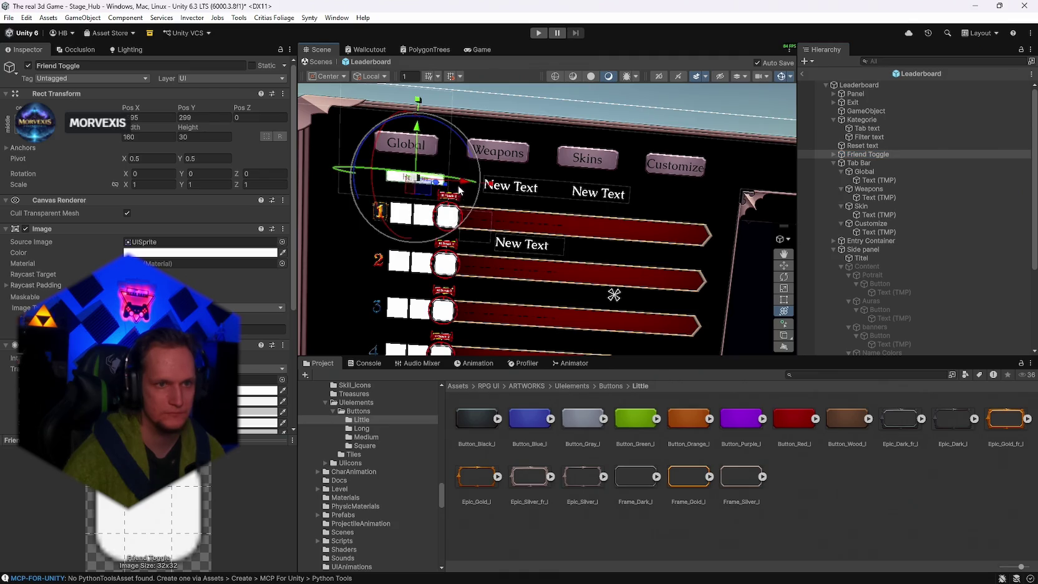
pyautogui.moveTo(457, 185); pyautogui.dragTo(469, 185)
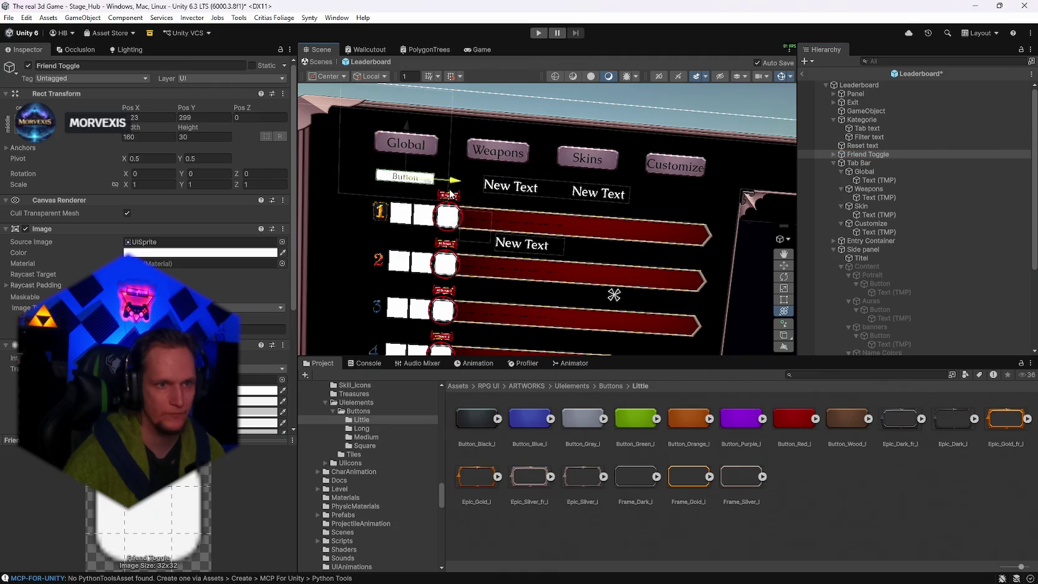
pyautogui.hotkey('ctrl', 's')
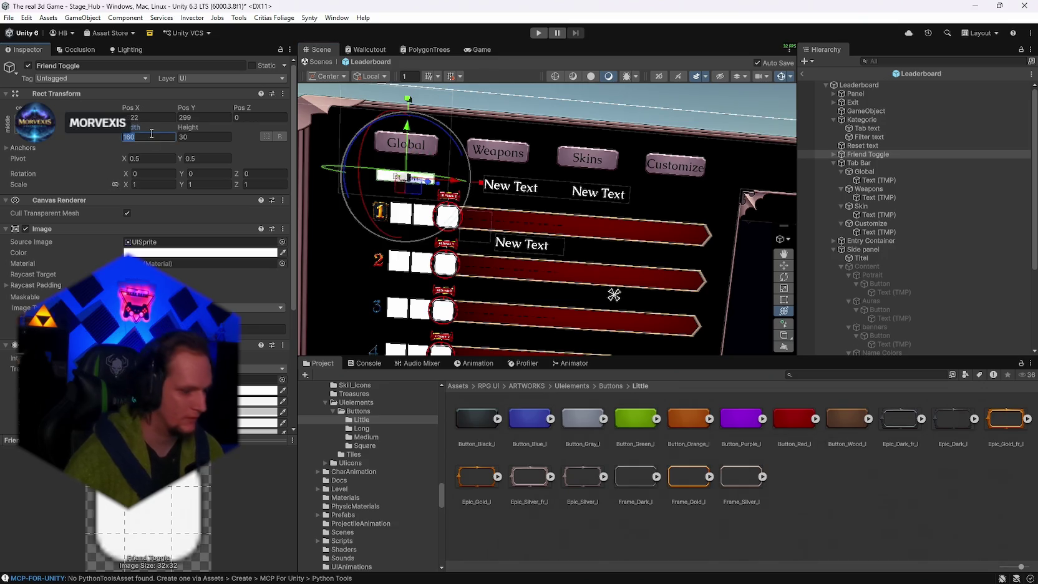
# Size the Friend Toggle 120 × 40 like the Global tab, enlarge it, and apply the Button_Blue_l sprite.
pyautogui.click(864, 171)
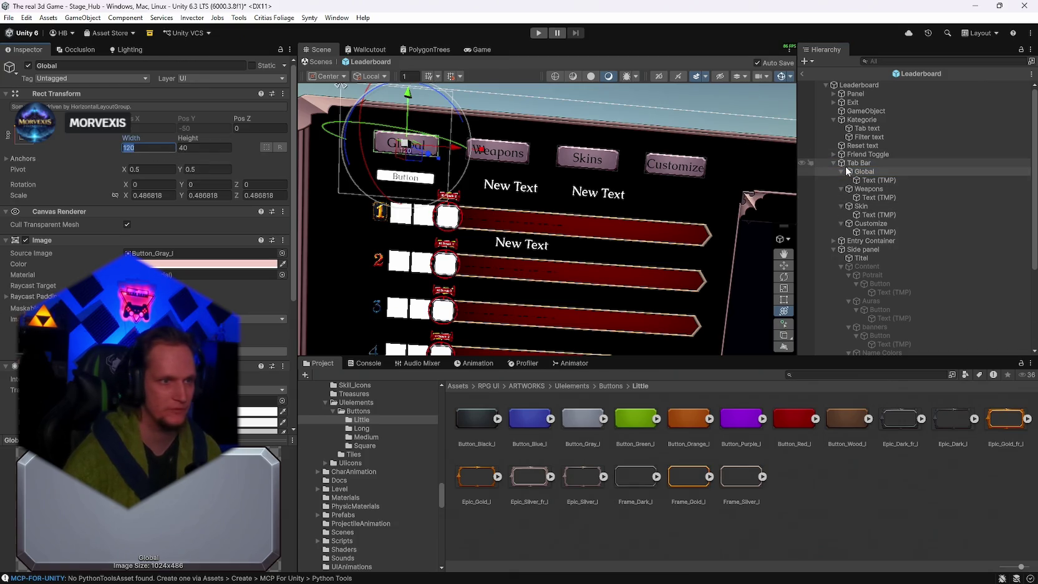
pyautogui.click(866, 154)
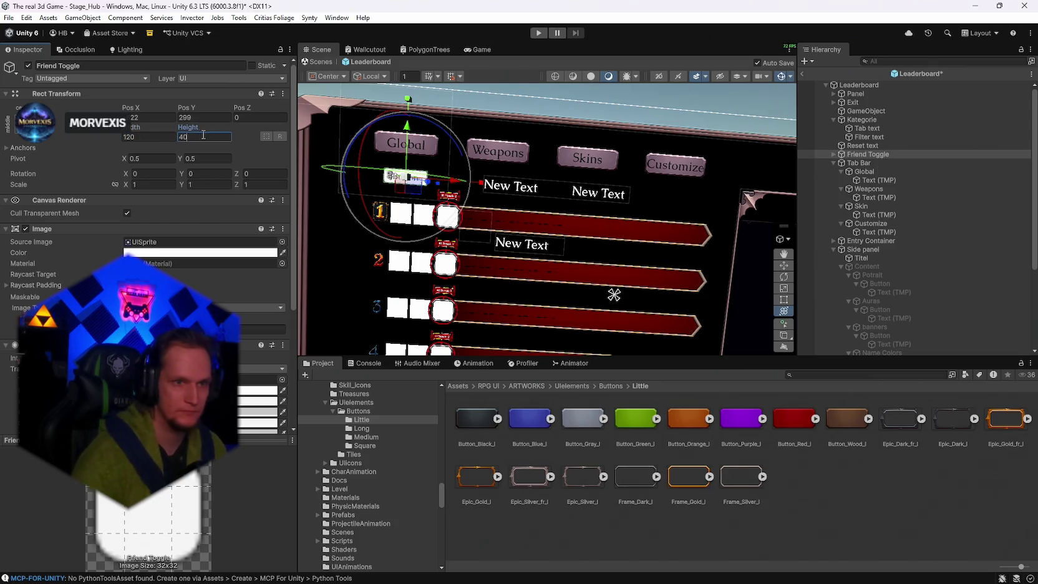
pyautogui.scroll(5, 491, 212)
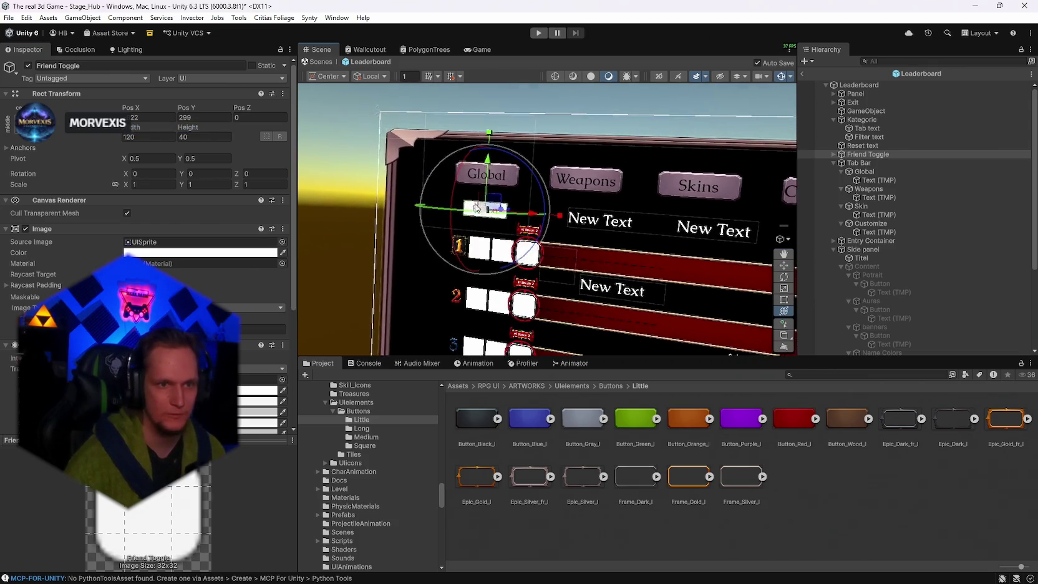
pyautogui.moveTo(492, 212); pyautogui.dragTo(516, 210)
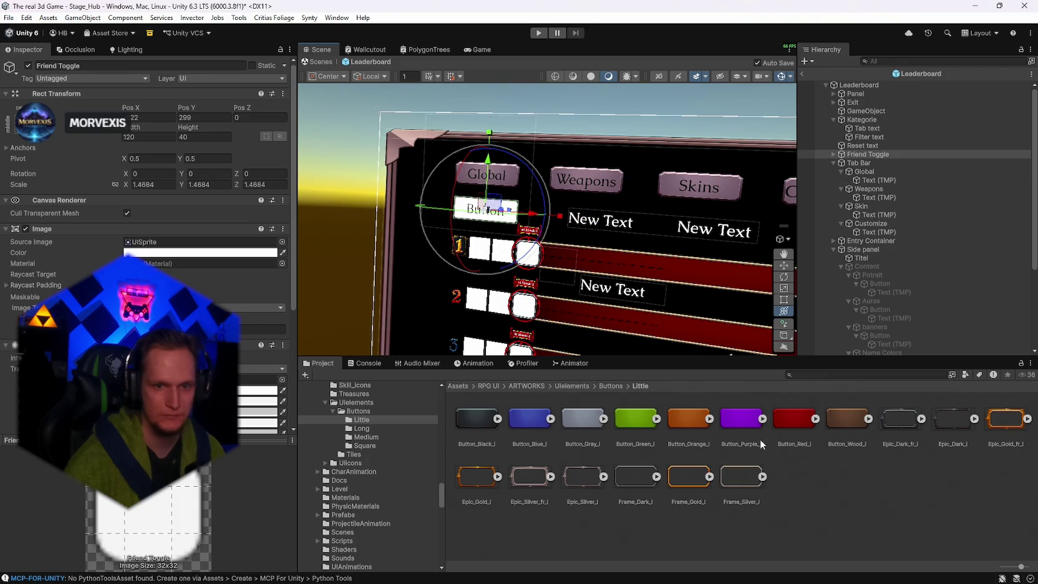
pyautogui.moveTo(179, 235); pyautogui.dragTo(188, 242)
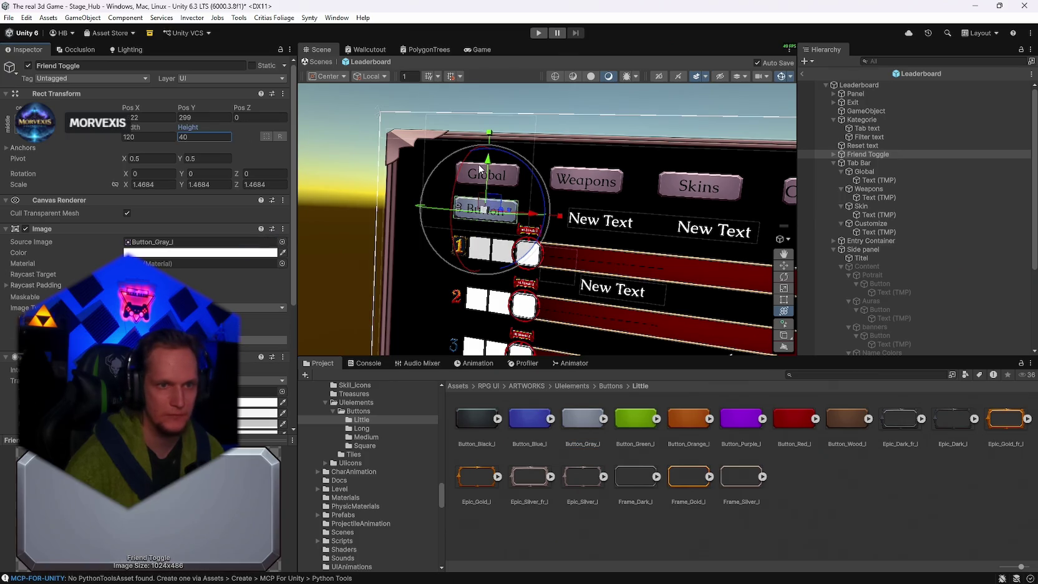
pyautogui.scroll(-3, 589, 215)
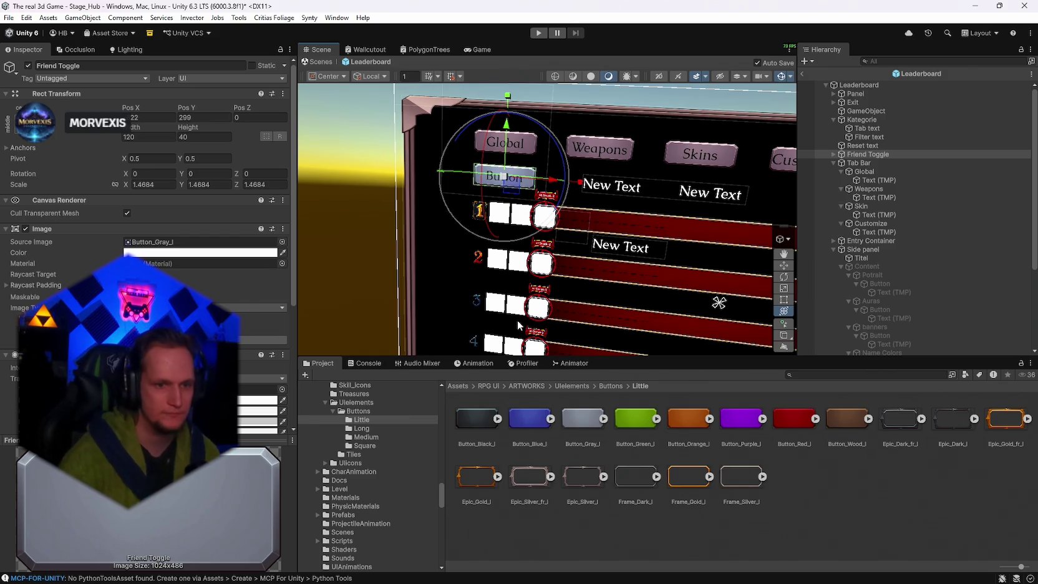
pyautogui.moveTo(165, 250); pyautogui.dragTo(160, 242)
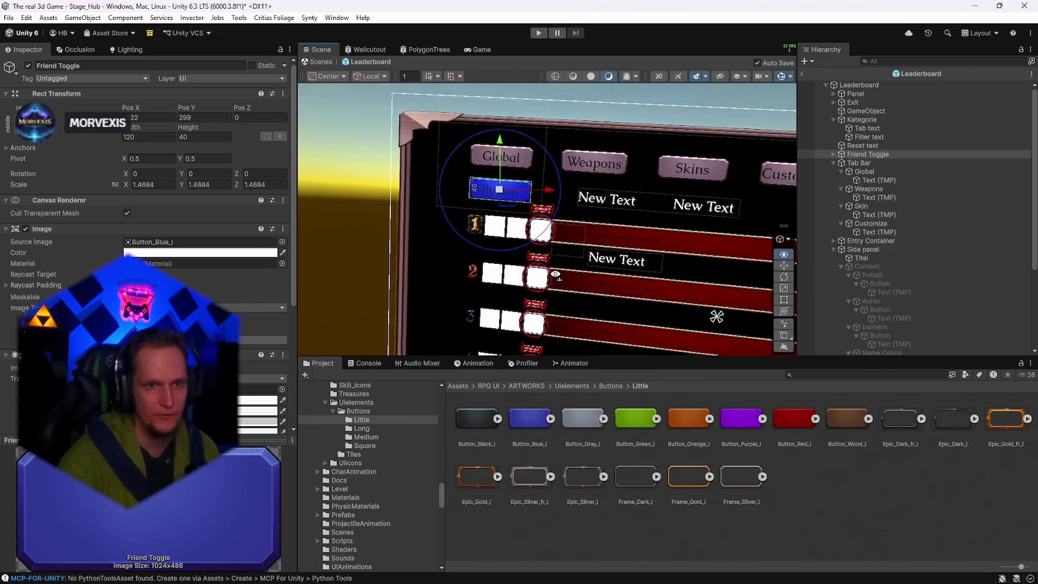
# Make the Friend Toggle's label text white.
pyautogui.click(154, 253)
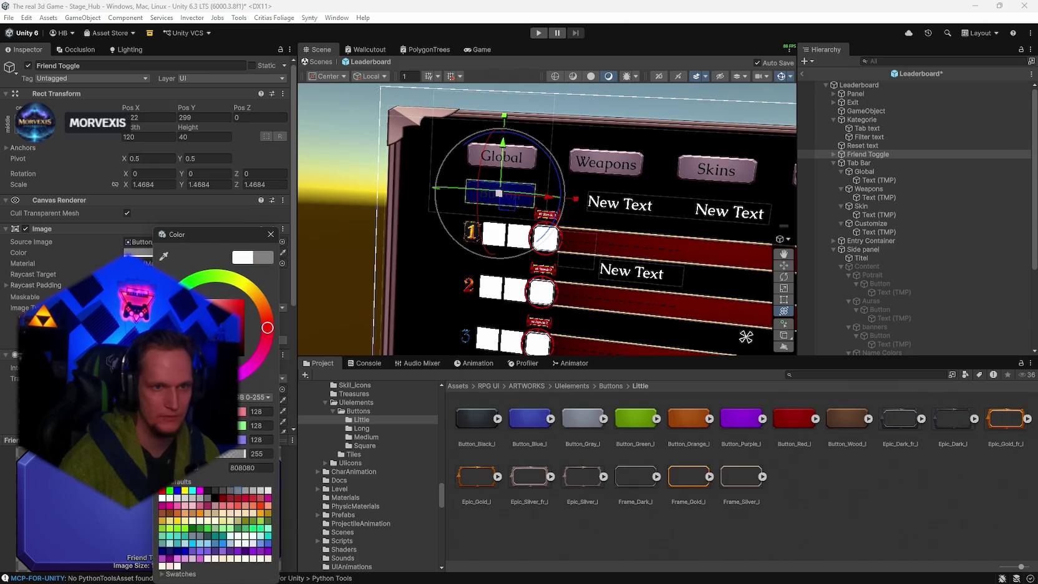
pyautogui.press('Escape')
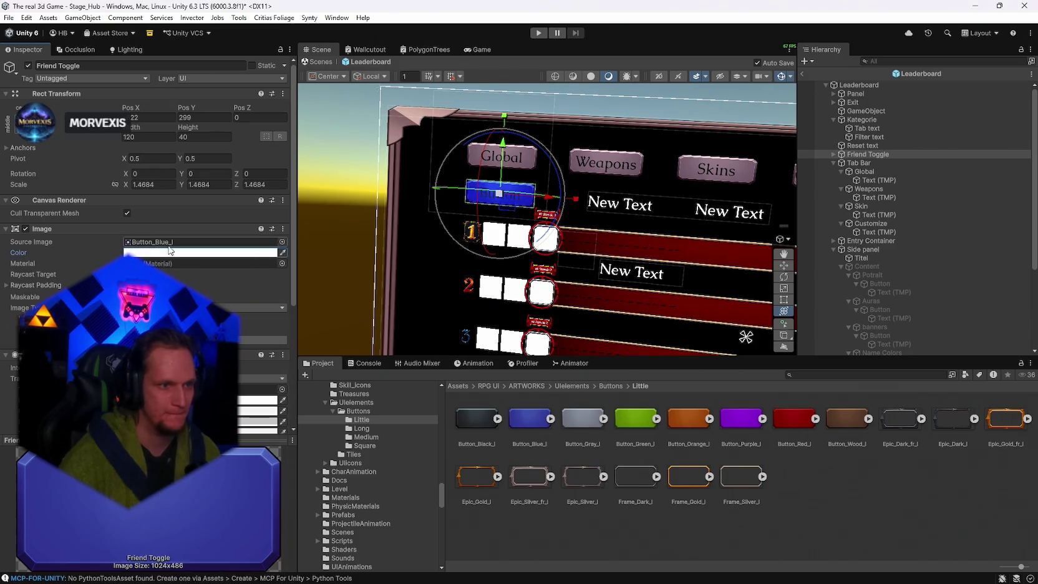
pyautogui.scroll(-3, 147, 187)
pyautogui.click(834, 154)
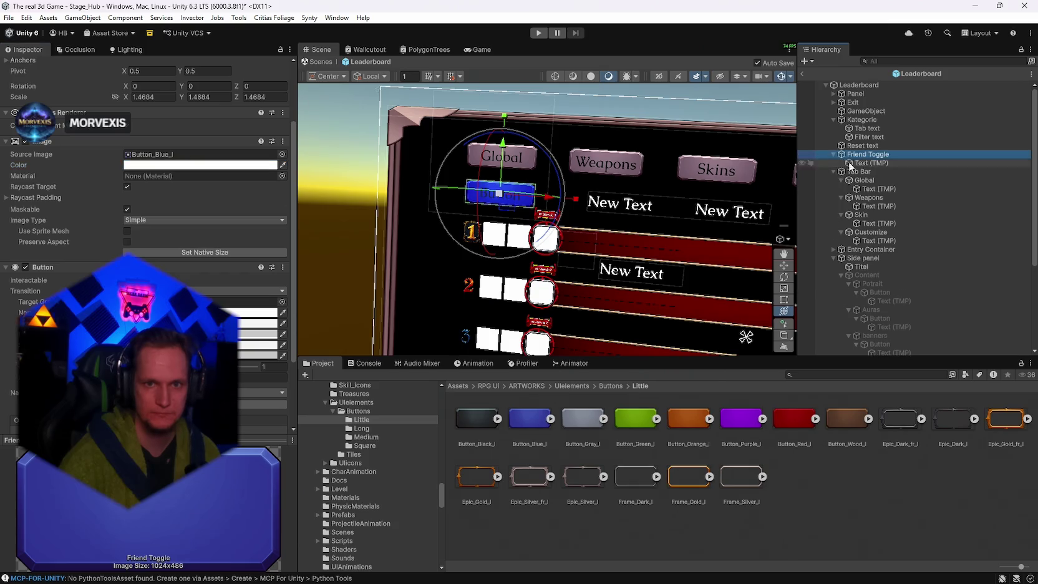
pyautogui.click(871, 163)
pyautogui.click(268, 307)
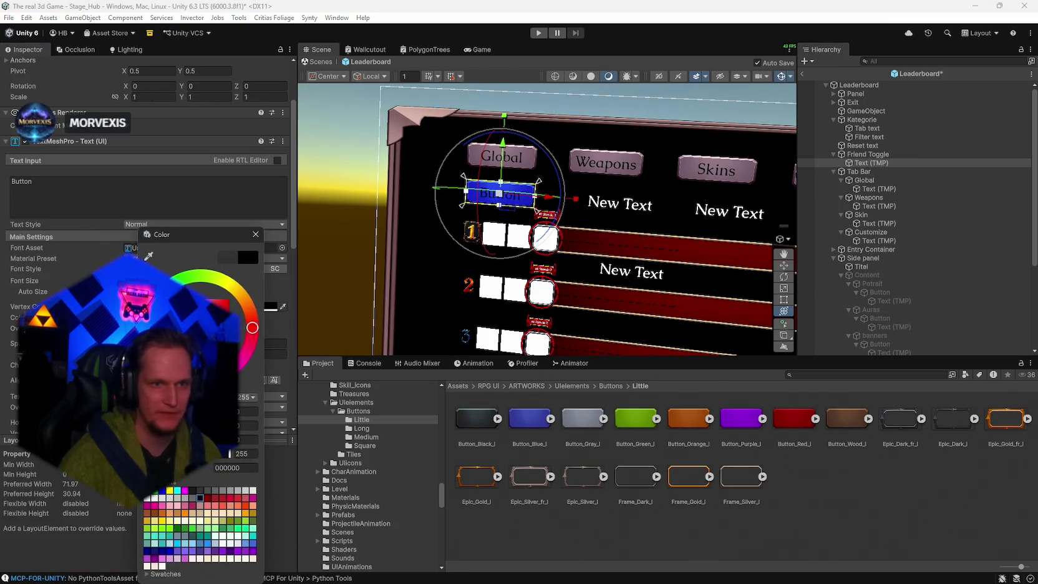
pyautogui.click(185, 298)
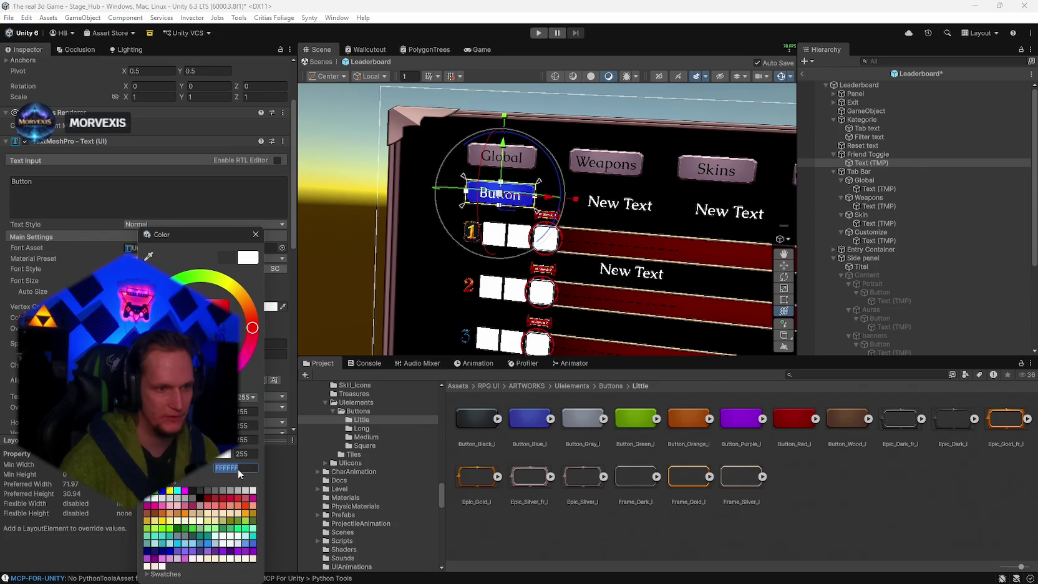
pyautogui.click(255, 234)
# Check the text colour settings of the Global, Skin, Customize and Weapons tab labels.
pyautogui.keyDown('ctrl'); pyautogui.click(879, 189); pyautogui.keyUp('ctrl')
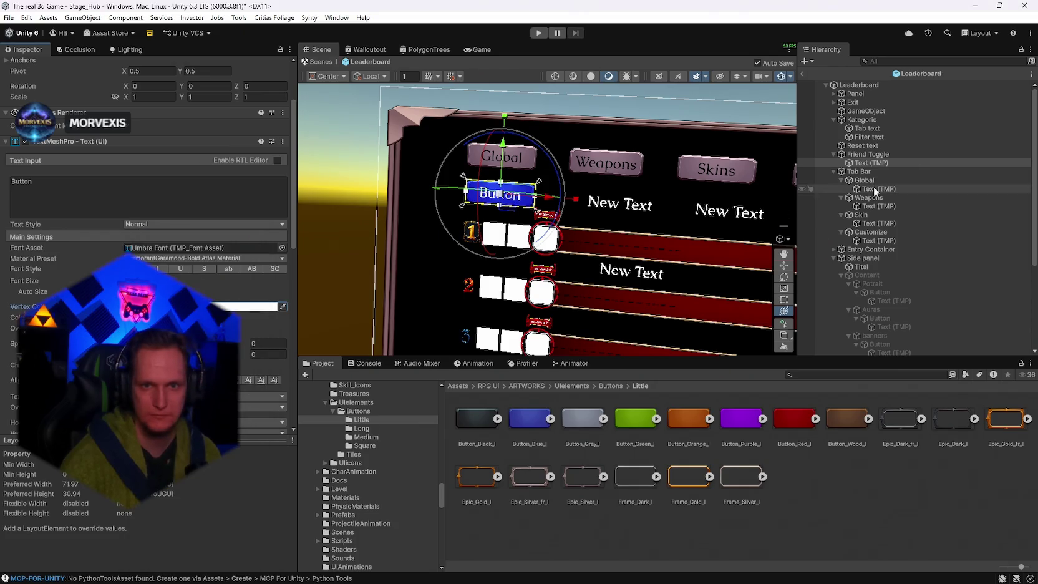
pyautogui.keyDown('ctrl'); pyautogui.click(870, 222); pyautogui.keyUp('ctrl')
pyautogui.keyDown('ctrl'); pyautogui.click(879, 240); pyautogui.keyUp('ctrl')
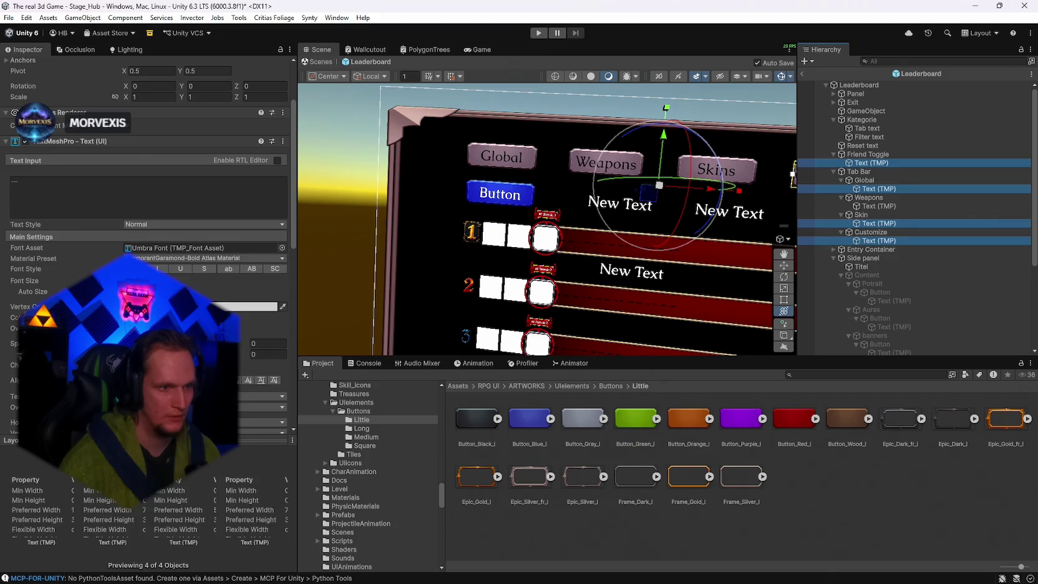
pyautogui.click(247, 307)
pyautogui.click(278, 234)
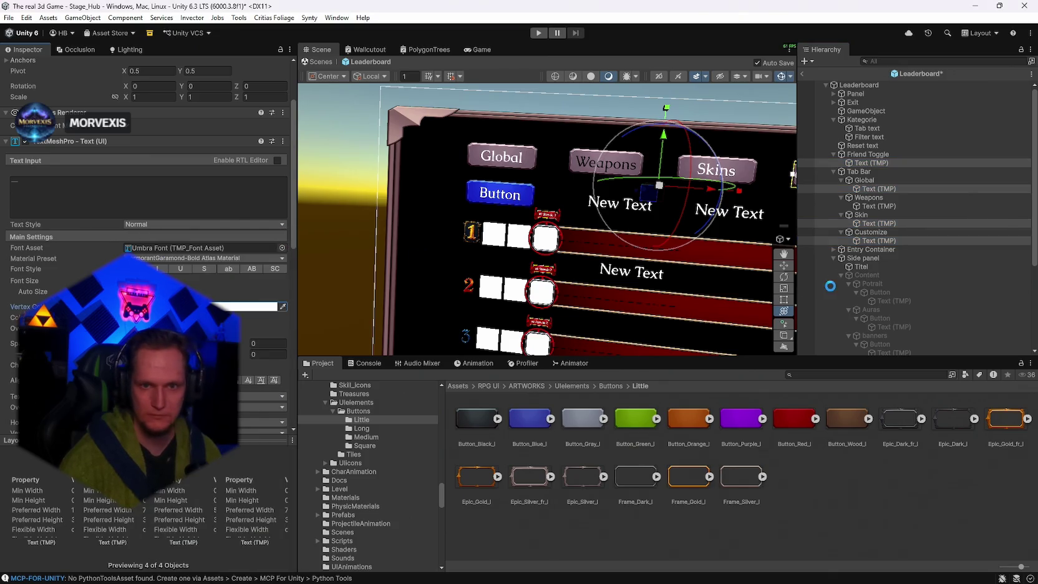
pyautogui.doubleClick(849, 207)
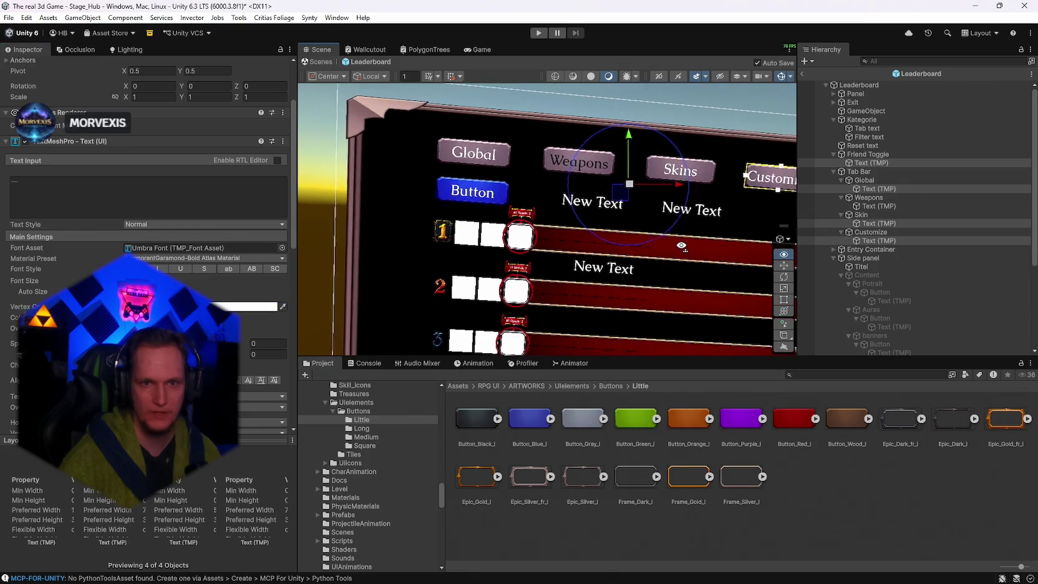
pyautogui.click(250, 307)
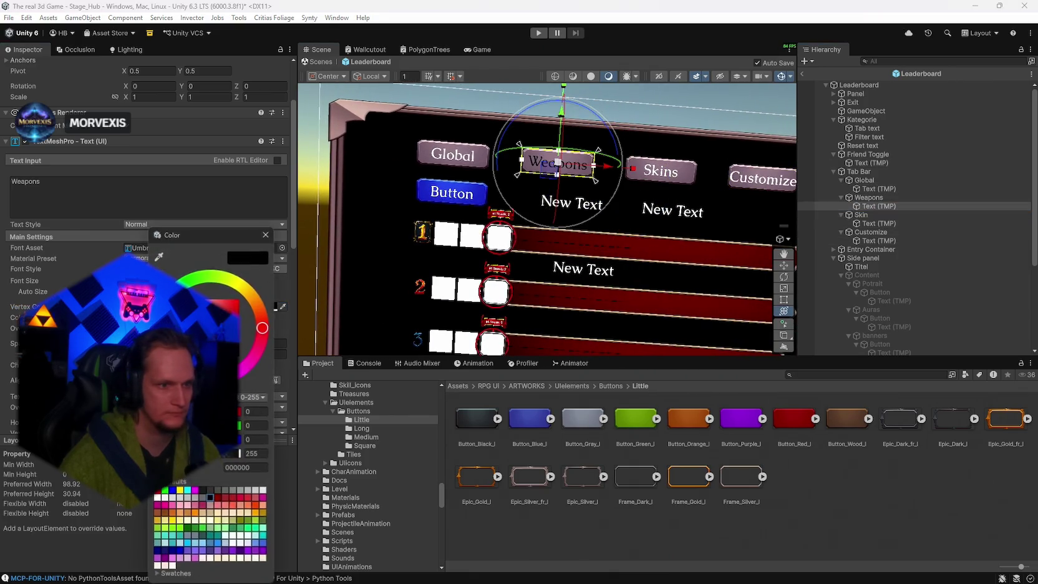
pyautogui.moveTo(349, 143); pyautogui.dragTo(811, 185)
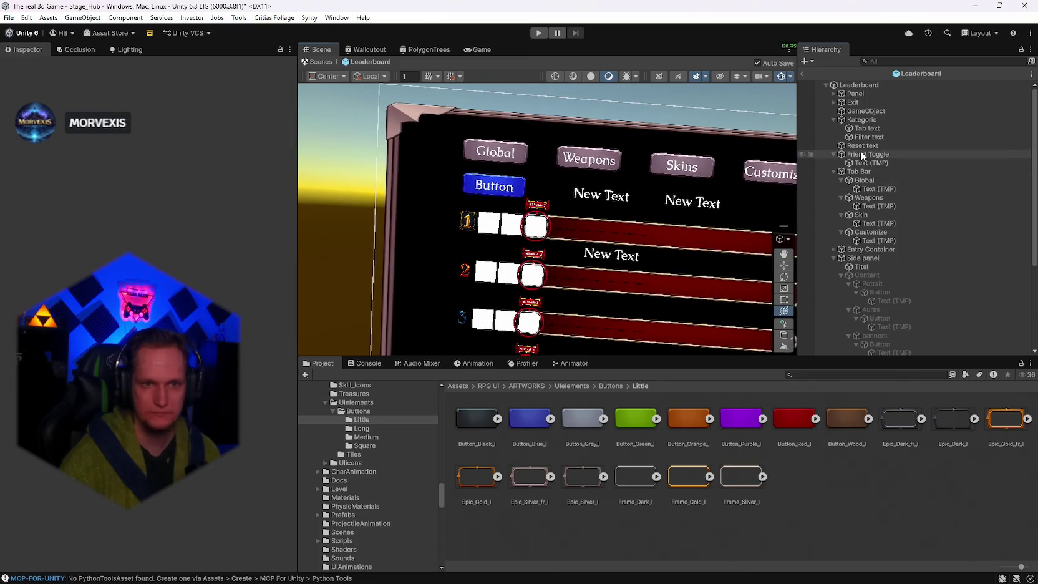
# Change the Friend Toggle's label text from 'Button' to 'Friends'.
pyautogui.click(867, 154)
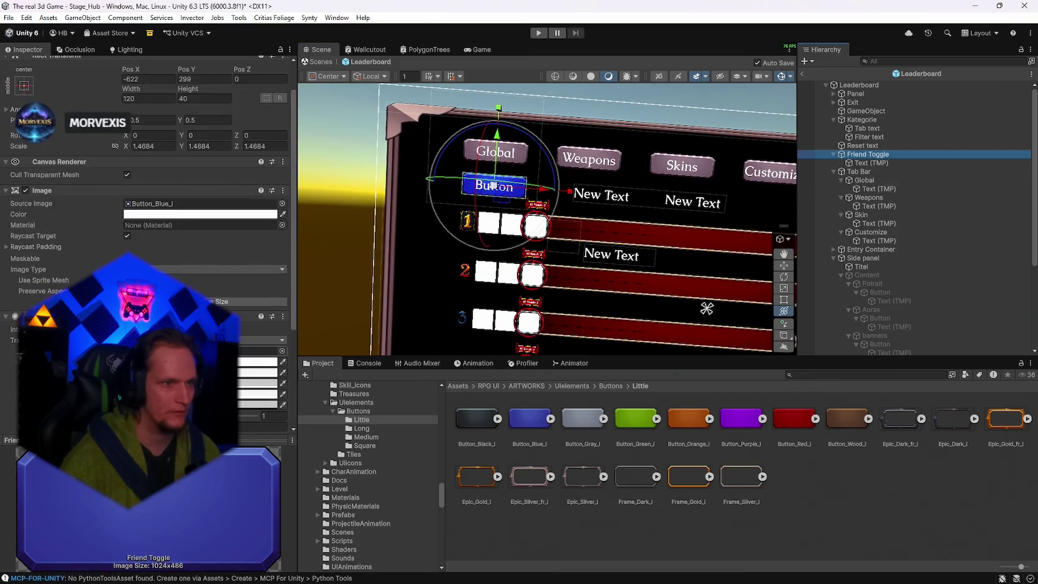
pyautogui.click(852, 164)
pyautogui.write('Friends')
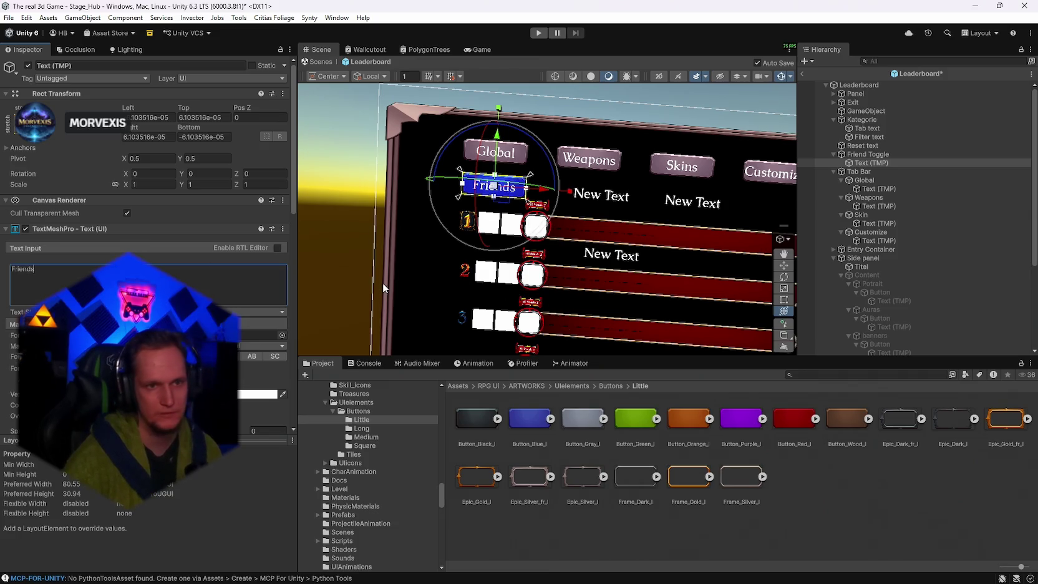
pyautogui.click(359, 174)
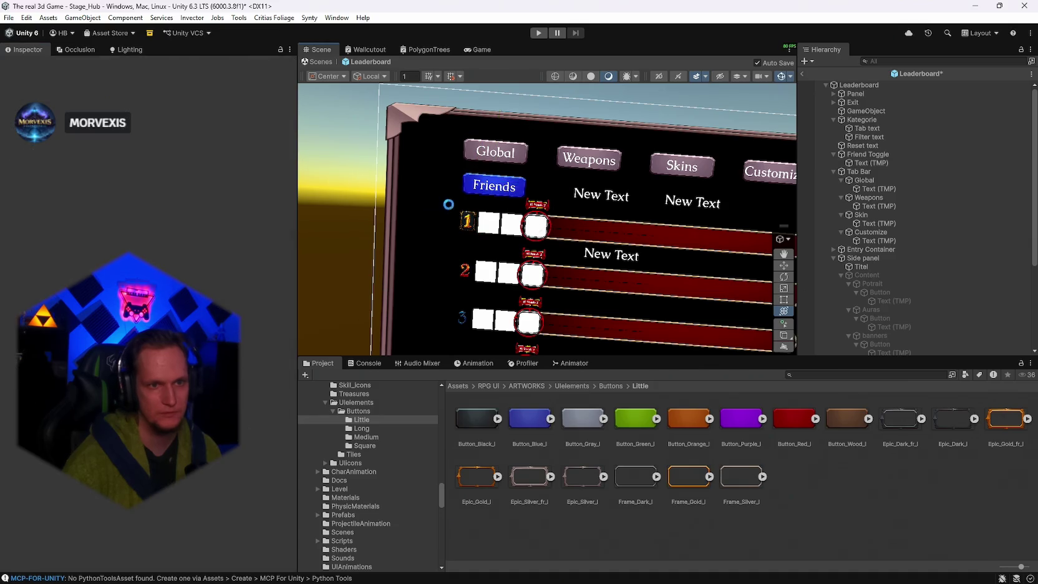
pyautogui.moveTo(513, 224); pyautogui.dragTo(466, 212)
pyautogui.click(864, 257)
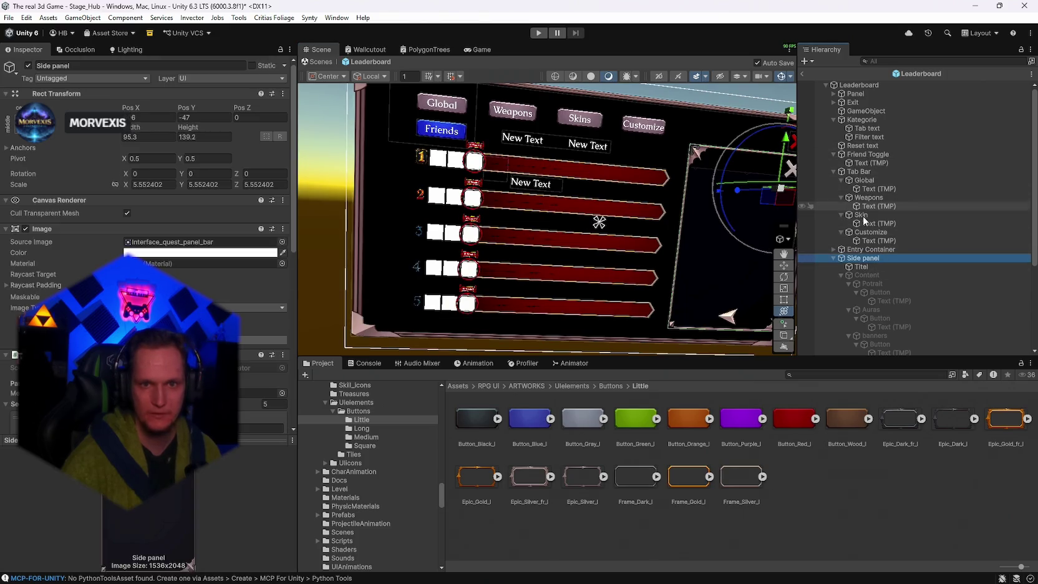
# Move the Entry Container's ranking rows slightly down.
pyautogui.click(867, 276)
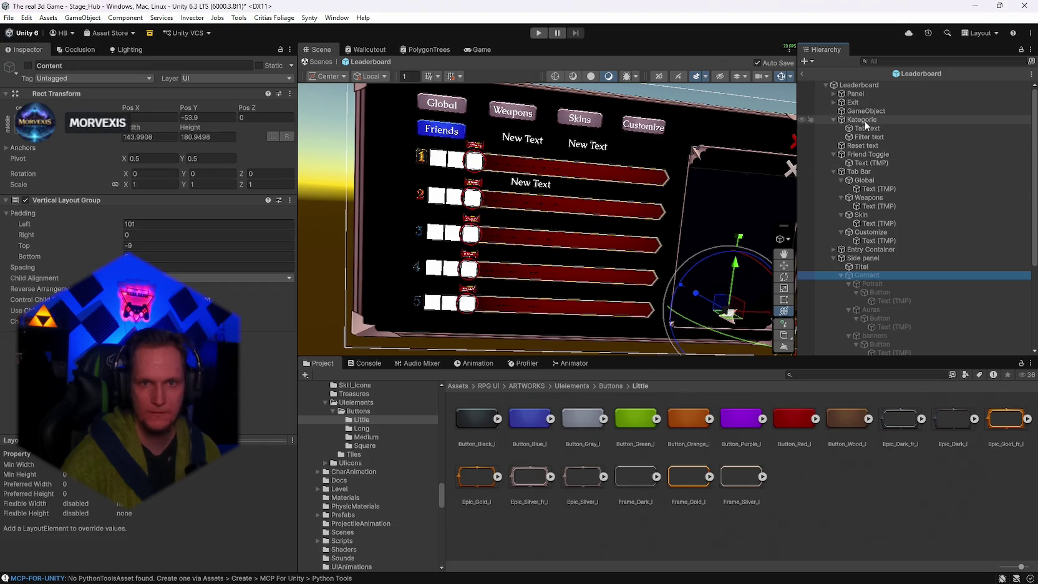
pyautogui.click(865, 251)
pyautogui.moveTo(547, 185); pyautogui.dragTo(547, 190)
# Place the Reset text label centred below the fifth entry row and narrow its box.
pyautogui.click(547, 193)
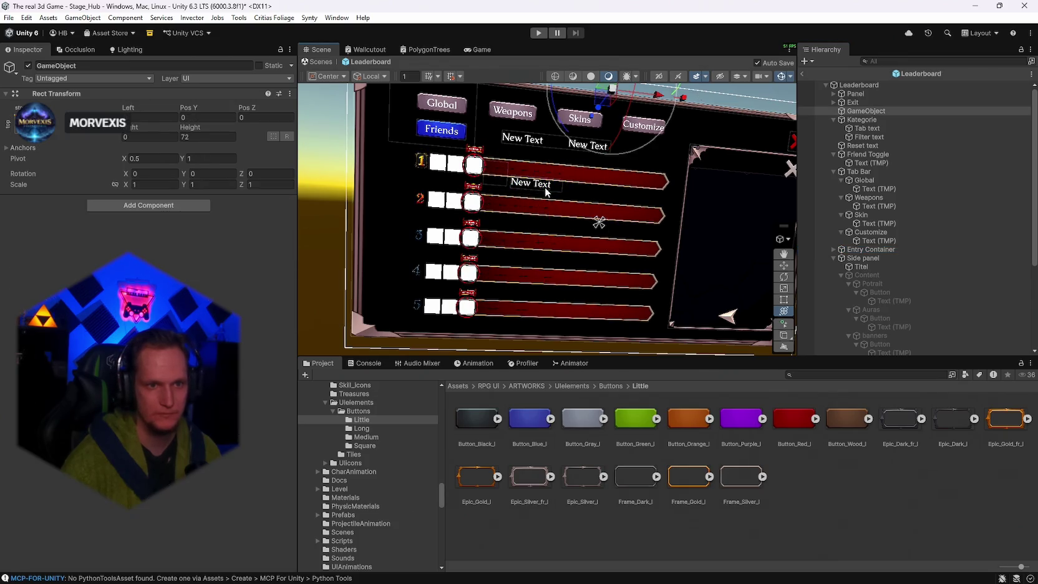
pyautogui.click(534, 185)
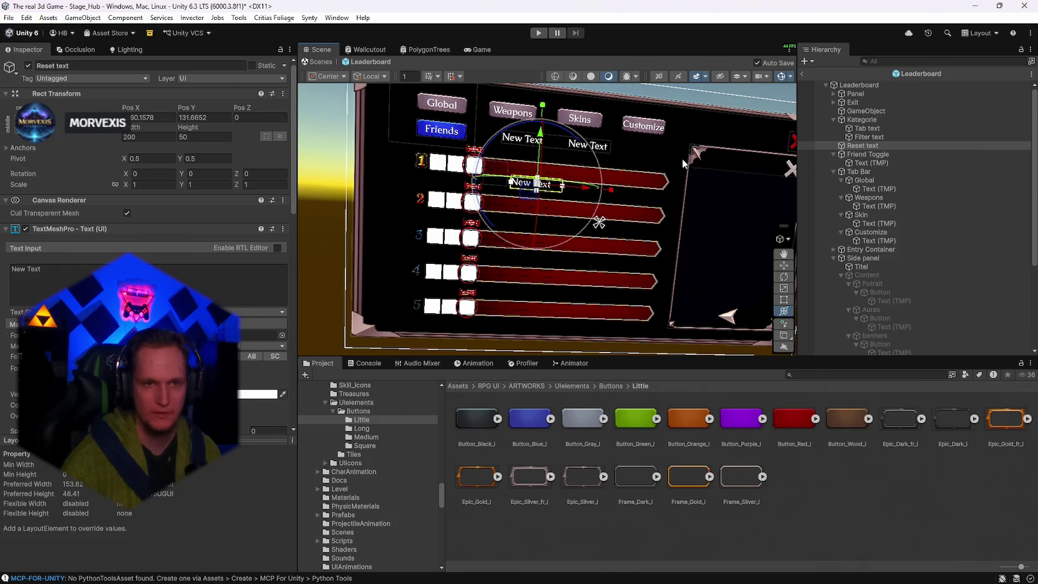
pyautogui.press('f')
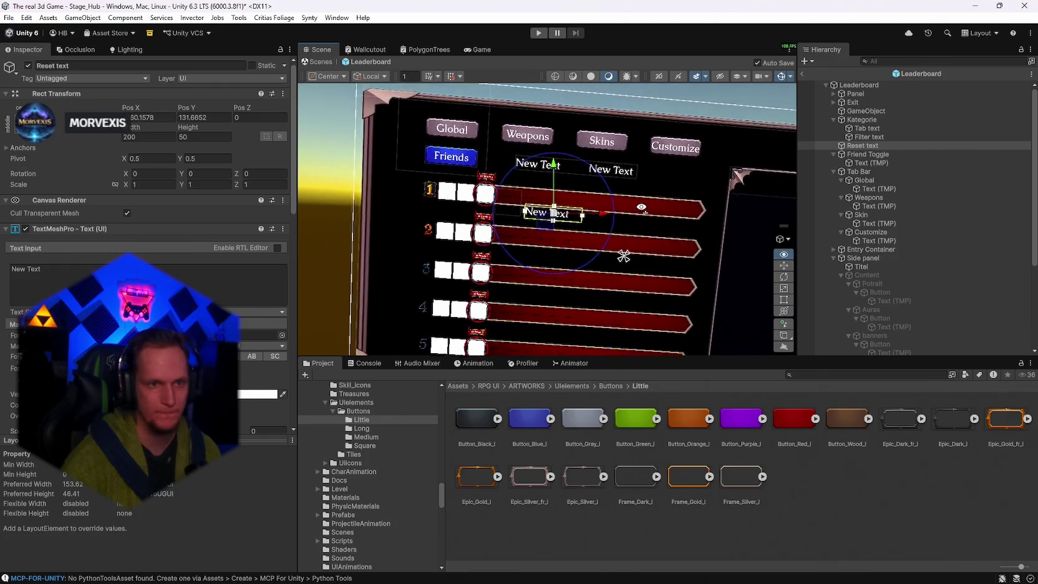
pyautogui.moveTo(641, 208)
pyautogui.mouseDown()
pyautogui.moveTo(537, 127)
pyautogui.moveTo(525, 274)
pyautogui.mouseUp()
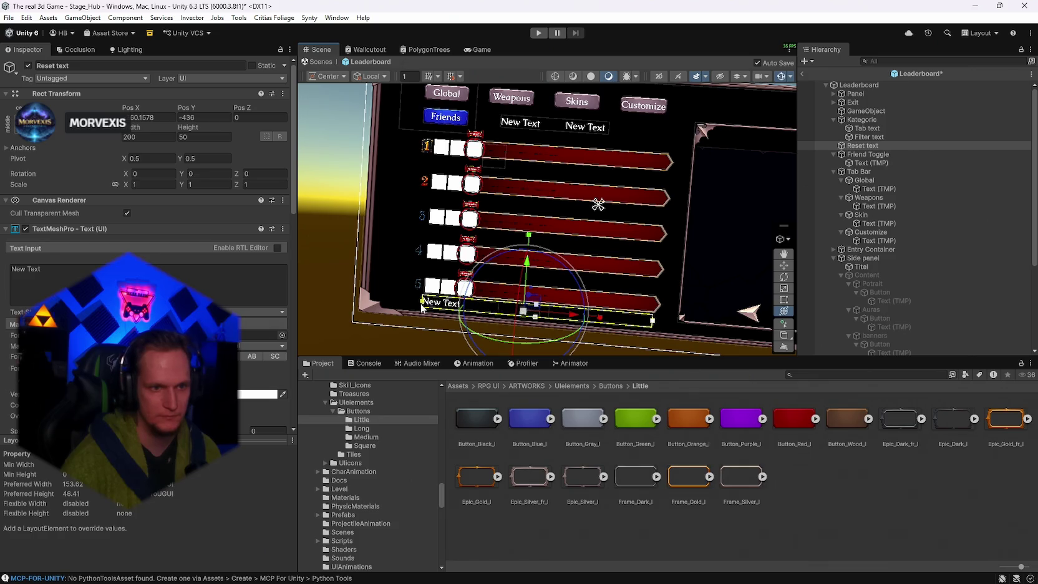
pyautogui.moveTo(527, 268); pyautogui.dragTo(527, 270)
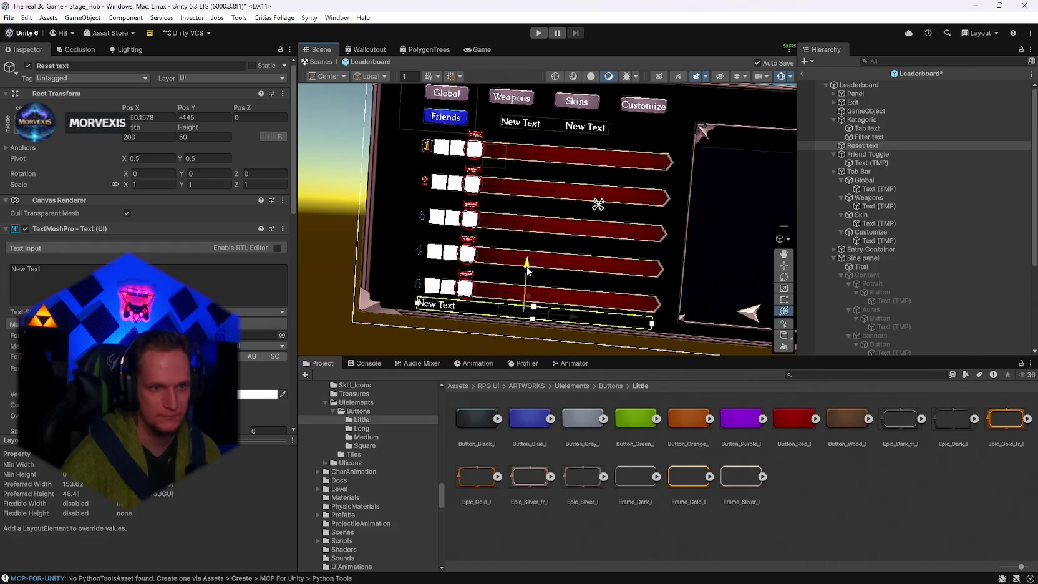
pyautogui.scroll(-3, 143, 275)
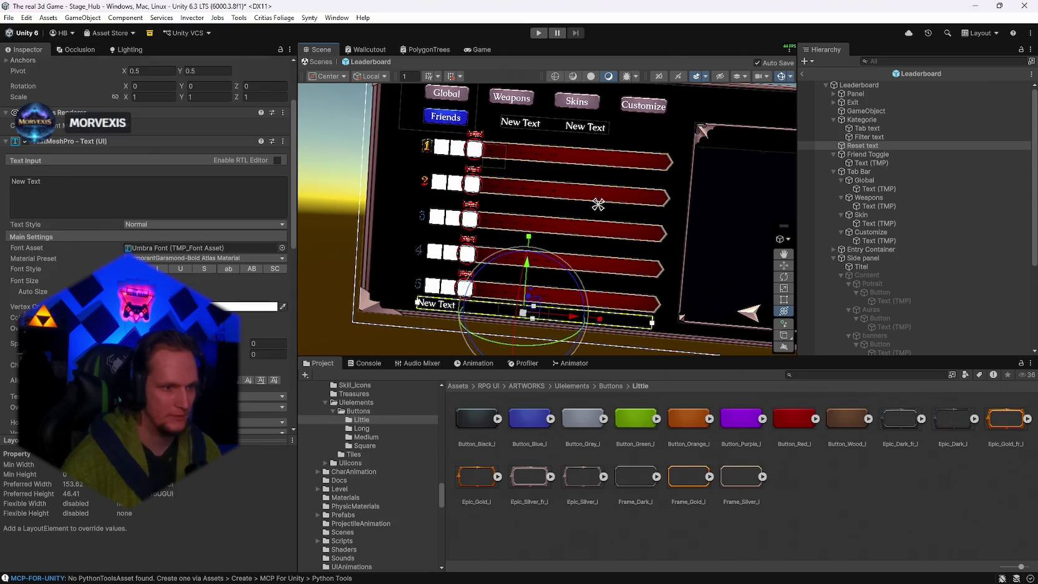
pyautogui.moveTo(590, 335)
pyautogui.mouseDown()
pyautogui.moveTo(646, 315)
pyautogui.moveTo(641, 307)
pyautogui.mouseUp()
pyautogui.moveTo(502, 268); pyautogui.dragTo(502, 269)
pyautogui.moveTo(607, 263); pyautogui.dragTo(625, 255)
pyautogui.moveTo(627, 292); pyautogui.dragTo(607, 285)
pyautogui.moveTo(385, 311); pyautogui.dragTo(394, 313)
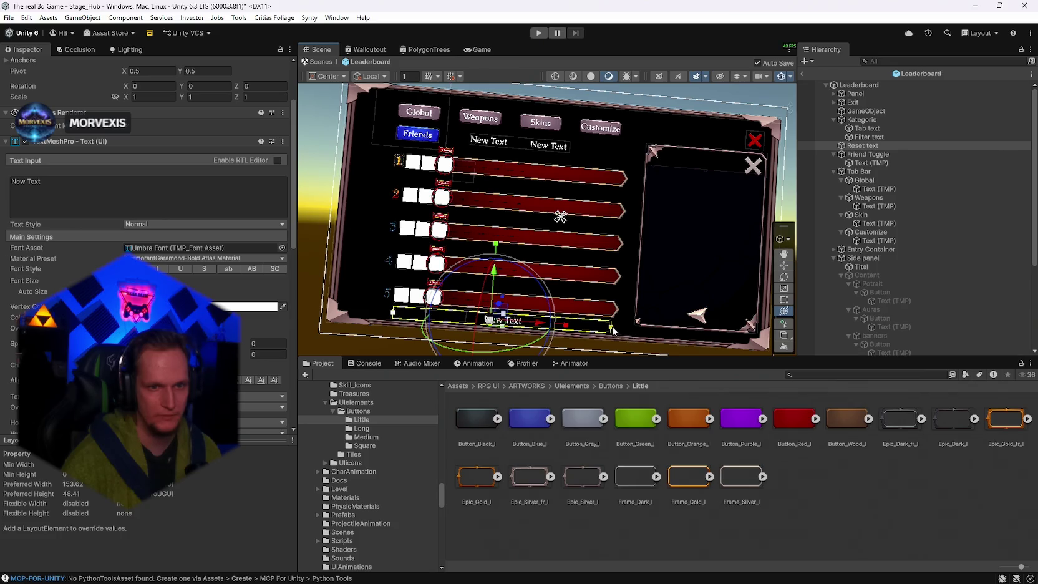
pyautogui.moveTo(611, 330)
pyautogui.mouseDown()
pyautogui.moveTo(515, 227)
pyautogui.moveTo(531, 226)
pyautogui.moveTo(540, 239)
pyautogui.moveTo(724, 253)
pyautogui.mouseUp()
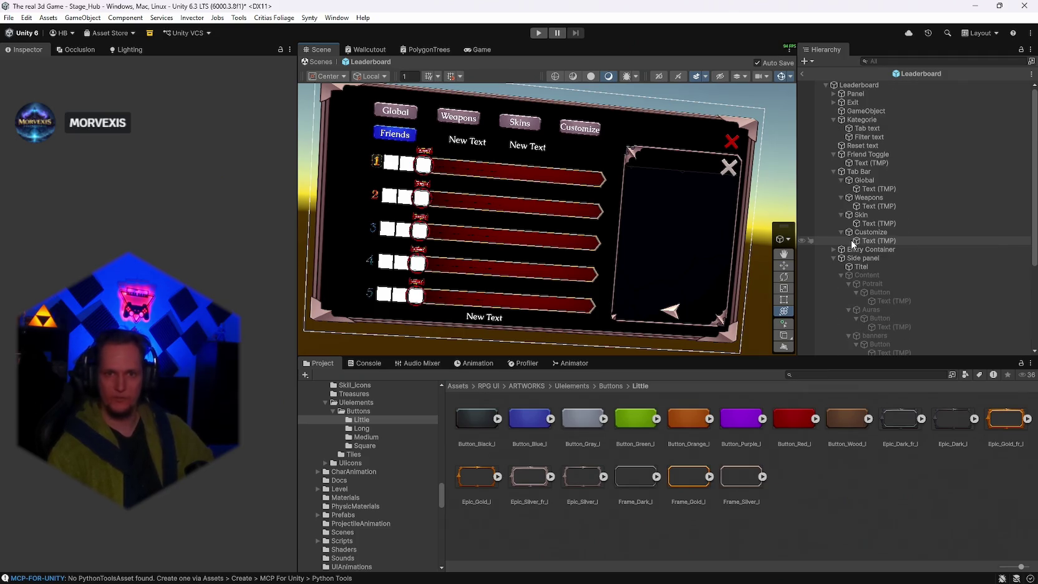
# Exit the Leaderboard prefab back to the hub scene and run the game in Play mode.
pyautogui.click(8, 14)
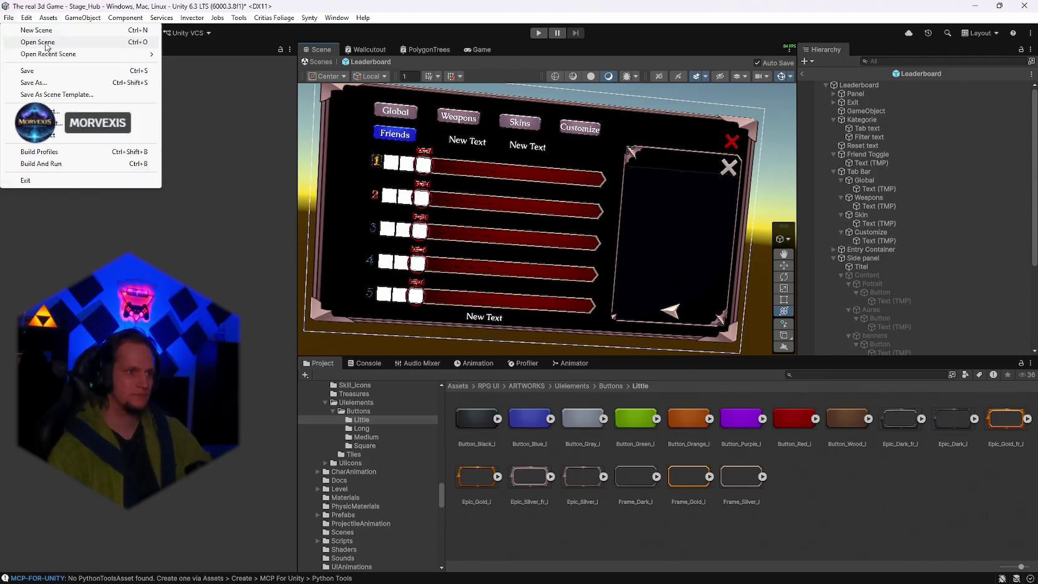
pyautogui.click(25, 68)
pyautogui.click(10, 17)
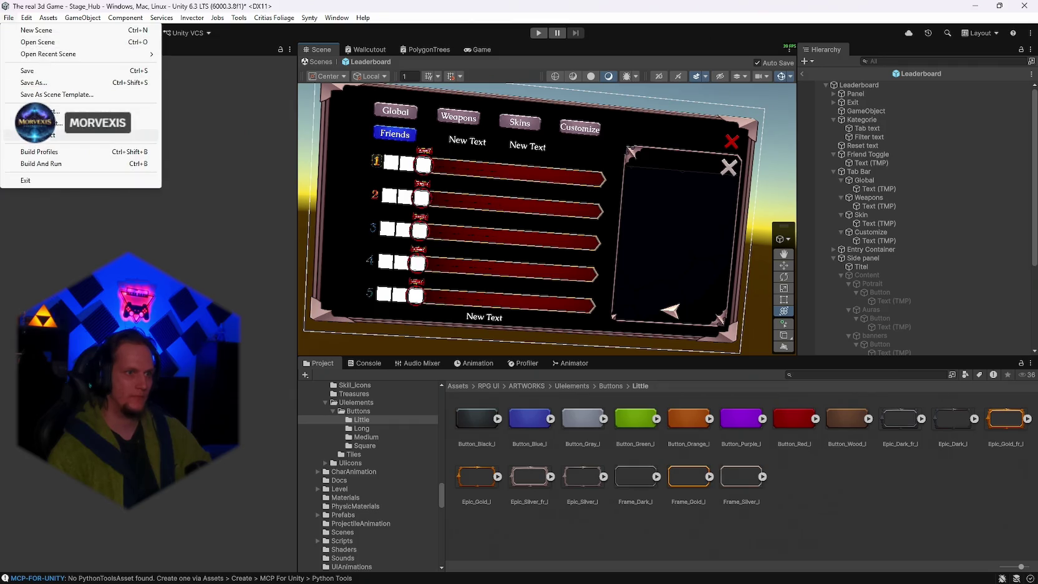
pyautogui.click(25, 69)
pyautogui.click(804, 76)
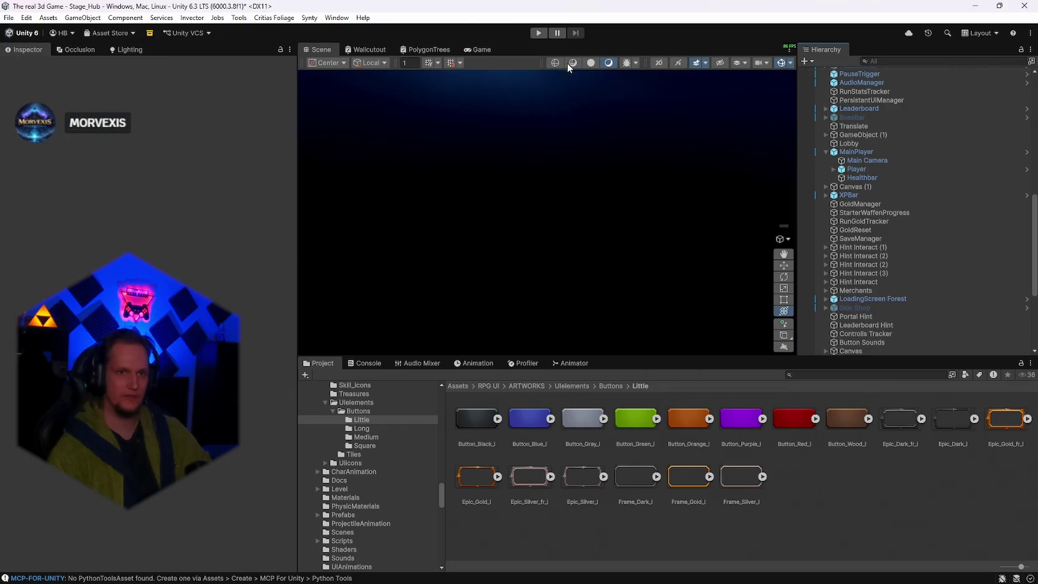
pyautogui.click(537, 34)
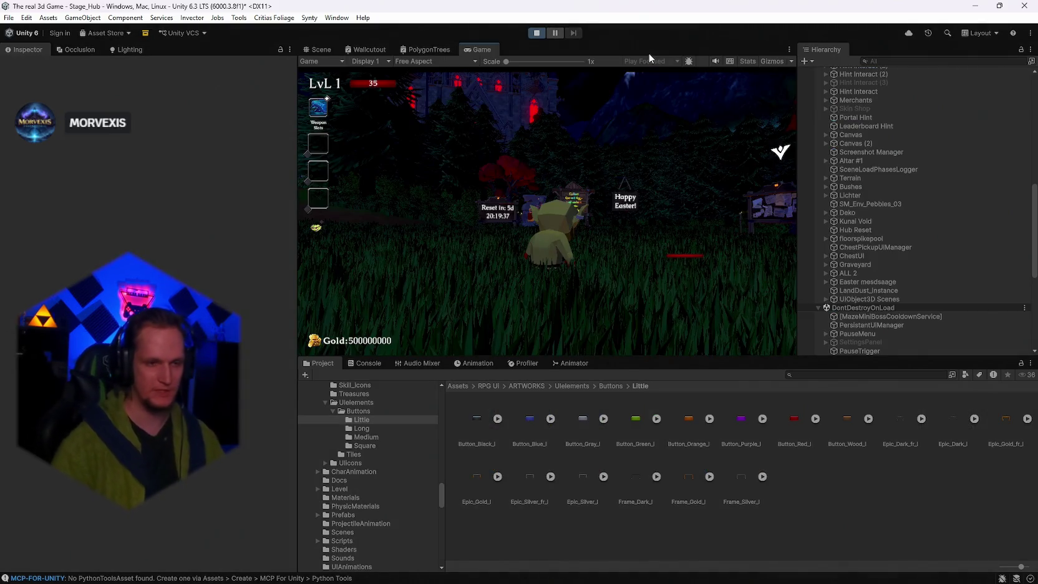
pyautogui.click(582, 198)
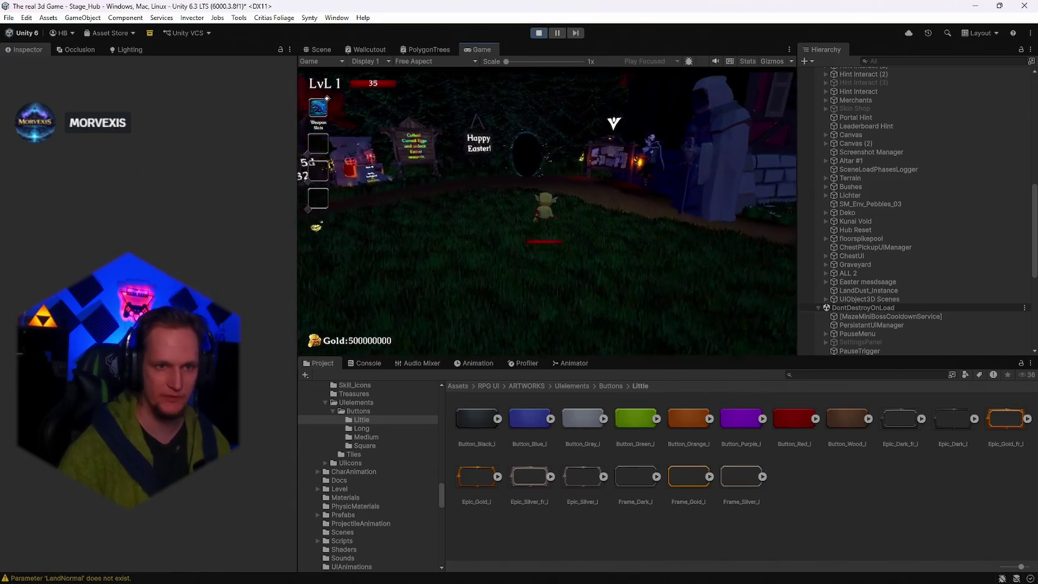
# Open the leaderboard with E and browse Customize's Auras, Streak Badges, Name Colors, Banners and Portraits pages.
pyautogui.press('e')
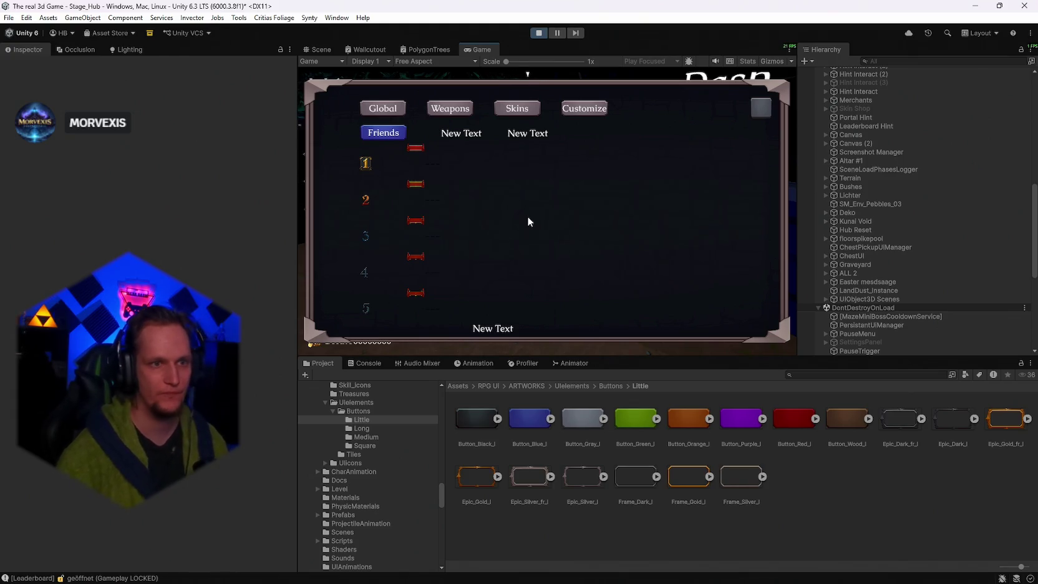
pyautogui.click(575, 111)
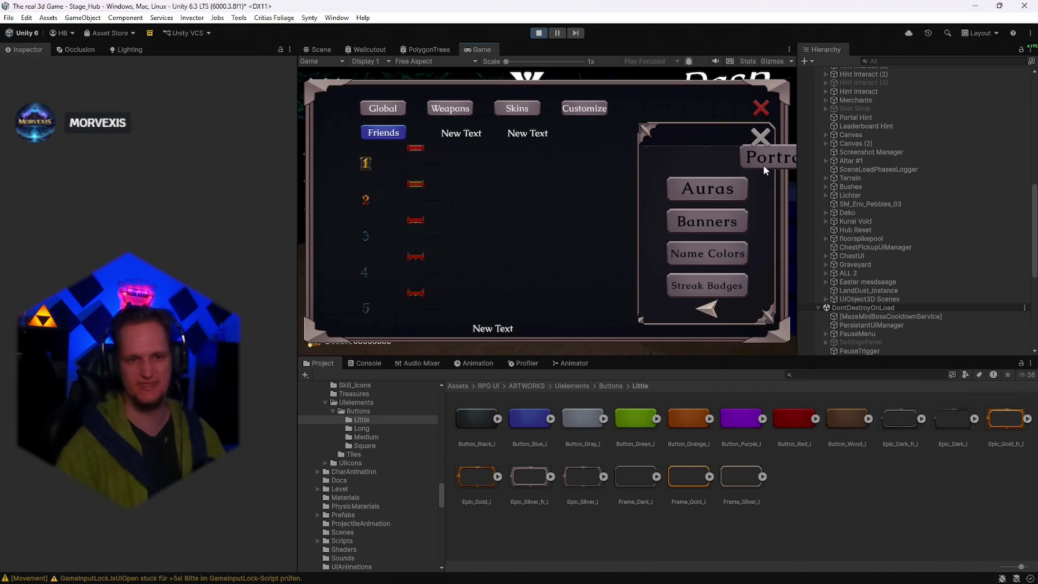
pyautogui.click(708, 187)
pyautogui.click(712, 310)
pyautogui.click(713, 284)
pyautogui.click(710, 309)
pyautogui.click(711, 254)
pyautogui.click(710, 309)
pyautogui.click(707, 218)
pyautogui.click(709, 309)
pyautogui.click(711, 190)
pyautogui.click(711, 309)
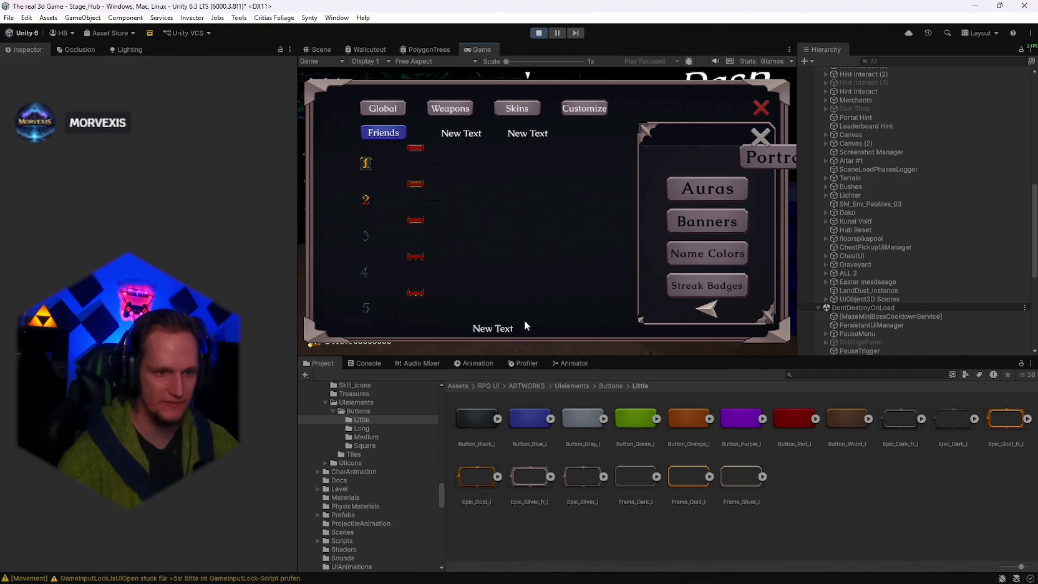
pyautogui.click(772, 159)
pyautogui.click(693, 315)
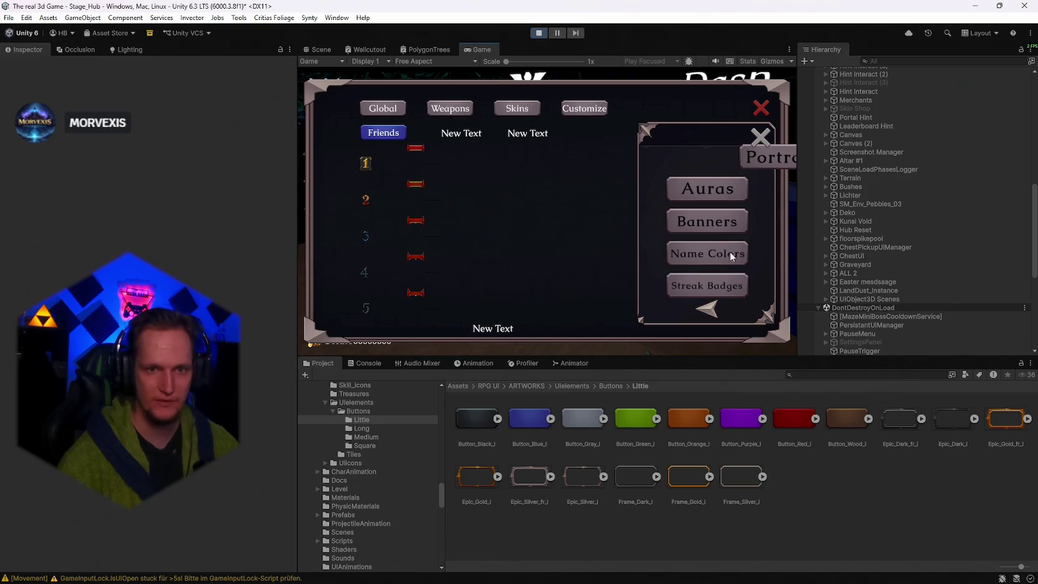
# Close the Customize panel and leaderboard, then bring up the pause menu with Esc.
pyautogui.click(757, 139)
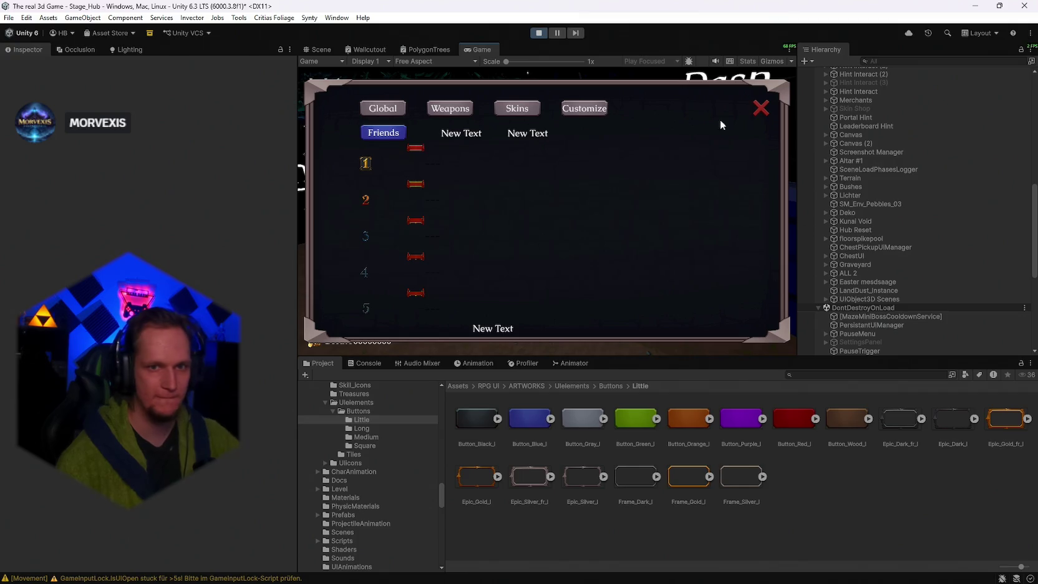
pyautogui.click(760, 107)
pyautogui.press('Escape')
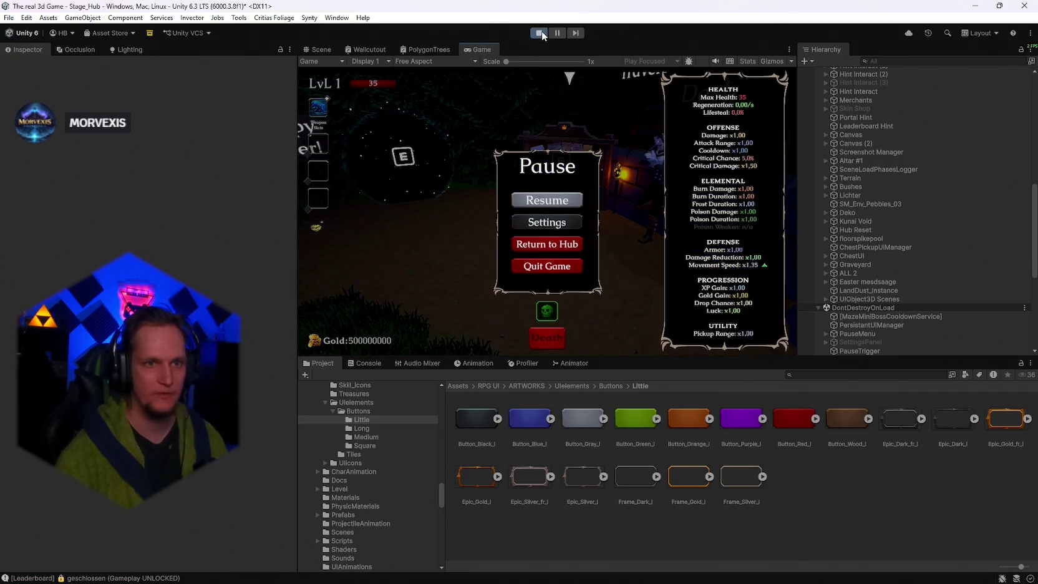
pyautogui.click(540, 33)
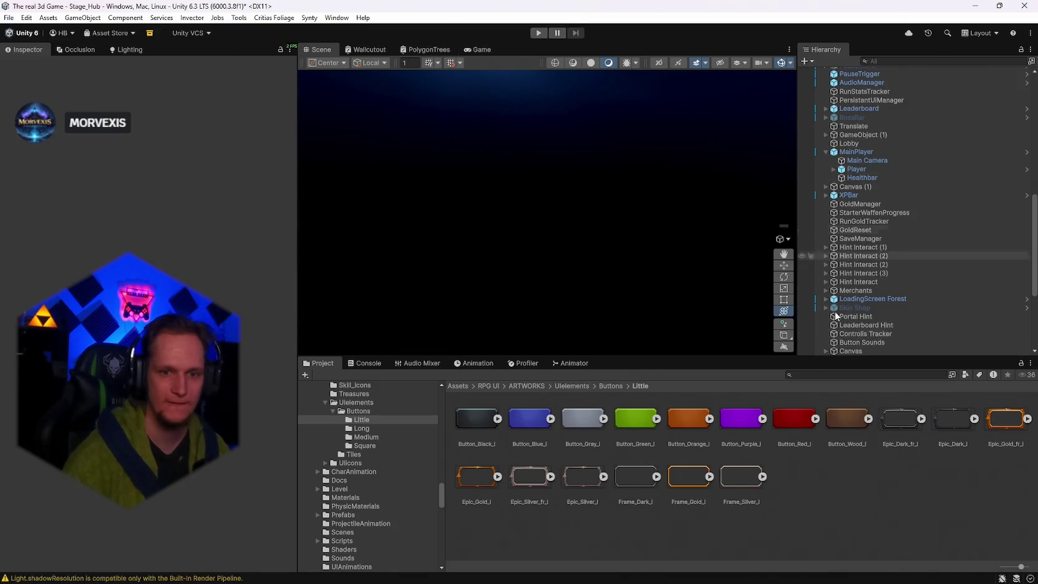
pyautogui.scroll(-5, 870, 211)
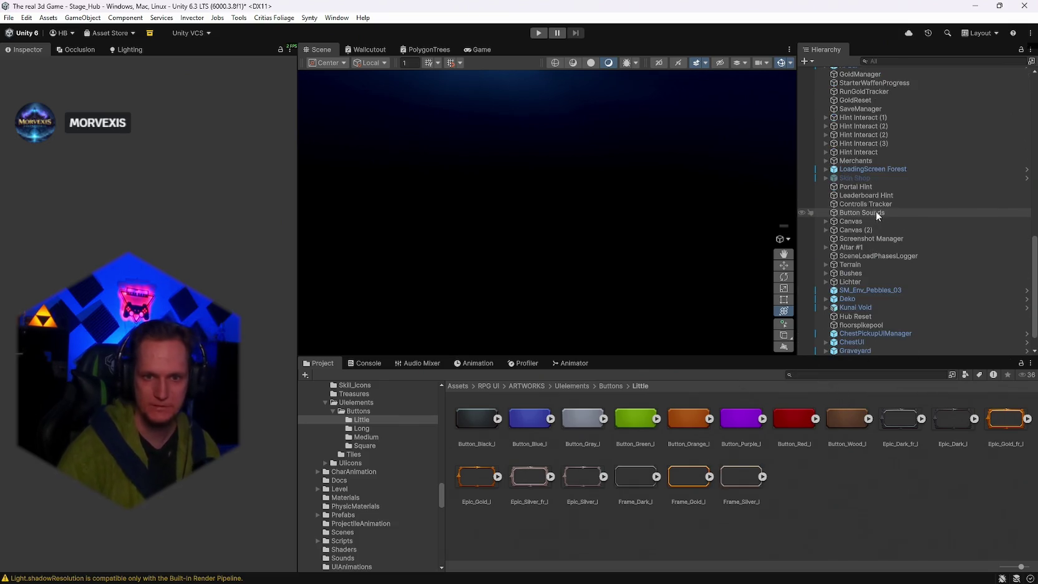
pyautogui.scroll(-1, 898, 287)
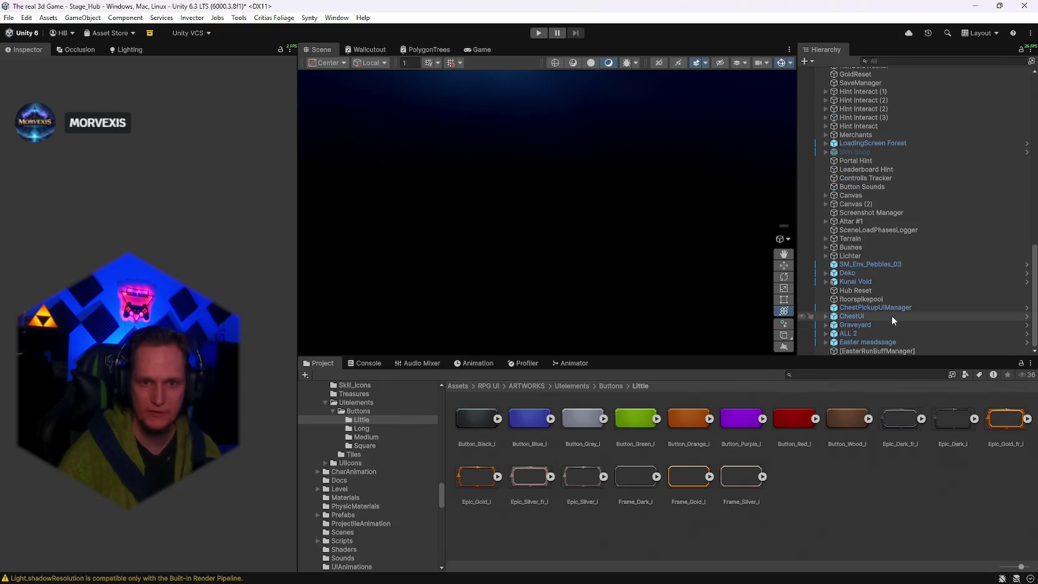
pyautogui.scroll(10, 866, 314)
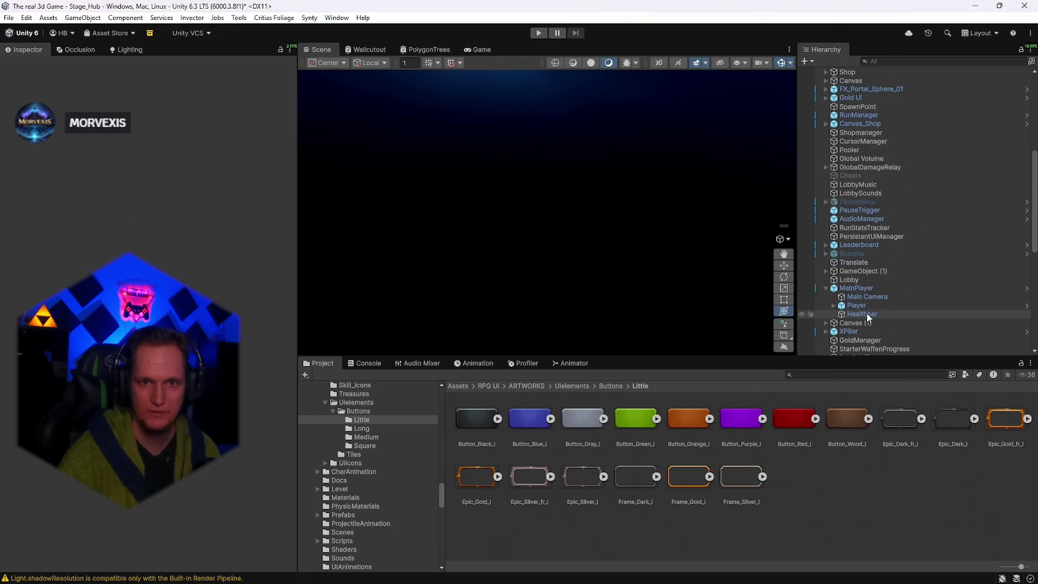
pyautogui.click(860, 245)
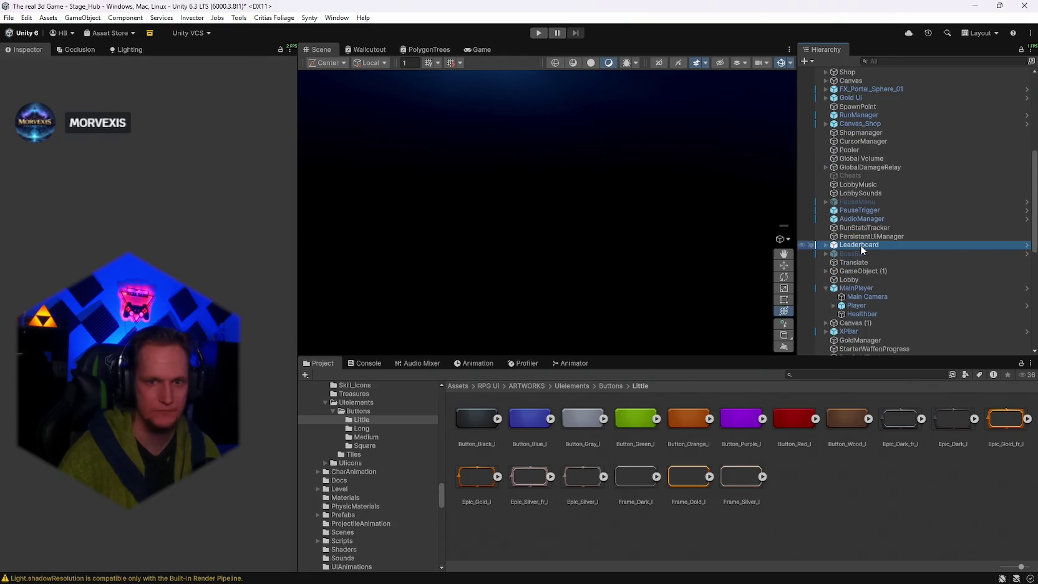
pyautogui.rightClick(861, 246)
pyautogui.moveTo(905, 234)
pyautogui.click(811, 244)
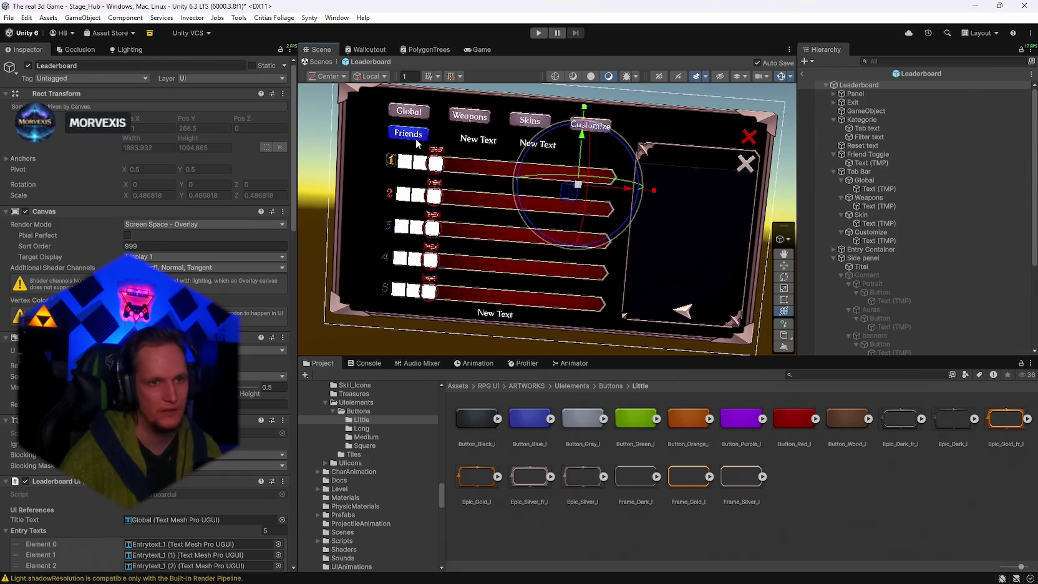
pyautogui.scroll(-15, 144, 374)
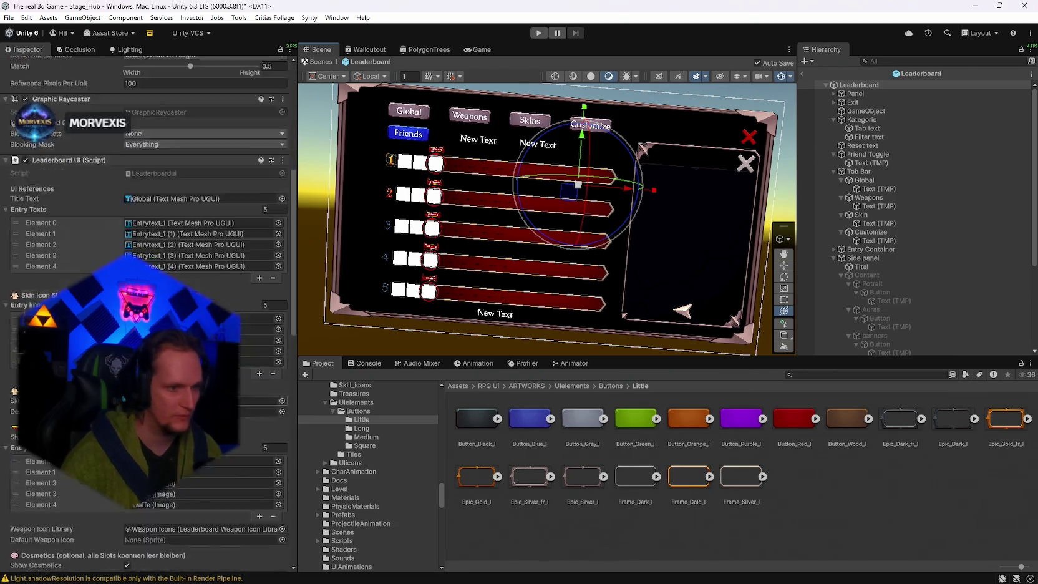
pyautogui.scroll(-10, 143, 312)
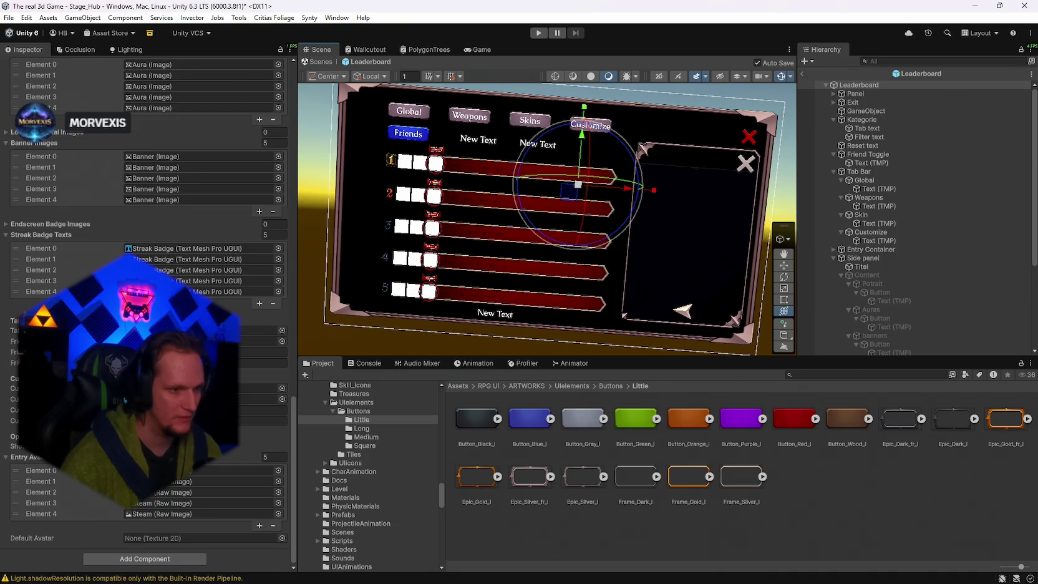
pyautogui.scroll(20, 144, 312)
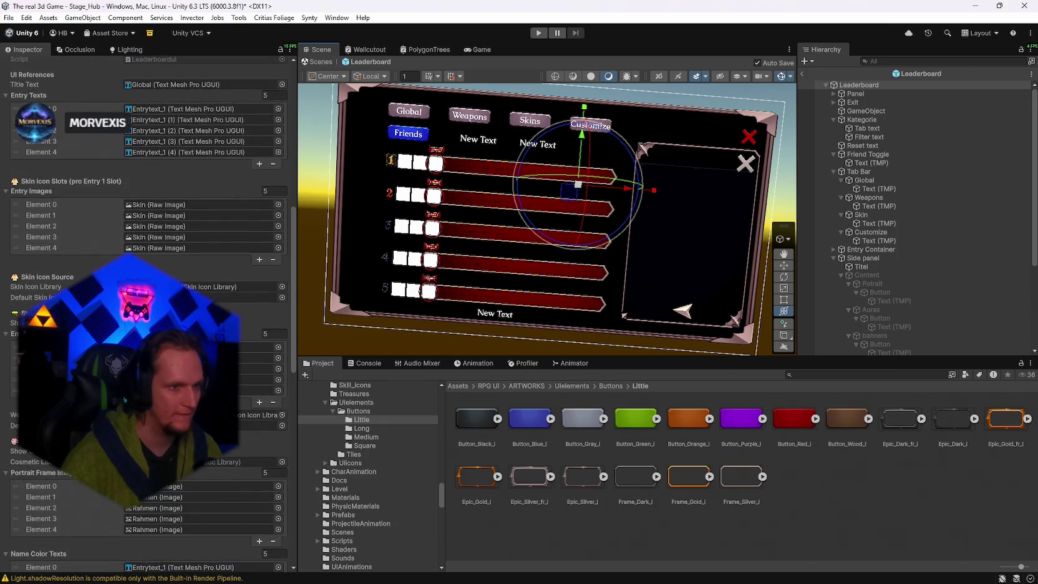
pyautogui.scroll(5, 144, 312)
pyautogui.scroll(-2, 143, 312)
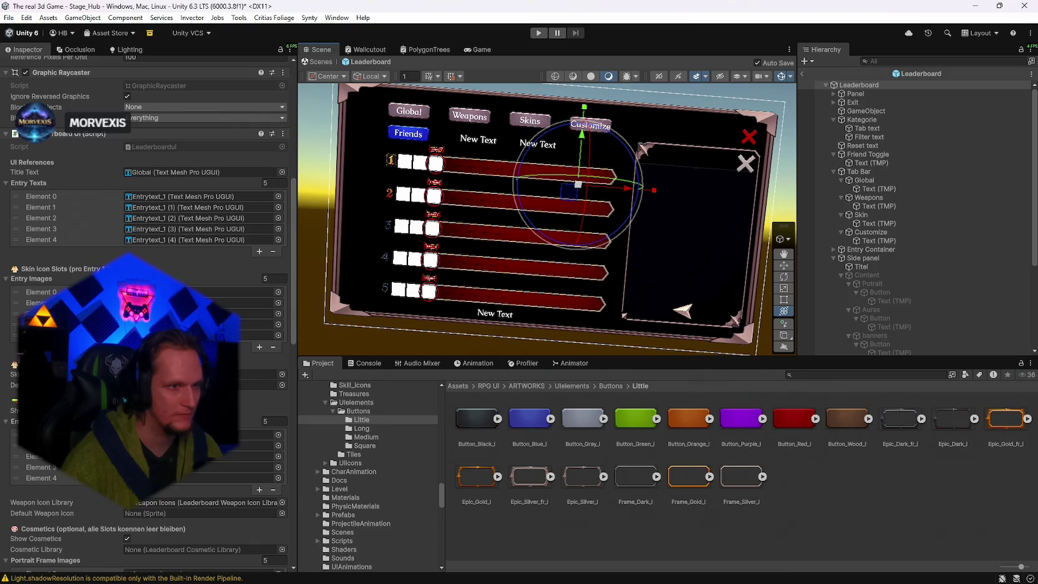
pyautogui.click(154, 172)
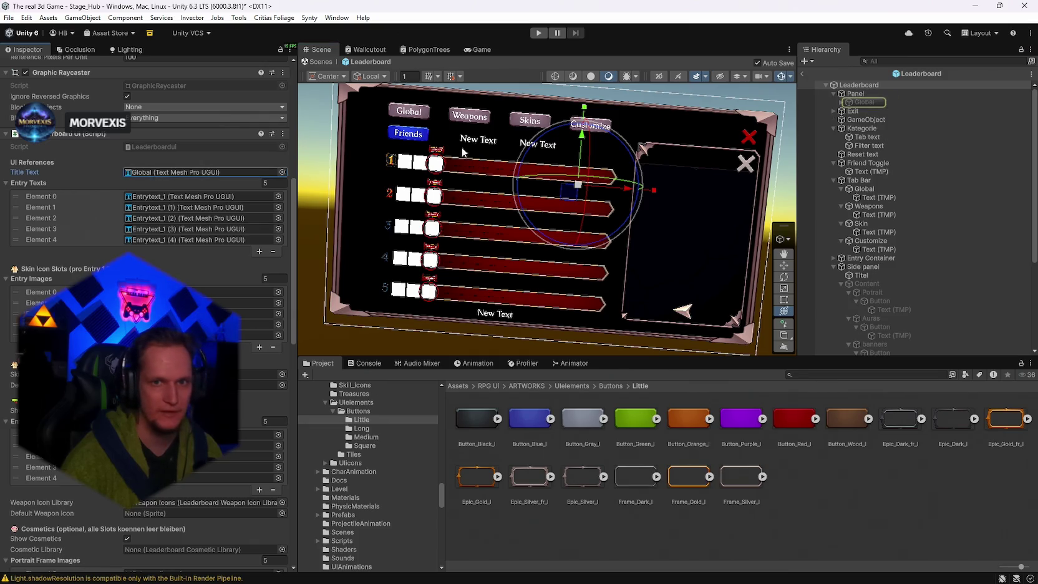
pyautogui.click(873, 103)
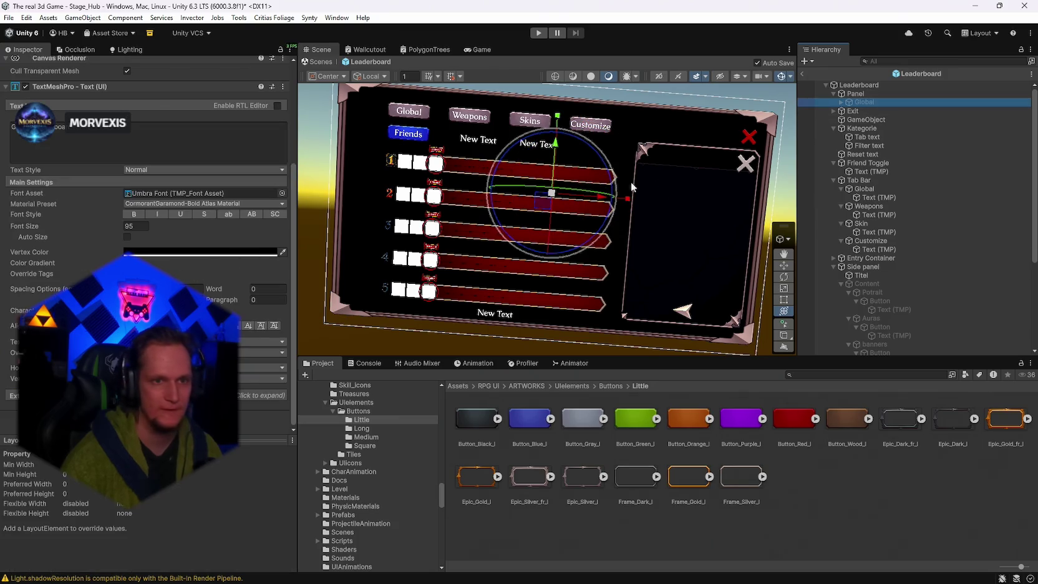
pyautogui.click(870, 139)
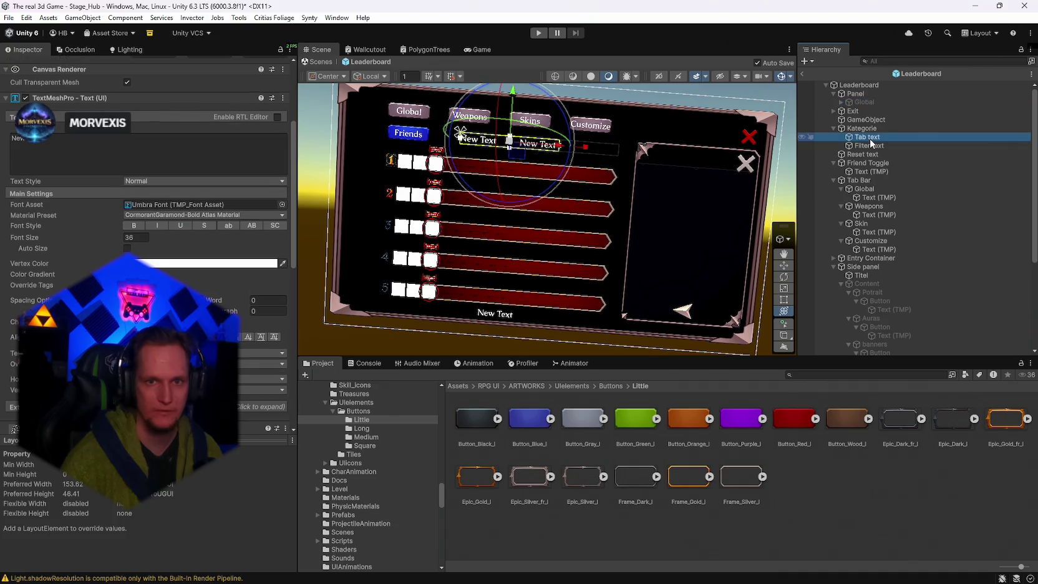
pyautogui.click(859, 86)
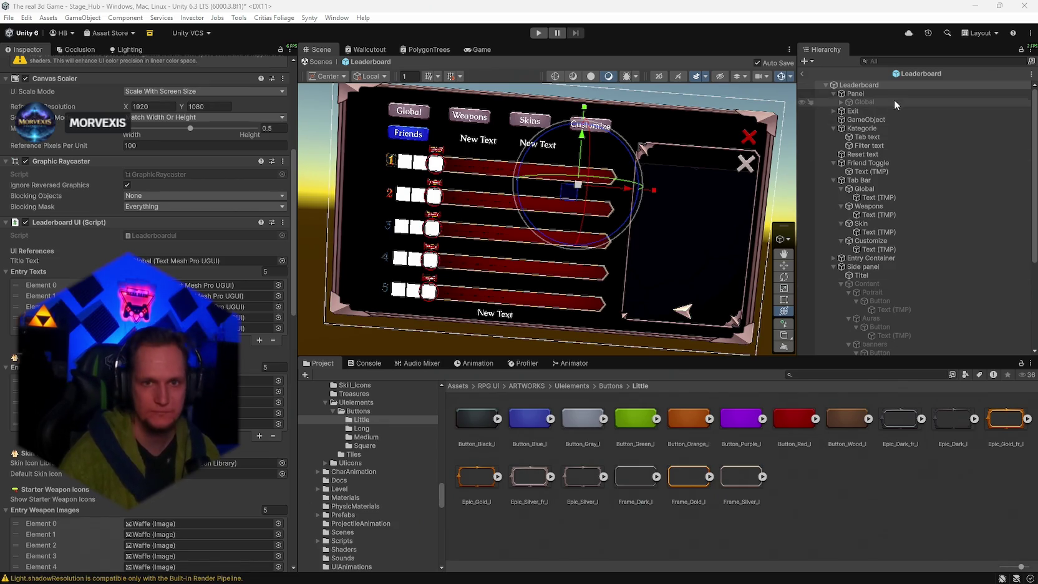
pyautogui.click(872, 138)
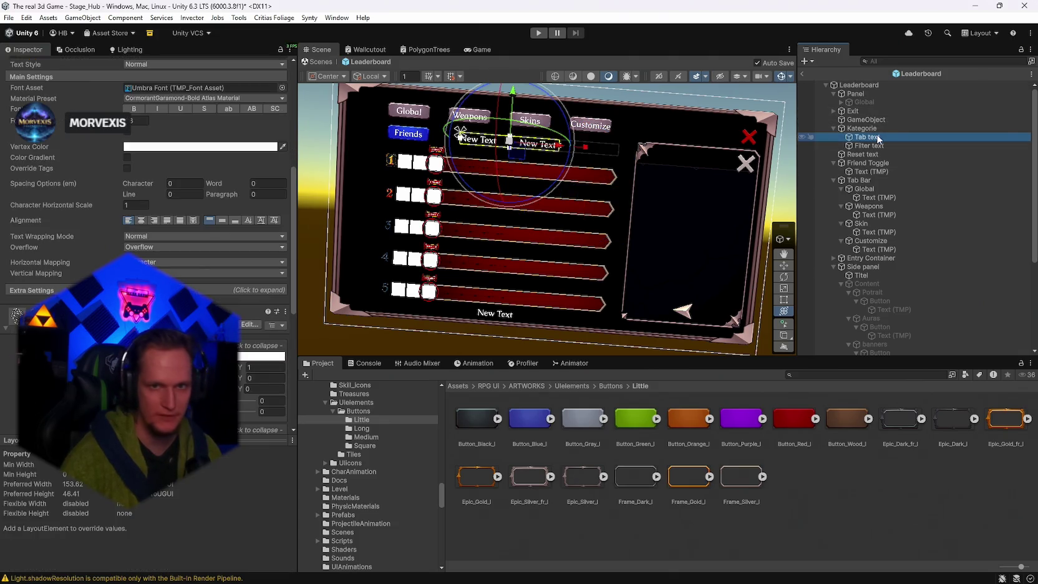
pyautogui.click(866, 128)
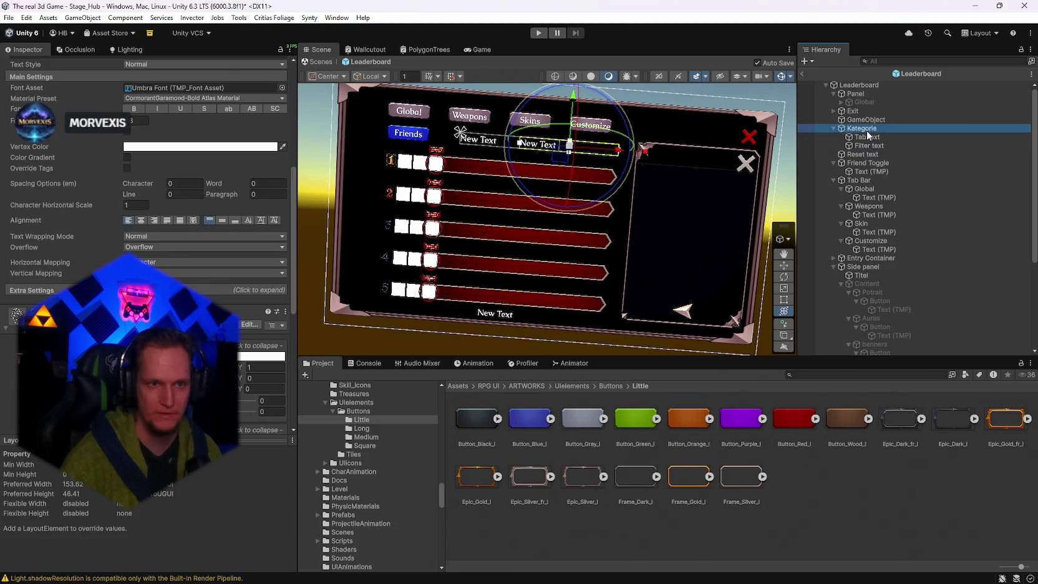
pyautogui.click(872, 139)
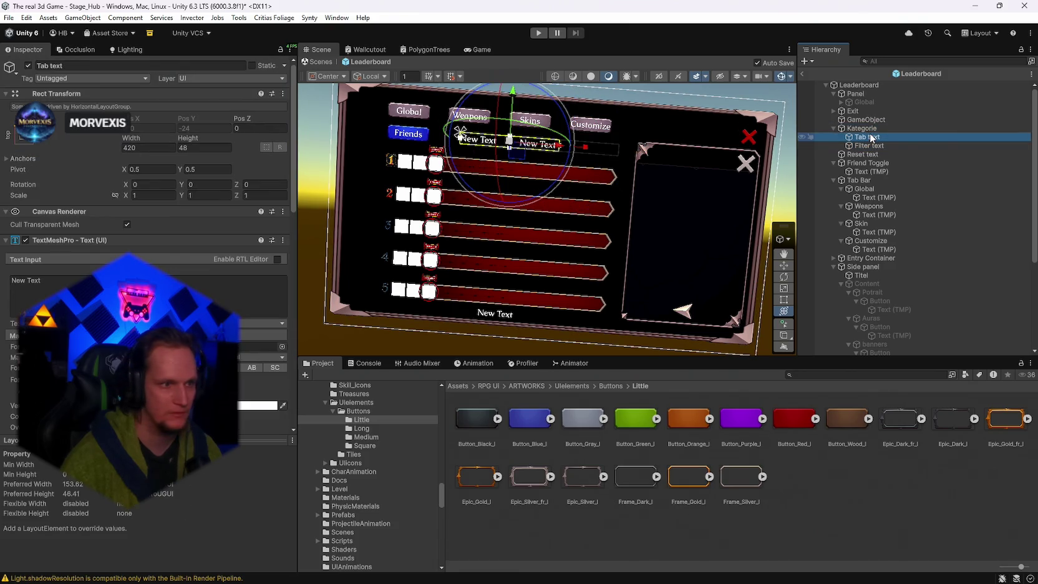
pyautogui.click(878, 144)
pyautogui.click(871, 138)
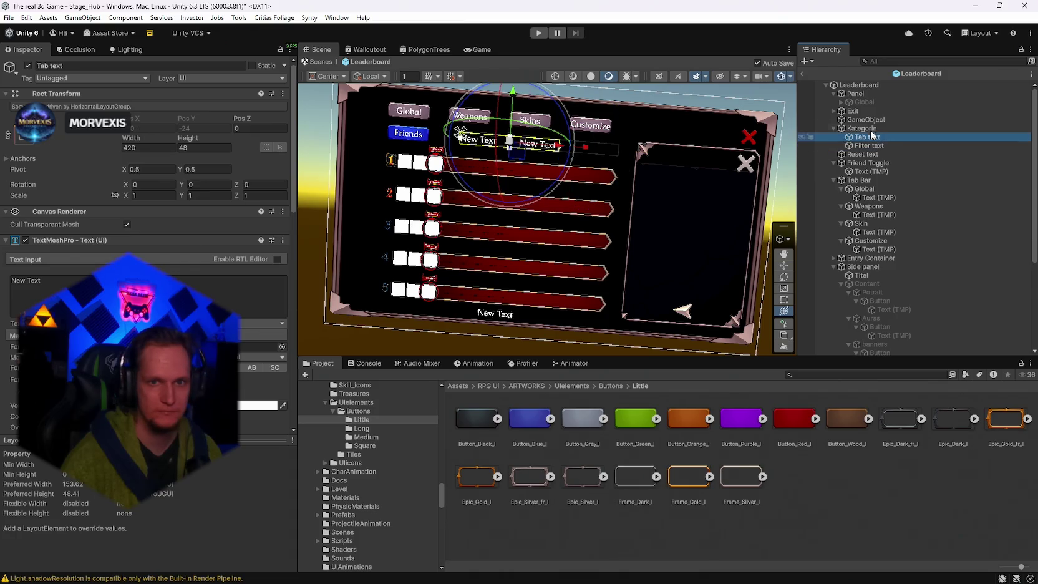
pyautogui.click(860, 86)
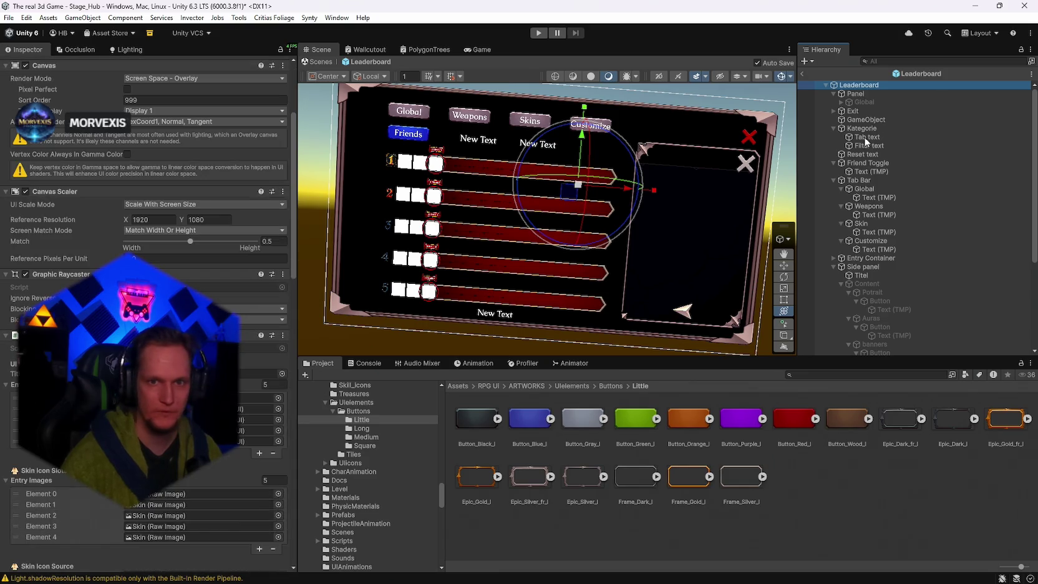
# Expand Entry Container and all five Entrytext_1 entries to reveal their child objects.
pyautogui.scroll(-3, 262, 375)
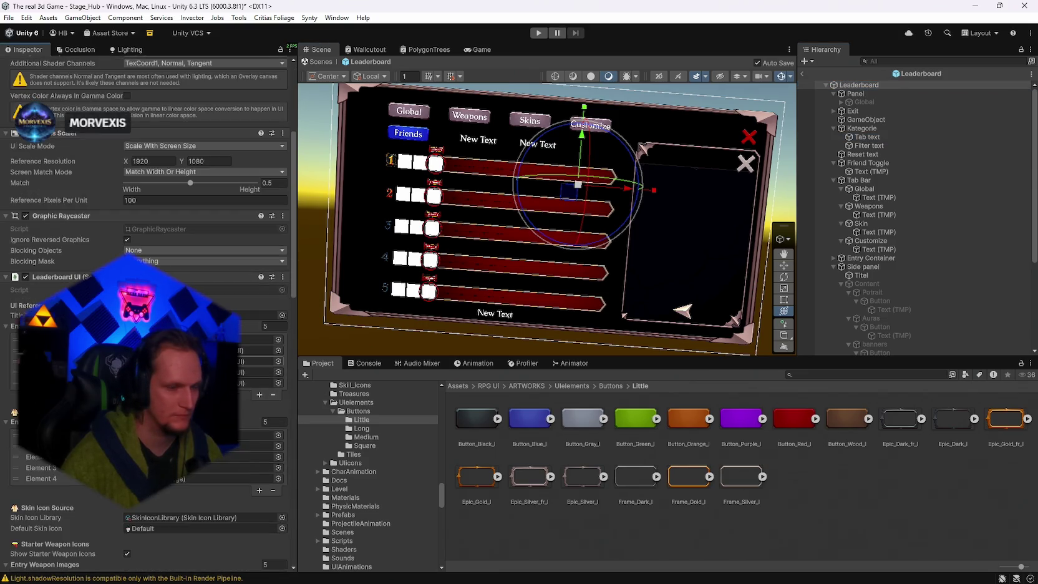
pyautogui.scroll(-15, 149, 312)
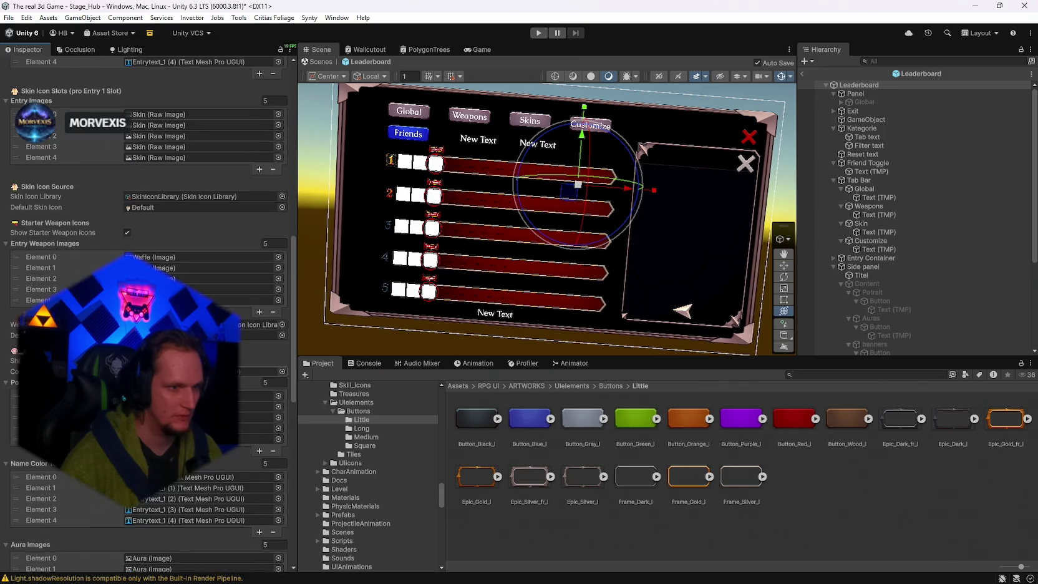
pyautogui.scroll(-3, 150, 311)
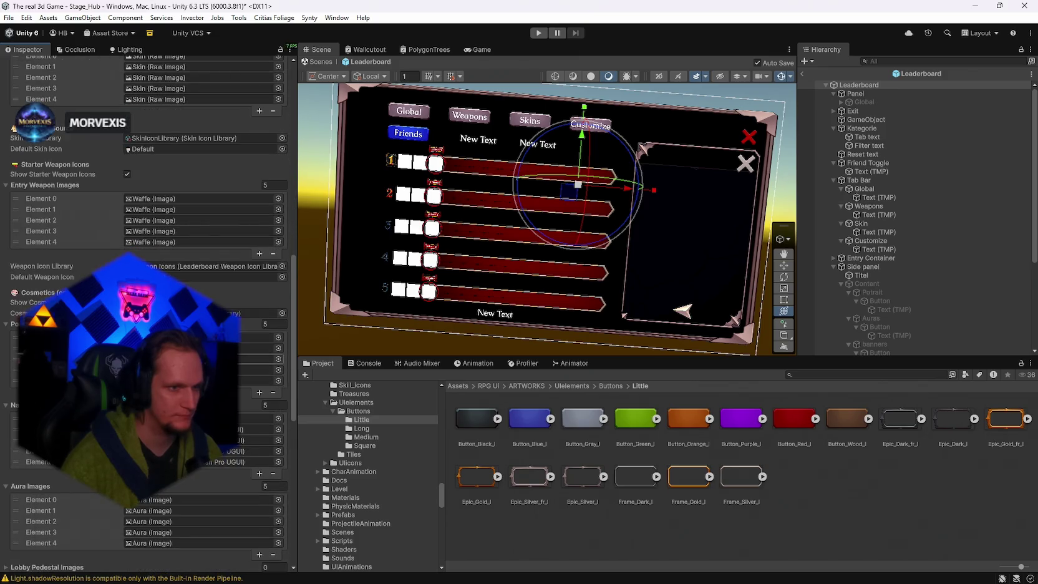
pyautogui.scroll(-18, 150, 312)
pyautogui.scroll(-3, 150, 312)
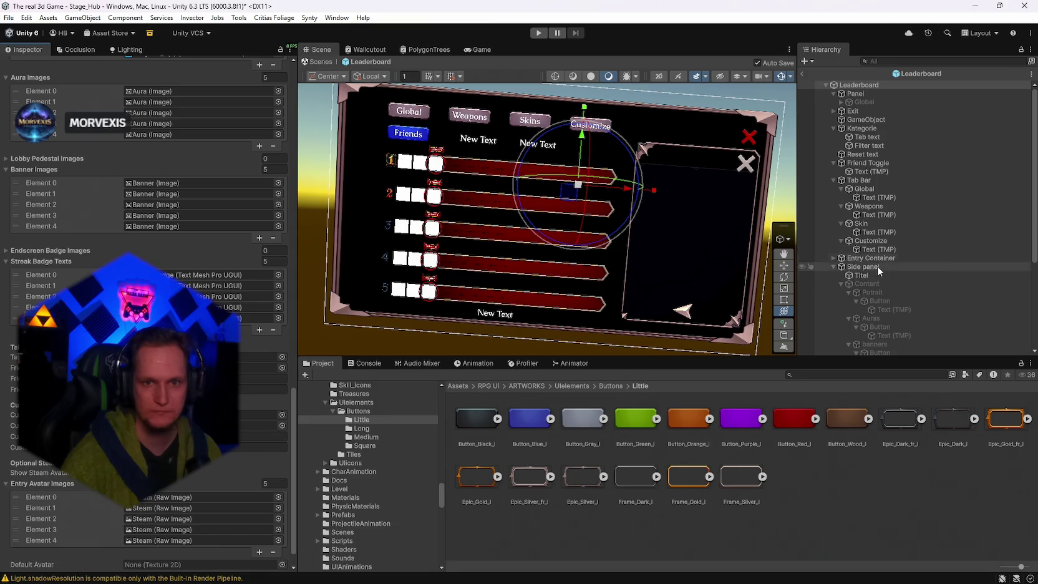
pyautogui.click(833, 257)
pyautogui.click(841, 266)
pyautogui.scroll(-3, 849, 275)
pyautogui.click(841, 247)
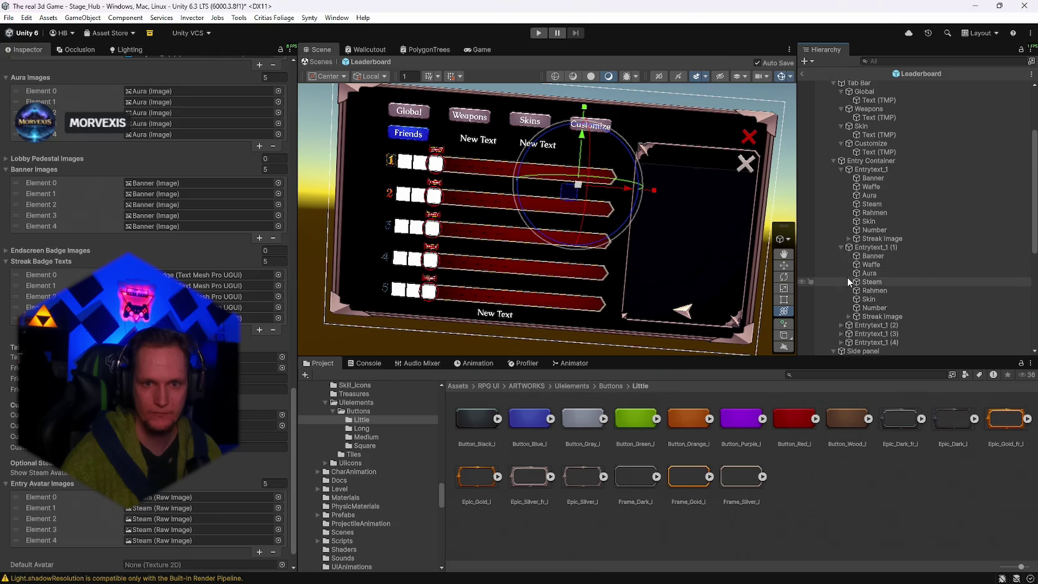
pyautogui.scroll(-3, 848, 278)
pyautogui.click(841, 228)
pyautogui.click(841, 306)
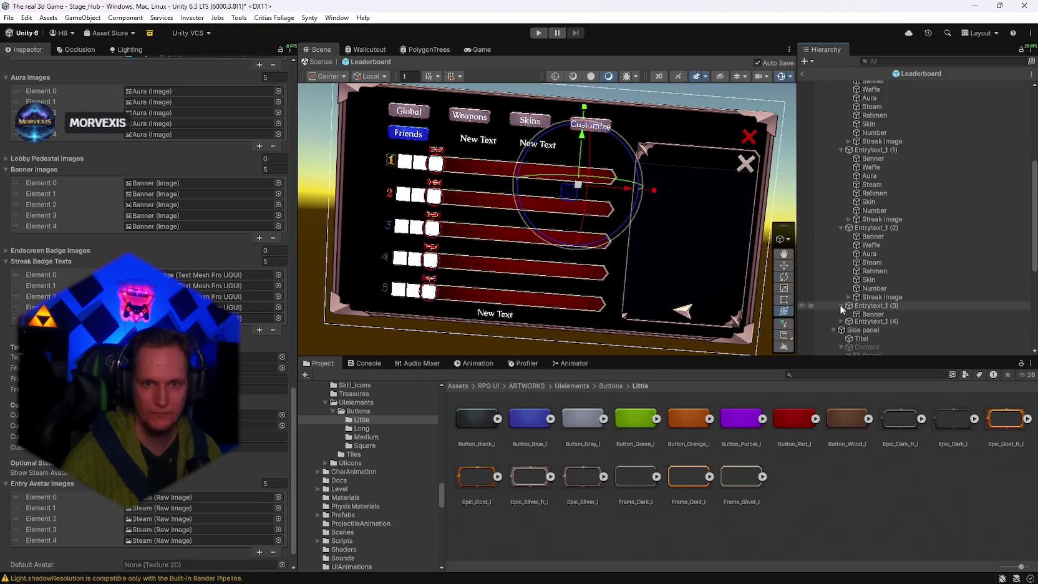
pyautogui.scroll(-3, 841, 306)
pyautogui.click(841, 286)
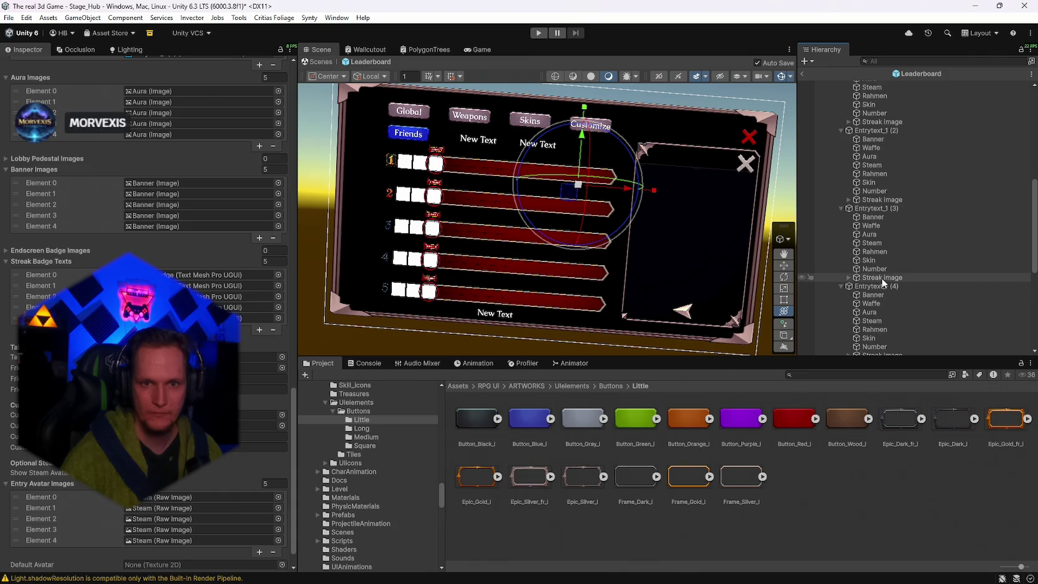
# Multi-select the Streak Image in each of the five leaderboard entries.
pyautogui.click(881, 278)
pyautogui.keyDown('ctrl'); pyautogui.click(873, 200); pyautogui.keyUp('ctrl')
pyautogui.keyDown('ctrl'); pyautogui.click(879, 122); pyautogui.keyUp('ctrl')
pyautogui.scroll(2, 900, 211)
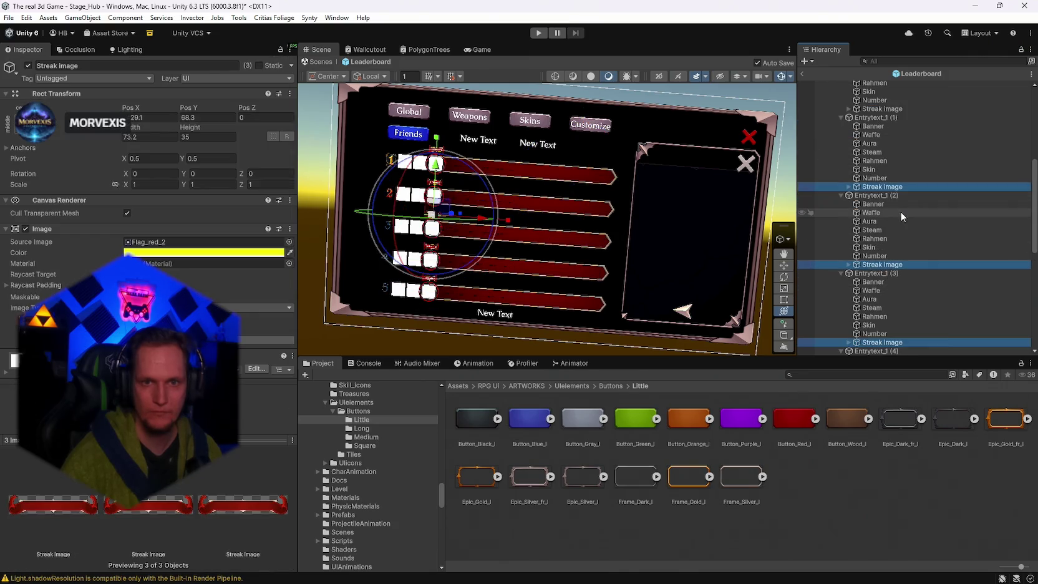
pyautogui.scroll(2, 907, 217)
pyautogui.keyDown('ctrl'); pyautogui.click(882, 174); pyautogui.keyUp('ctrl')
pyautogui.scroll(-6, 914, 228)
pyautogui.keyDown('ctrl'); pyautogui.click(879, 290); pyautogui.keyUp('ctrl')
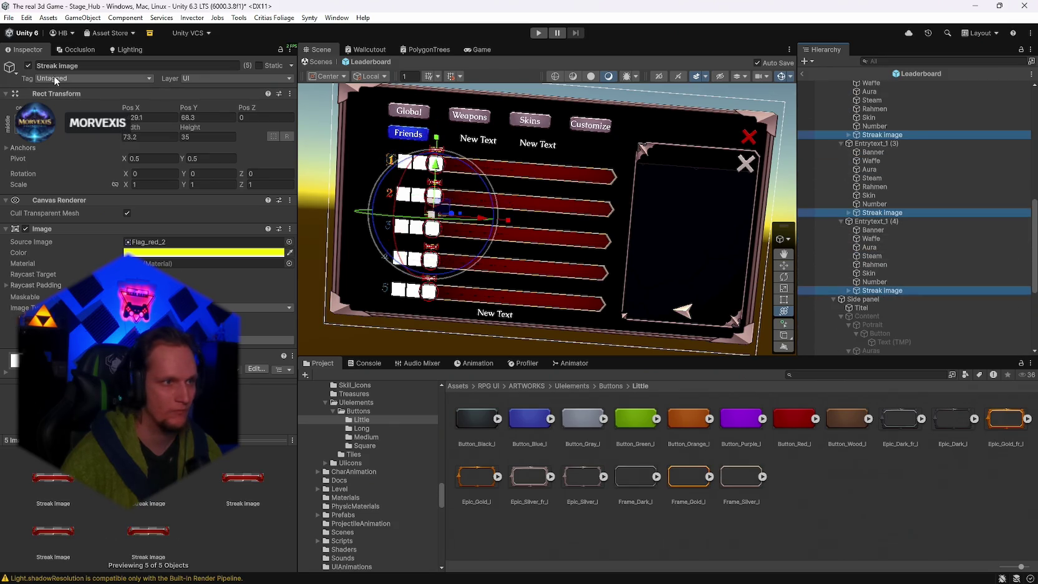
pyautogui.click(711, 156)
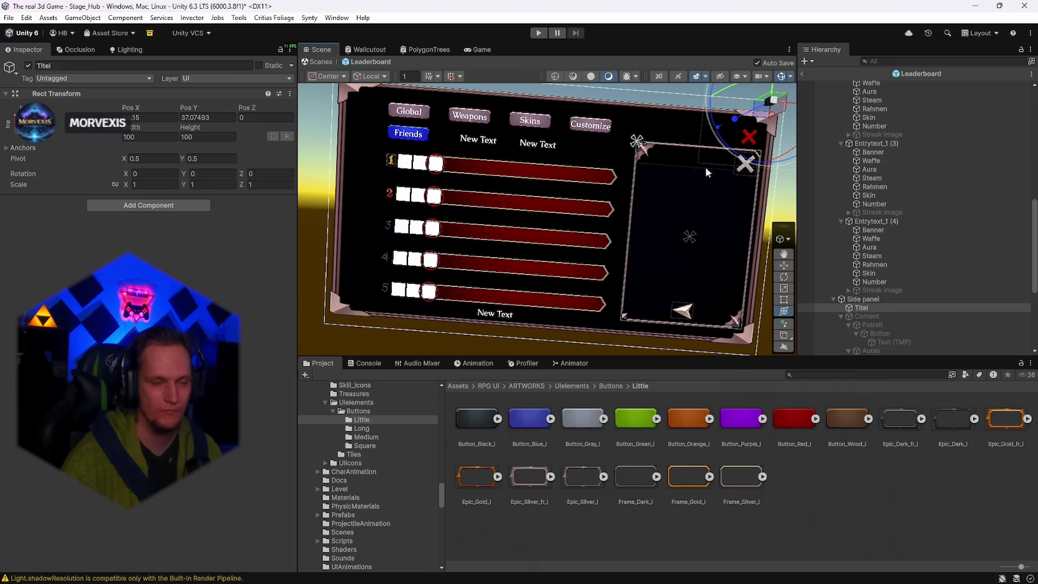
# Re-enable the side panel's Content group and inspect the Potrait and Auras buttons.
pyautogui.scroll(2, 886, 200)
pyautogui.scroll(-7, 898, 205)
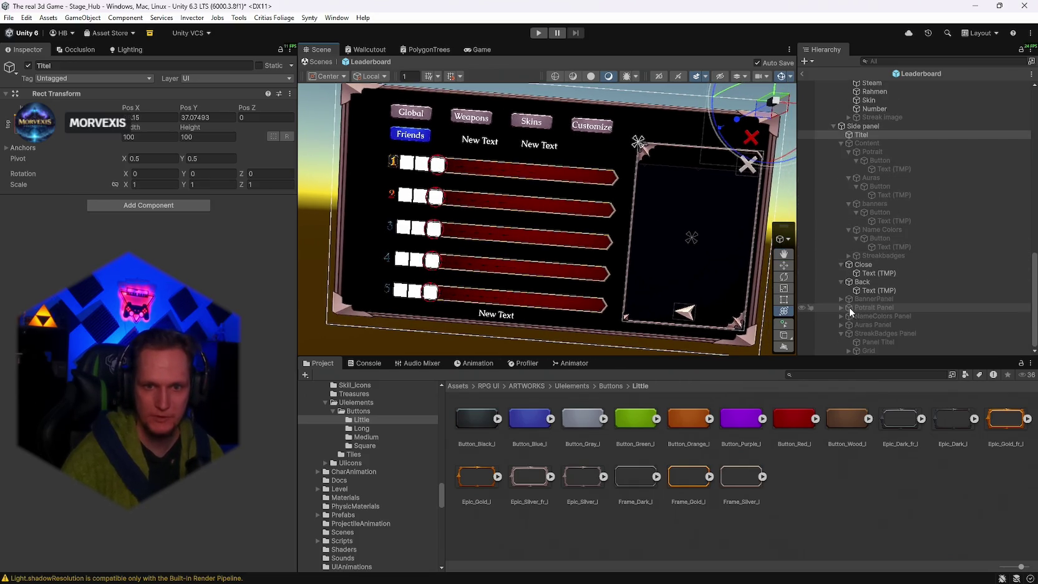
pyautogui.click(868, 153)
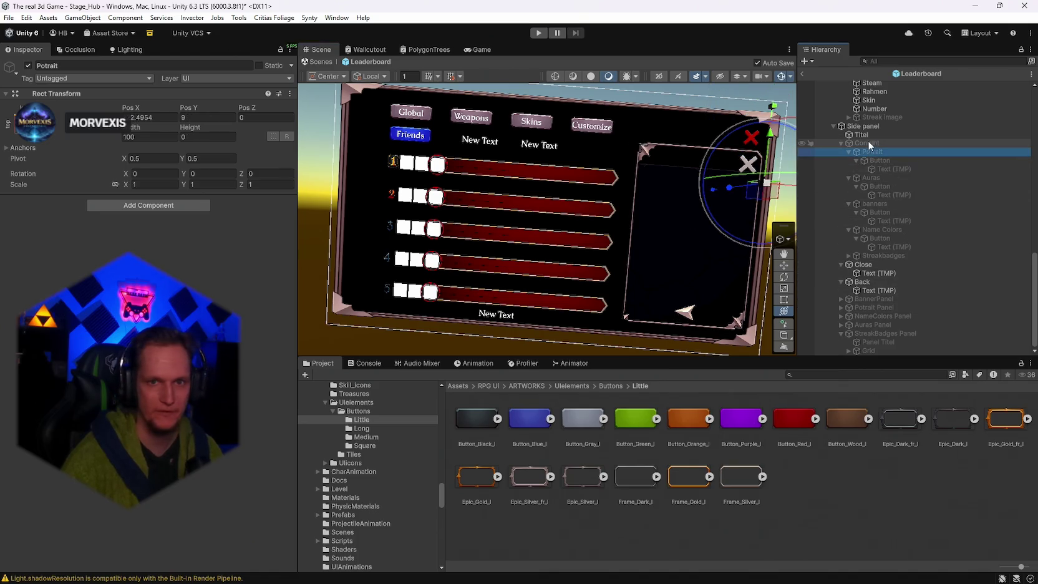
pyautogui.click(867, 143)
pyautogui.click(28, 66)
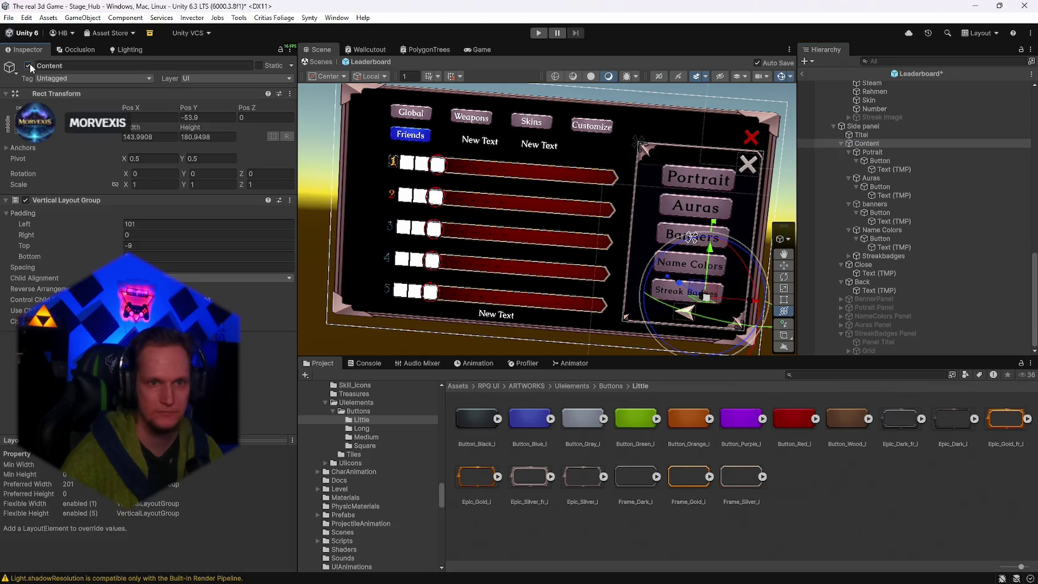
pyautogui.click(898, 152)
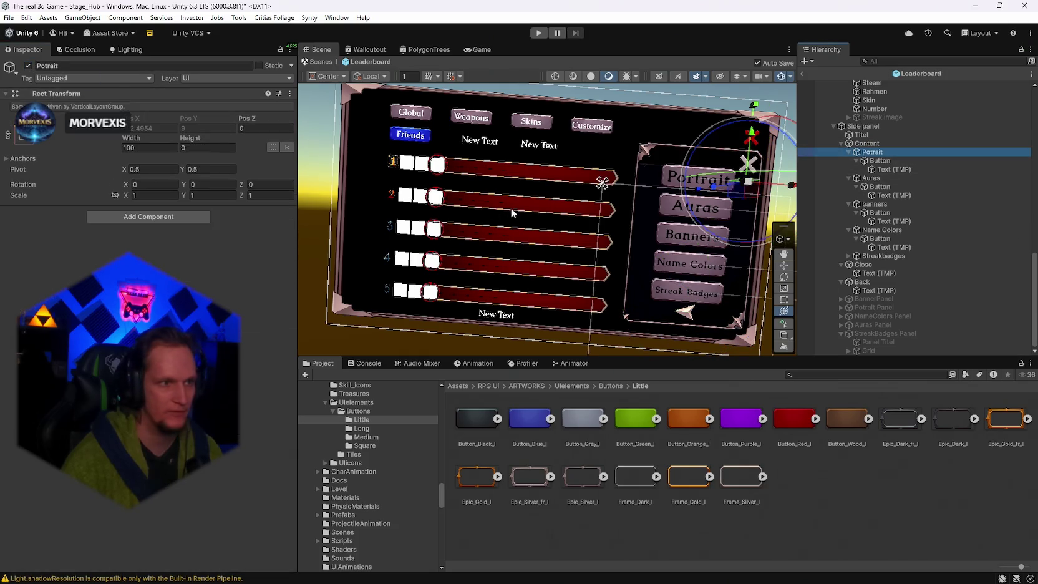
pyautogui.click(881, 162)
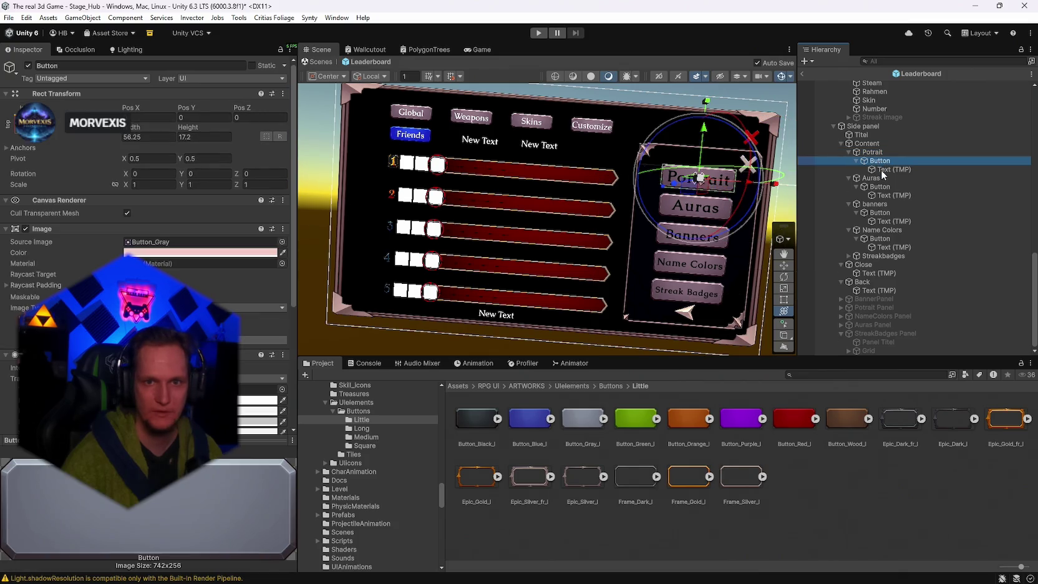
pyautogui.click(871, 179)
pyautogui.click(875, 189)
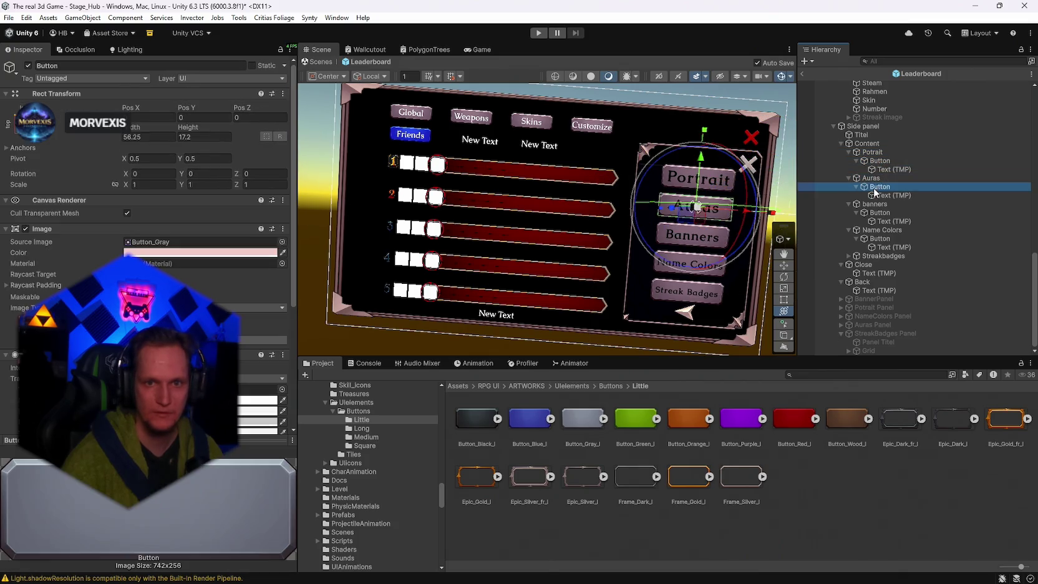
# Compare the Potrait and Auras entries, then lower Content's left padding from 101 to 73.
pyautogui.moveTo(631, 255); pyautogui.dragTo(636, 262)
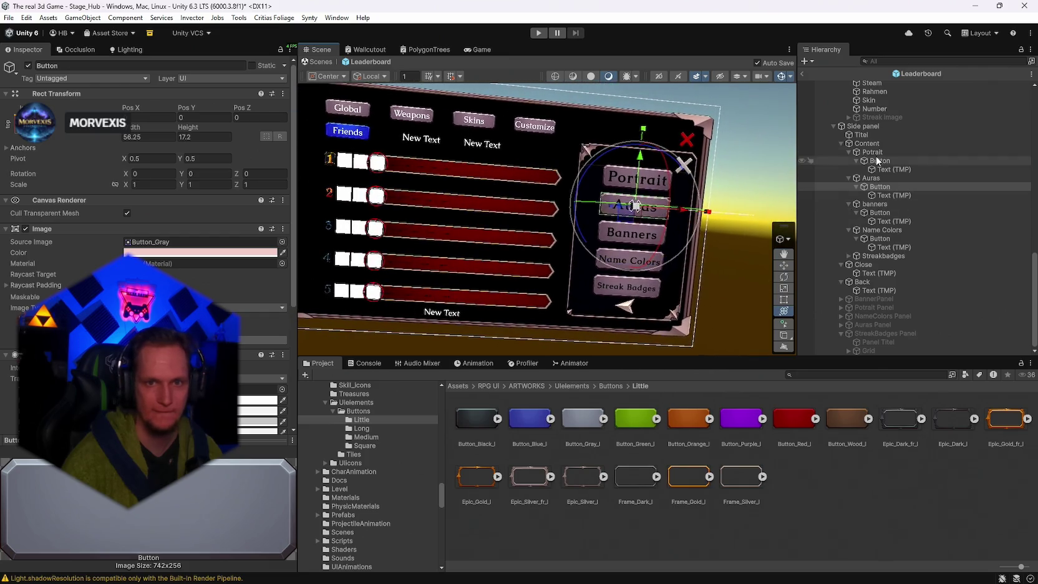
pyautogui.click(911, 153)
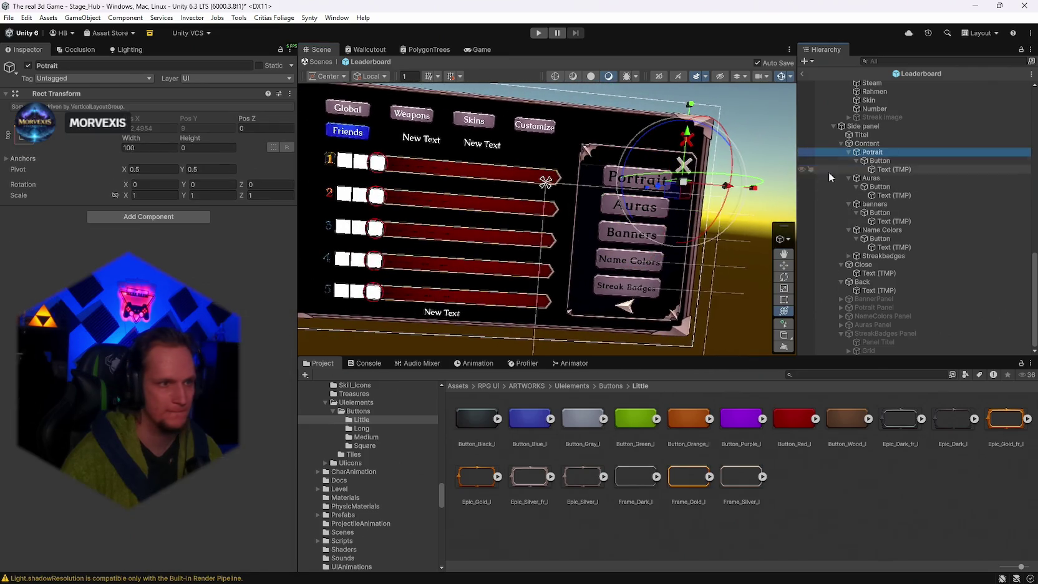
pyautogui.click(873, 179)
pyautogui.click(876, 152)
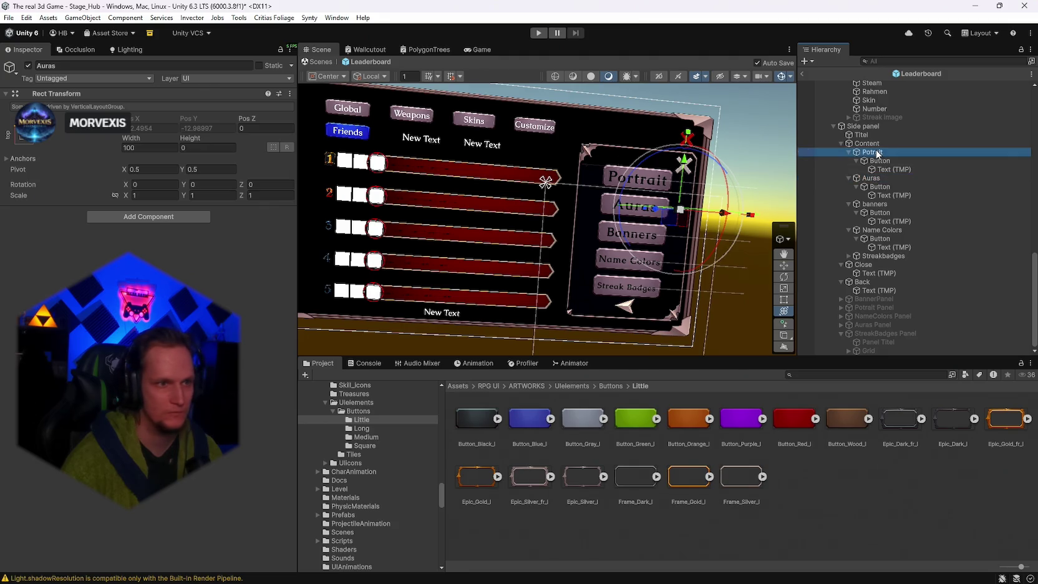
pyautogui.click(873, 180)
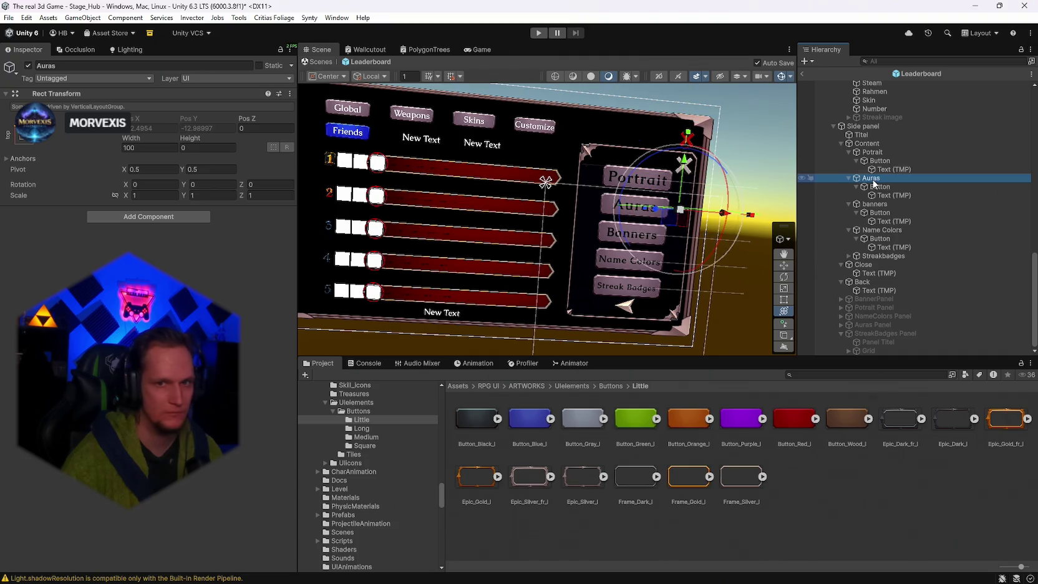
pyautogui.click(870, 145)
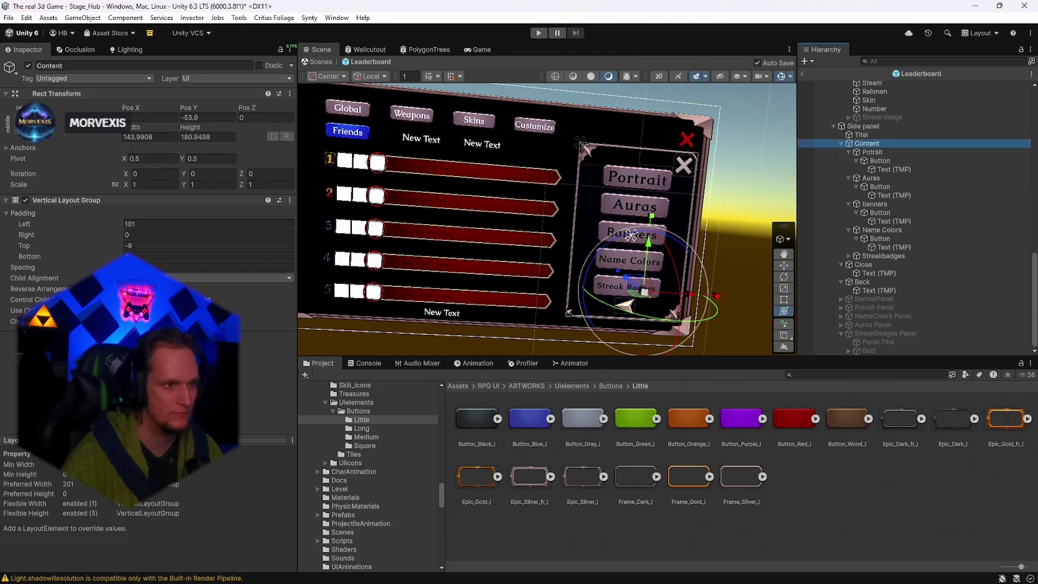
pyautogui.moveTo(117, 224); pyautogui.dragTo(97, 223)
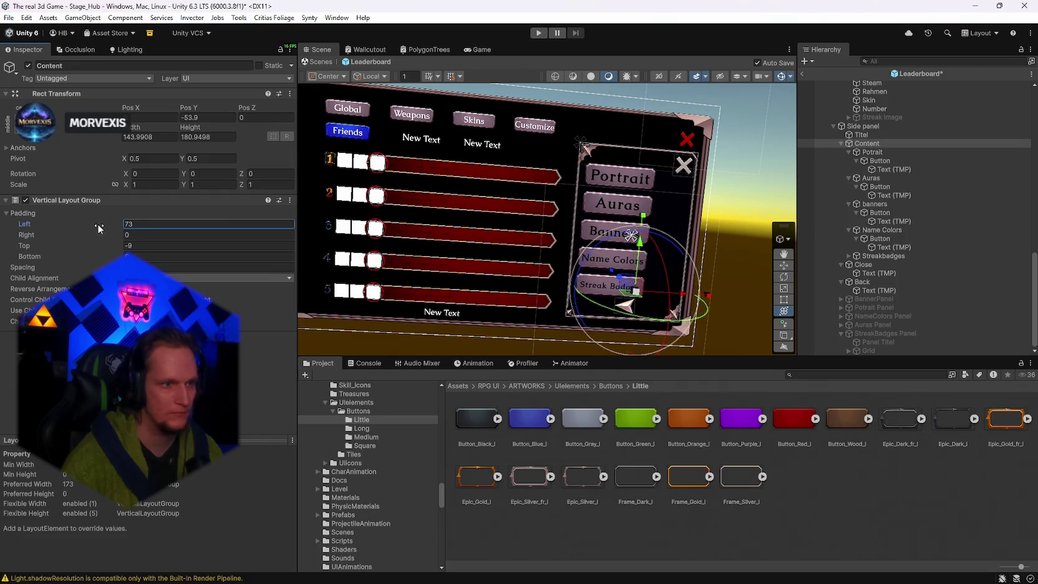
# Set the Content Vertical Layout Group's left padding to 75.
pyautogui.hotkey('ctrl', 'z')
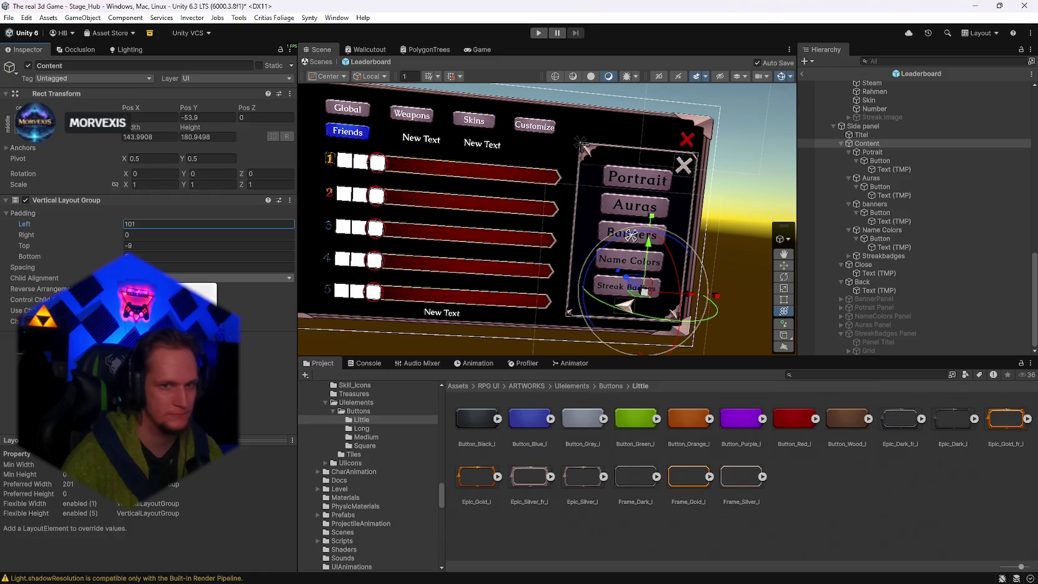
pyautogui.press('Return')
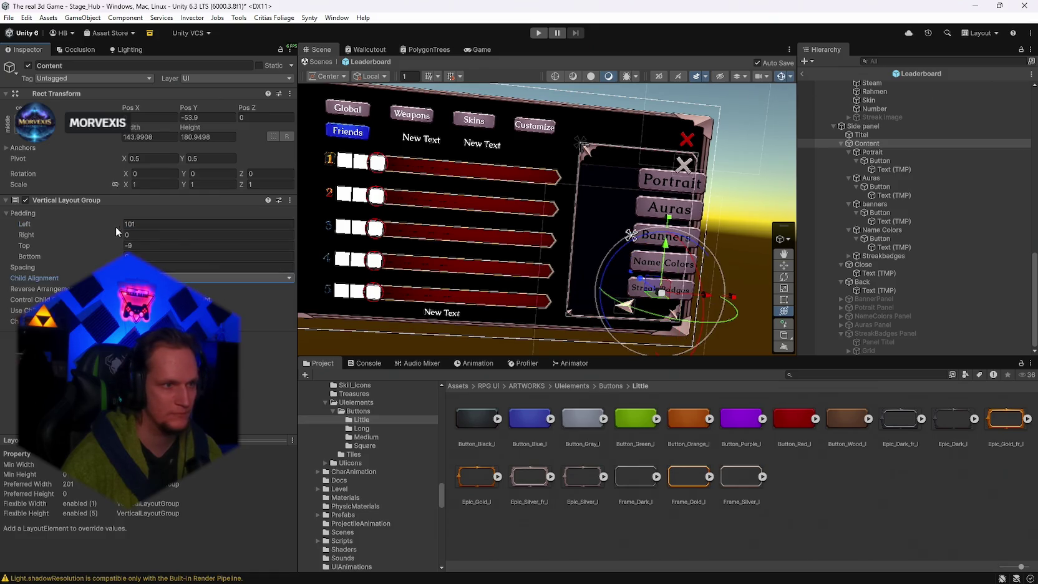
pyautogui.moveTo(117, 223); pyautogui.dragTo(104, 230)
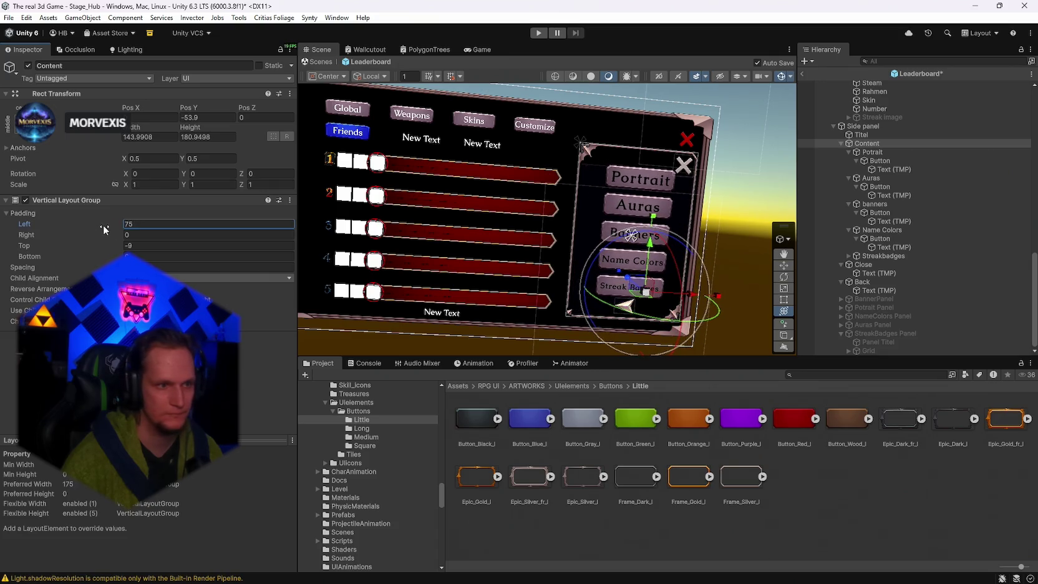
# Scale the side-panel Content down to about 0.876 so its five buttons fit.
pyautogui.moveTo(645, 291); pyautogui.dragTo(640, 299)
pyautogui.moveTo(648, 251)
pyautogui.mouseDown()
pyautogui.moveTo(688, 286)
pyautogui.moveTo(674, 245)
pyautogui.mouseUp()
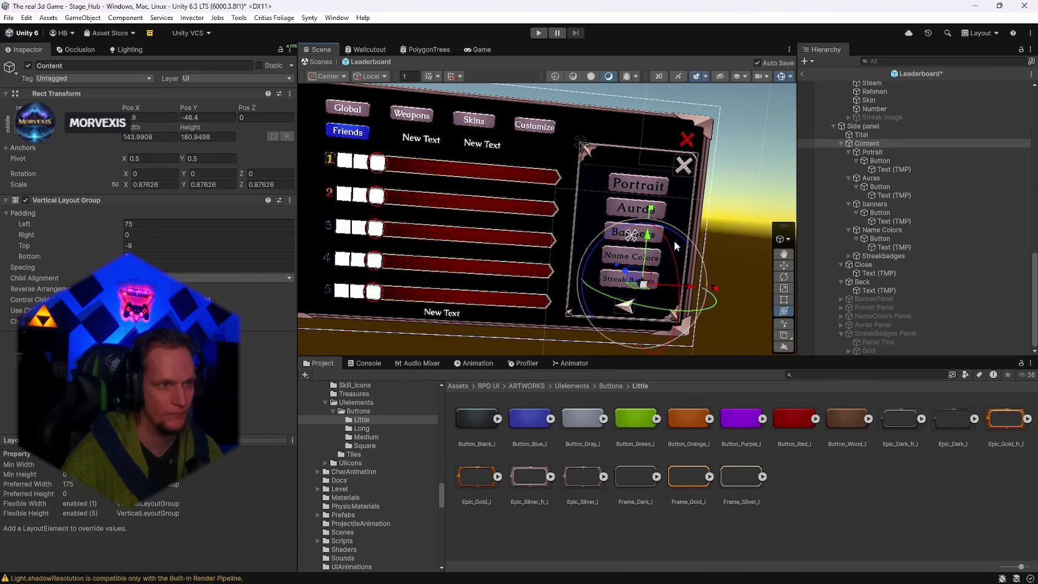
pyautogui.click(145, 119)
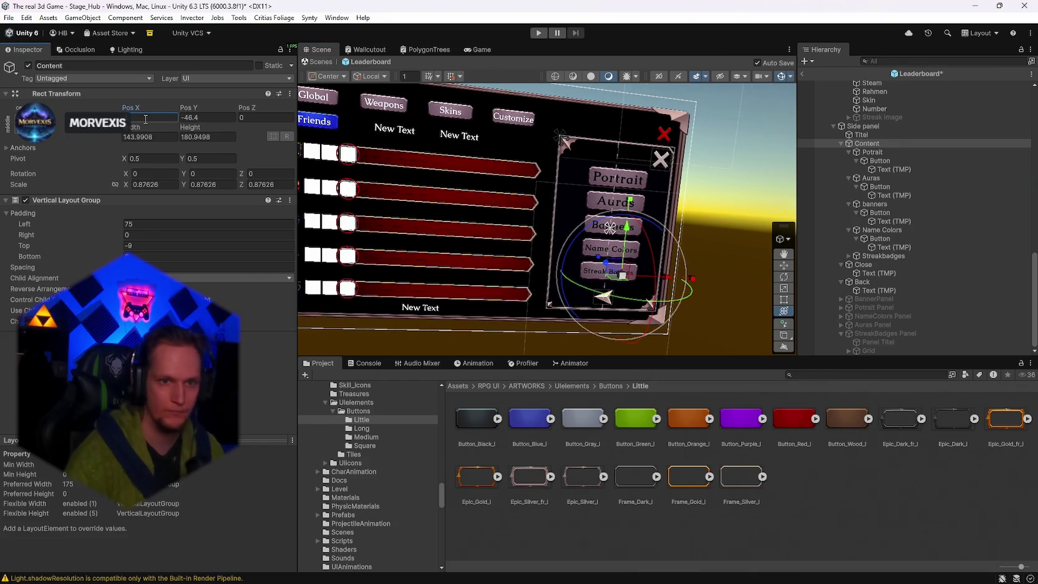
pyautogui.click(749, 224)
pyautogui.moveTo(749, 223)
pyautogui.mouseDown()
pyautogui.moveTo(695, 225)
pyautogui.moveTo(707, 243)
pyautogui.moveTo(695, 181)
pyautogui.mouseUp()
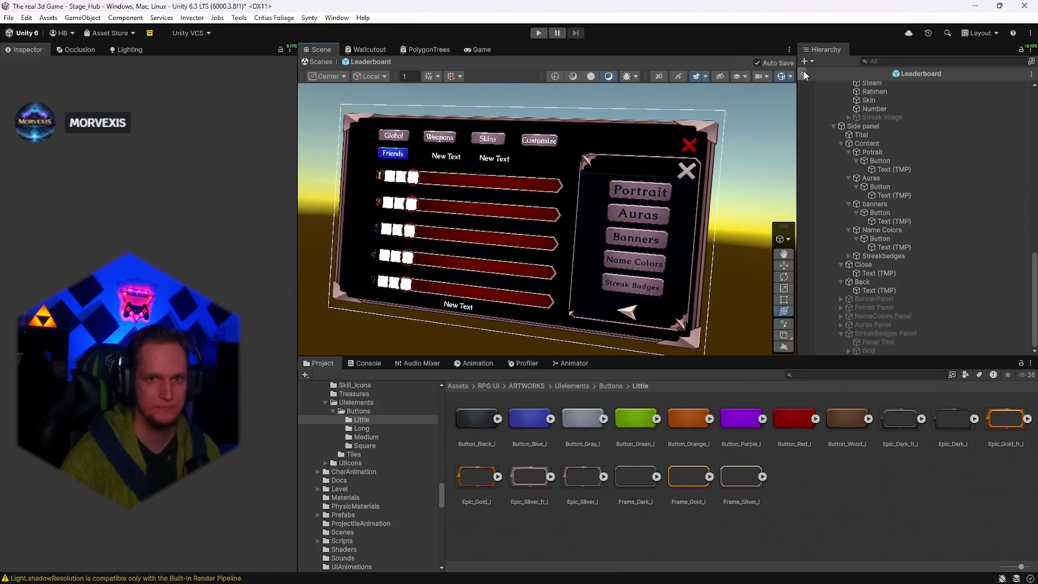
# Select the root Leaderboard object in the Hierarchy to show its Canvas and script settings.
pyautogui.scroll(10, 883, 141)
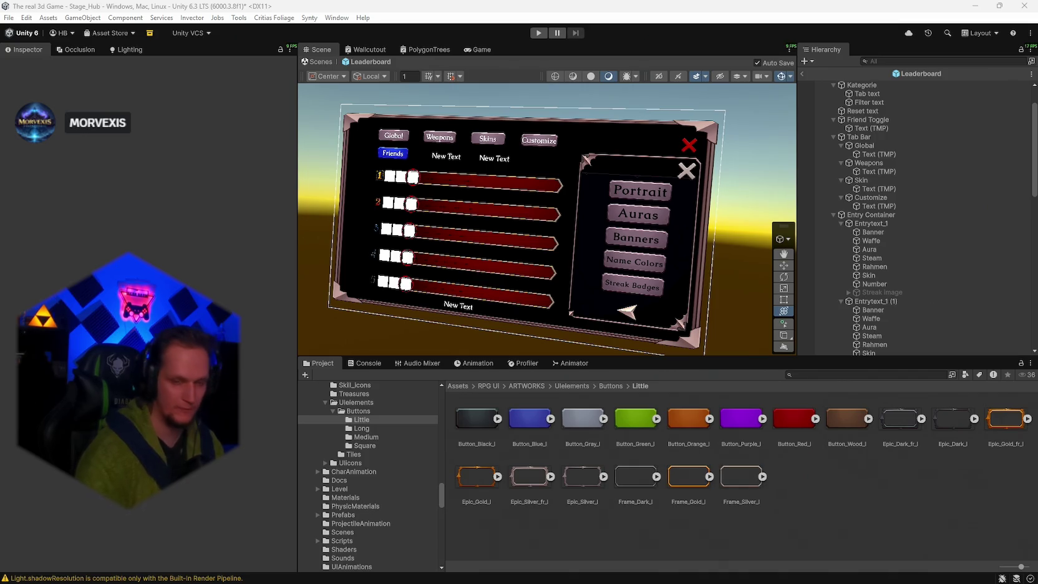
pyautogui.click(862, 85)
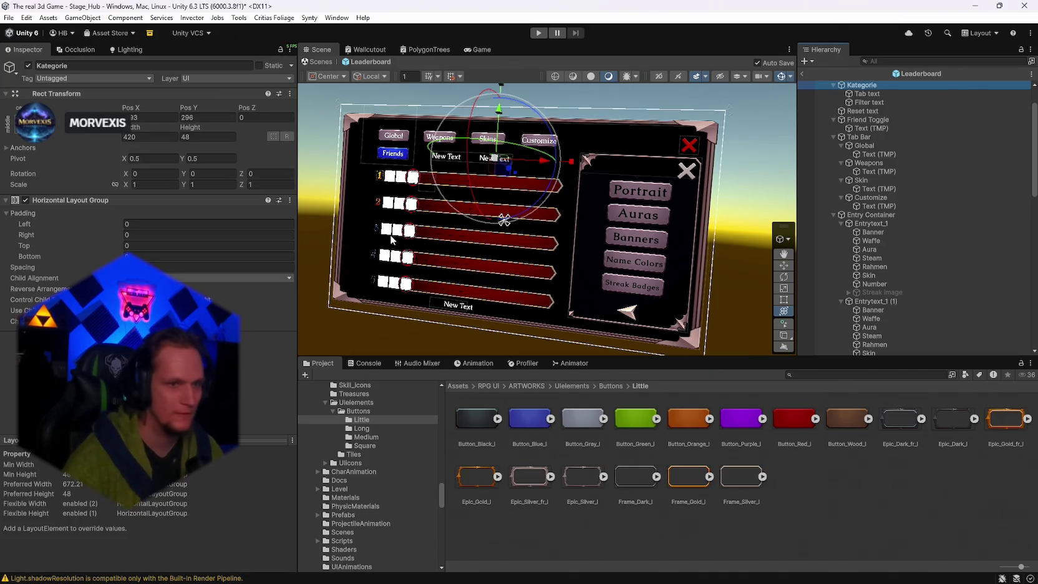
pyautogui.scroll(2, 874, 125)
pyautogui.click(859, 85)
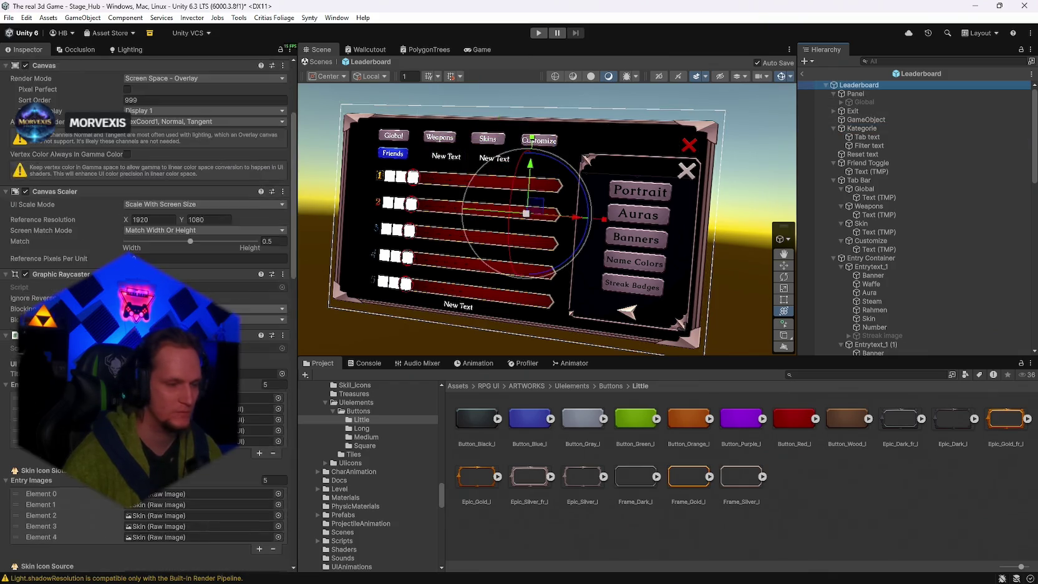
pyautogui.scroll(-20, 150, 187)
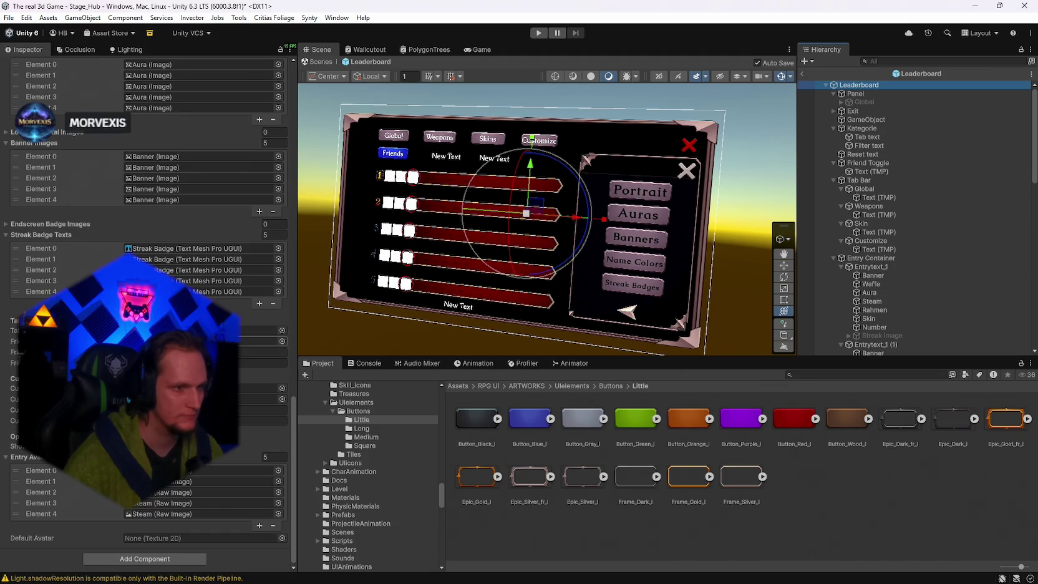
pyautogui.click(200, 330)
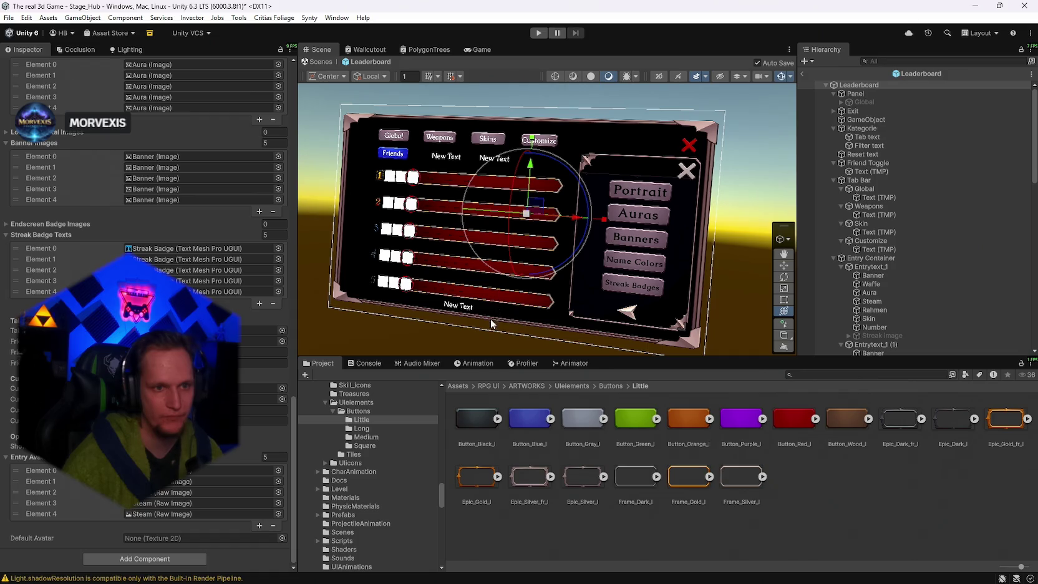
pyautogui.click(467, 306)
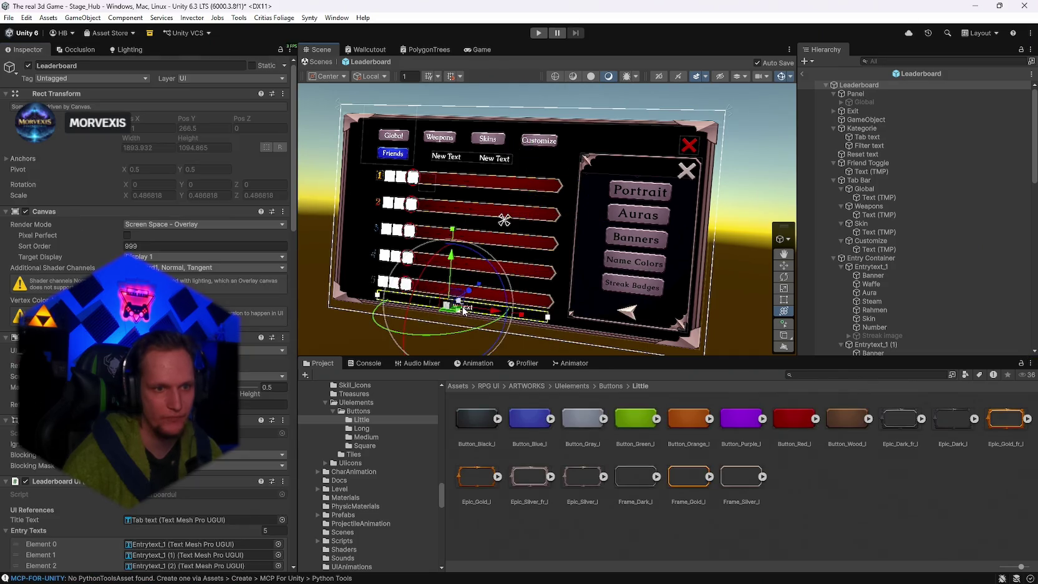
# Add a TextMeshPro text component to the bottom Reset text object.
pyautogui.scroll(-15, 144, 281)
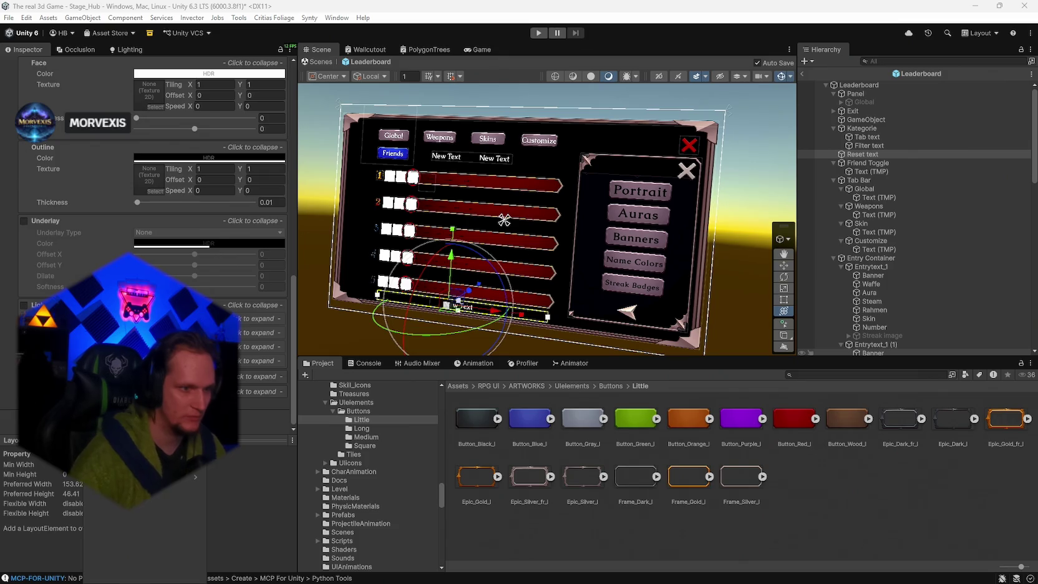
pyautogui.hotkey('ctrl', 'shift', 'a')
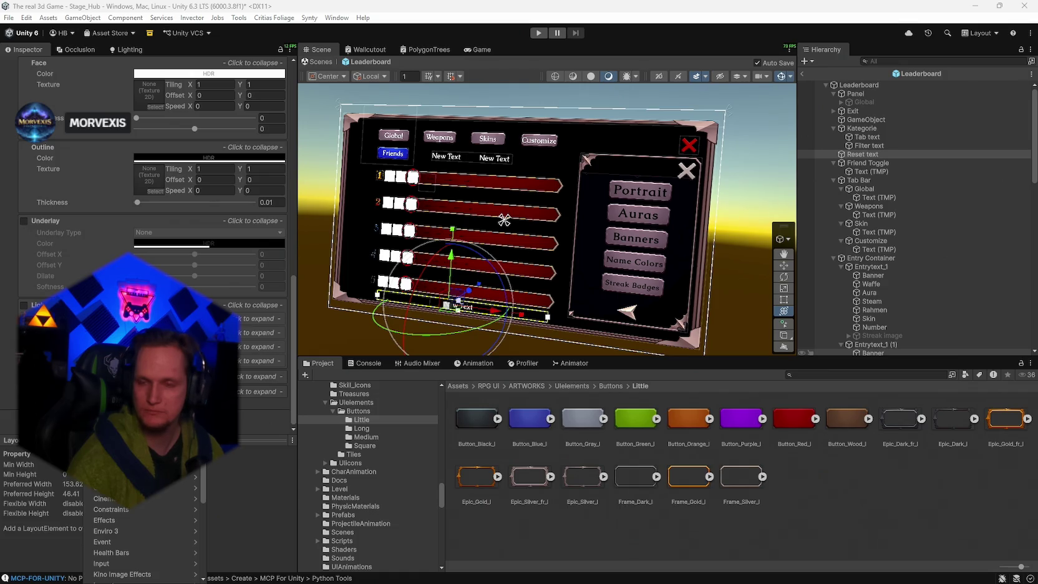
pyautogui.write('tmp')
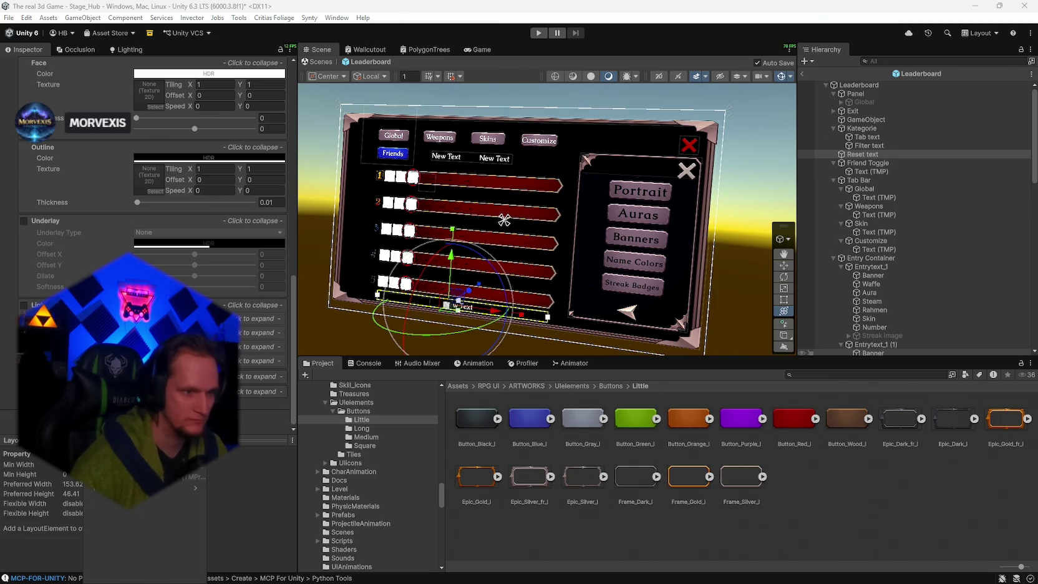
pyautogui.press('Return')
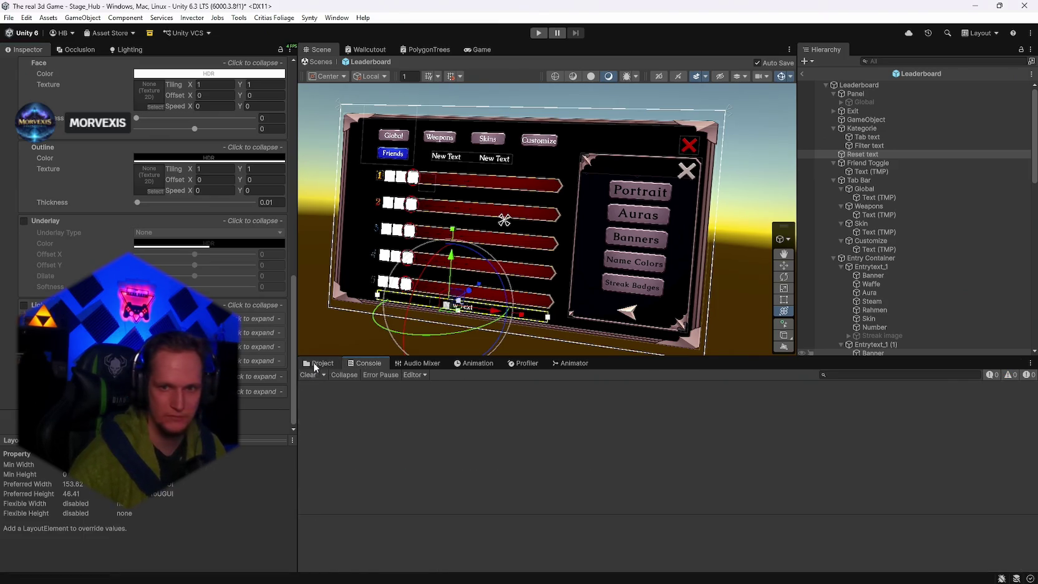
# Return to the Project assets and select the root Leaderboard object's script references.
pyautogui.click(314, 362)
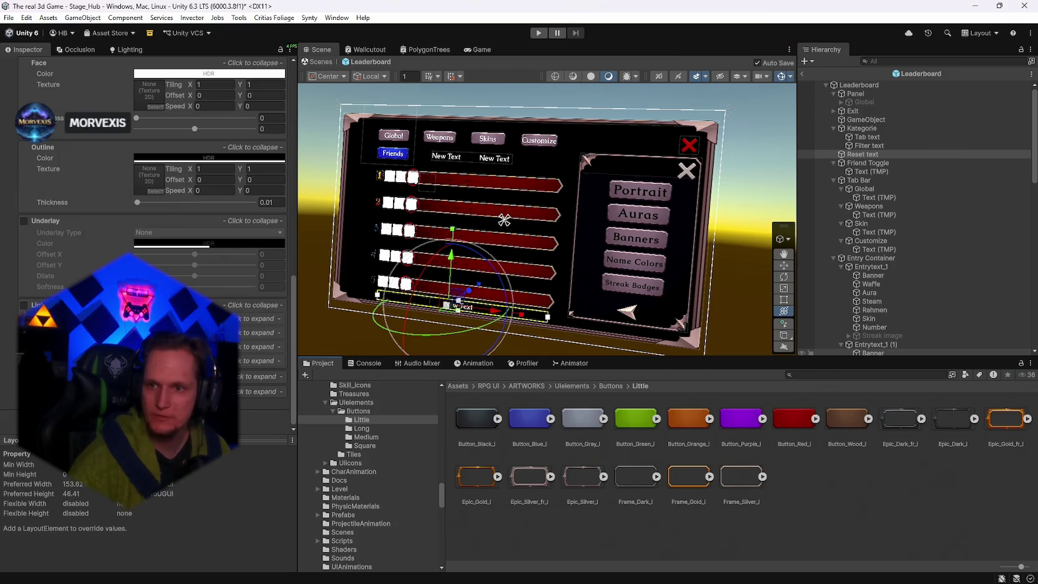
pyautogui.click(859, 85)
pyautogui.scroll(-10, 144, 312)
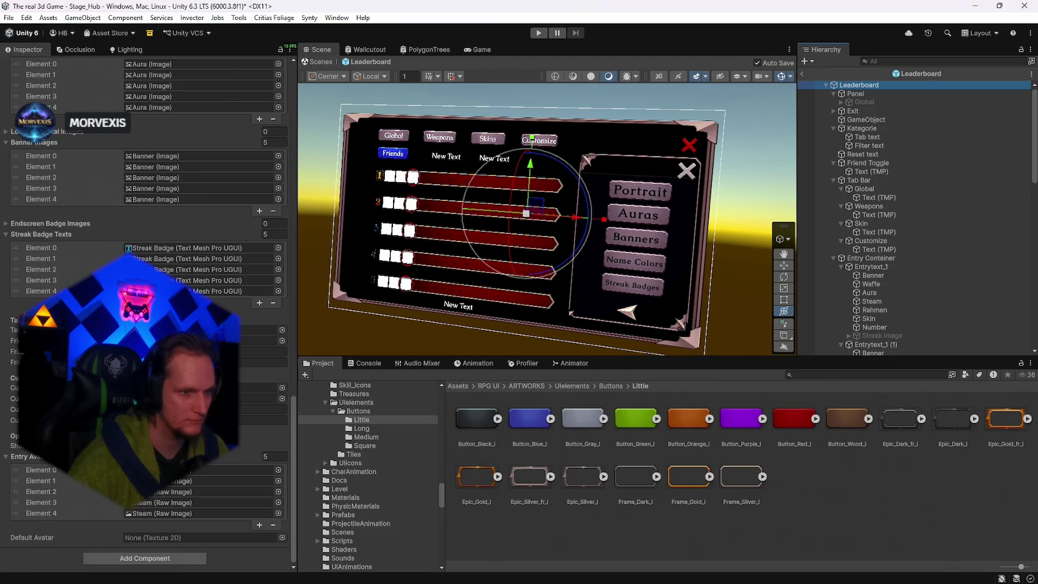
# Select the bottom Reset text label reading New Text in the Scene view.
pyautogui.scroll(15, 143, 312)
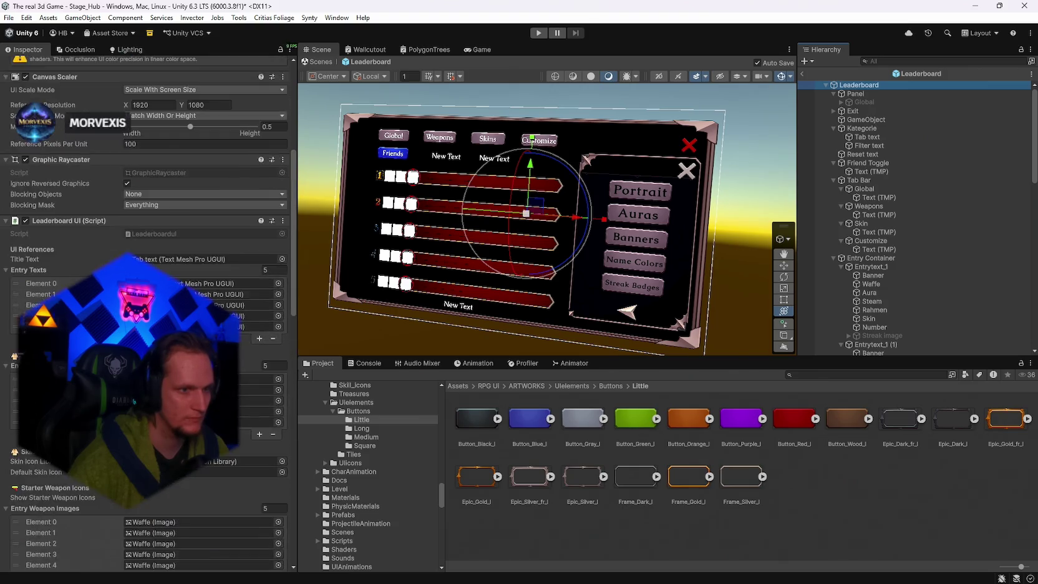
pyautogui.scroll(3, 144, 311)
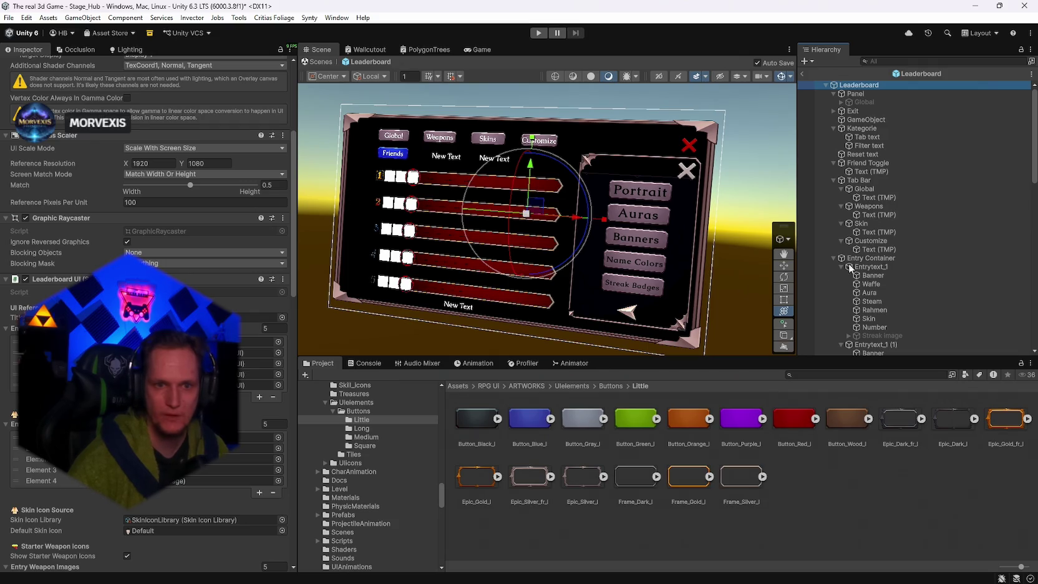
pyautogui.click(465, 308)
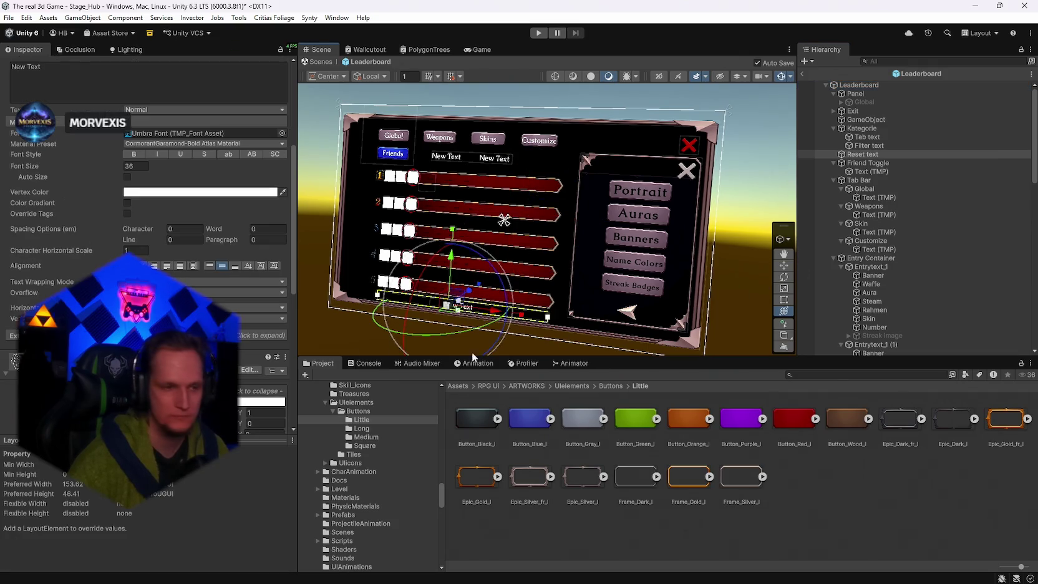
pyautogui.scroll(1, 6, 290)
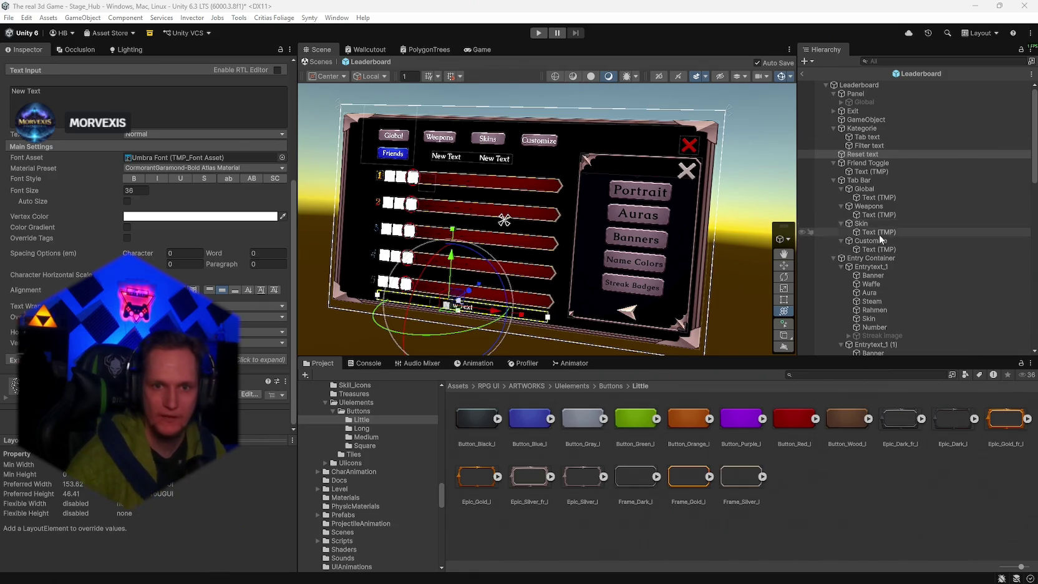
pyautogui.click(875, 249)
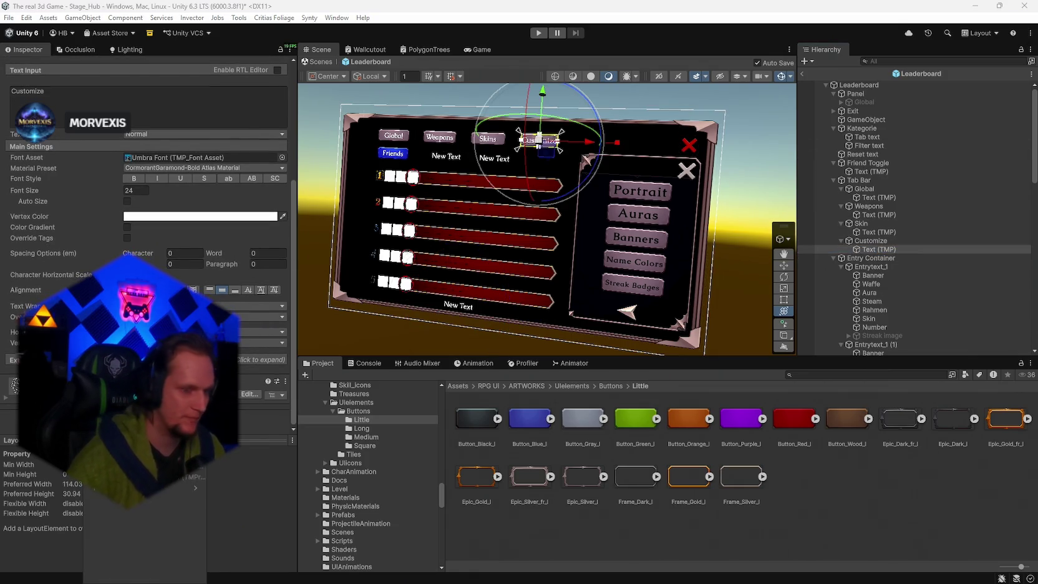
# Add the Leaderboard Timer component and assign the Customize text as its Tmp Text target.
pyautogui.write('leader')
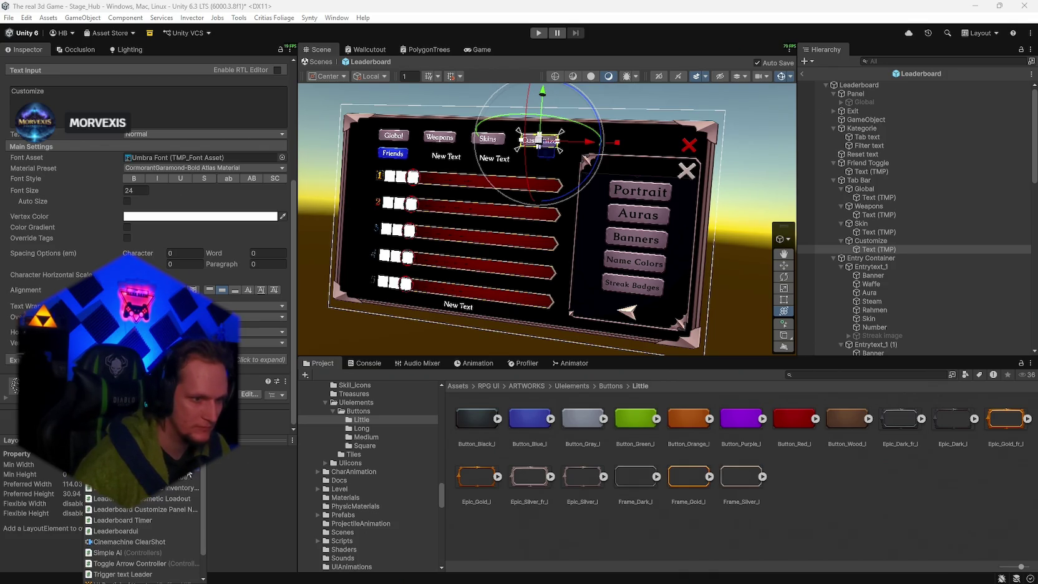
pyautogui.click(150, 509)
pyautogui.moveTo(871, 258); pyautogui.dragTo(250, 360)
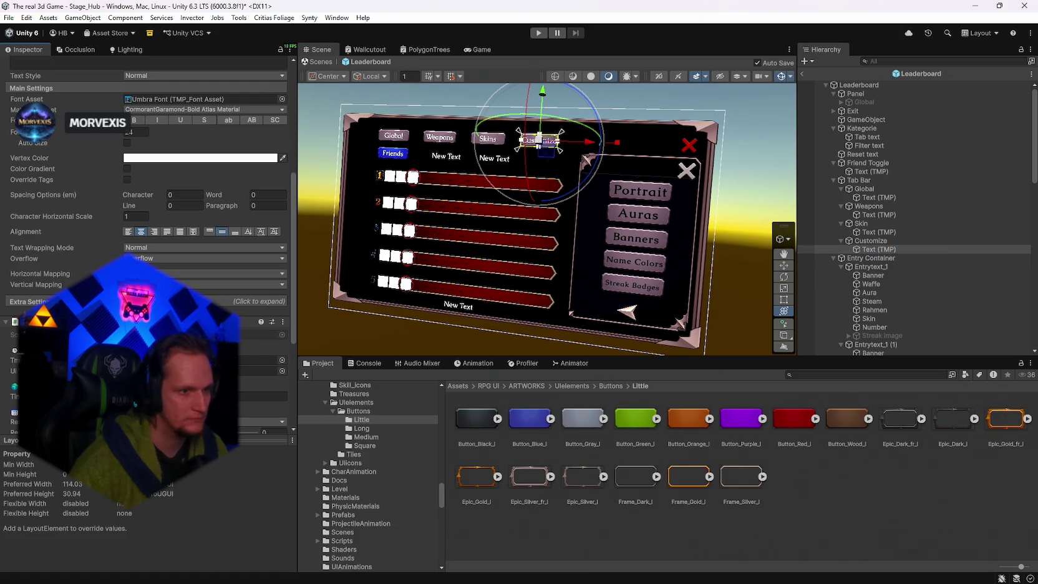
# Exit Leaderboard prefab mode and start the game in Play mode.
pyautogui.scroll(-3, 146, 187)
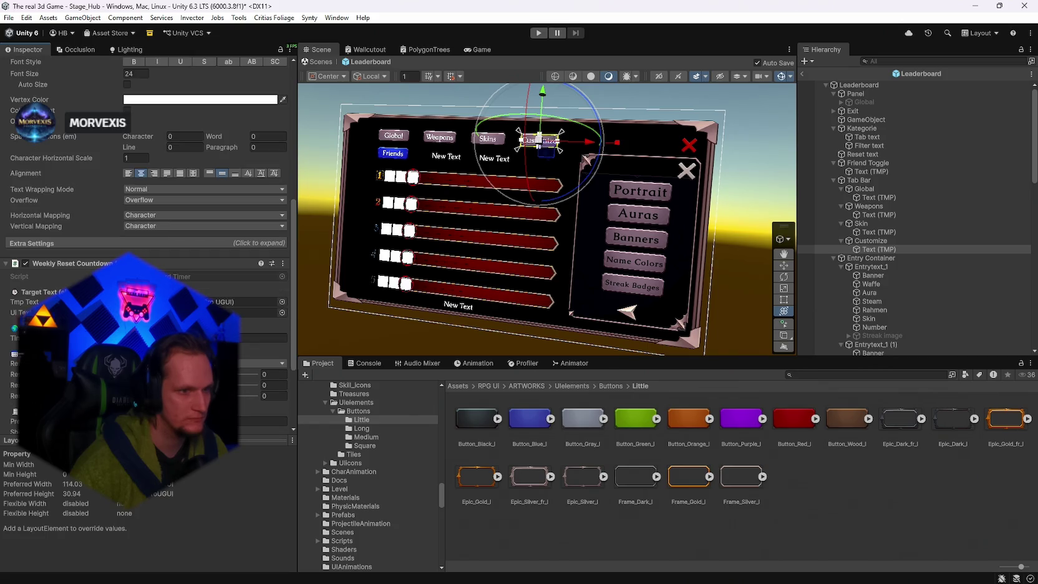
pyautogui.scroll(-6, 146, 249)
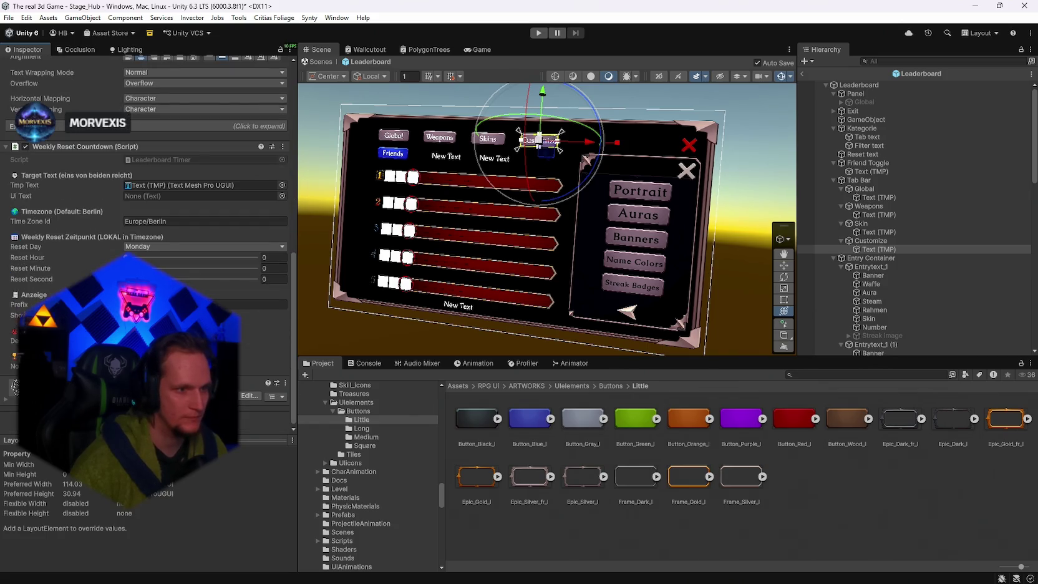
pyautogui.click(801, 74)
pyautogui.click(537, 32)
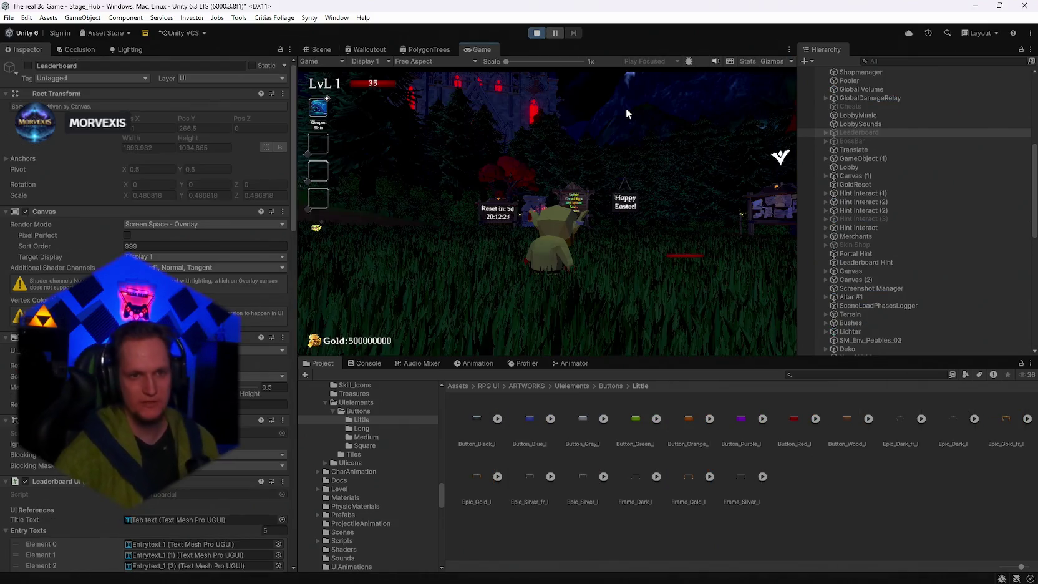
# Walk to the leaderboard sign, open it, check the console, then close and reopen it.
pyautogui.click(587, 154)
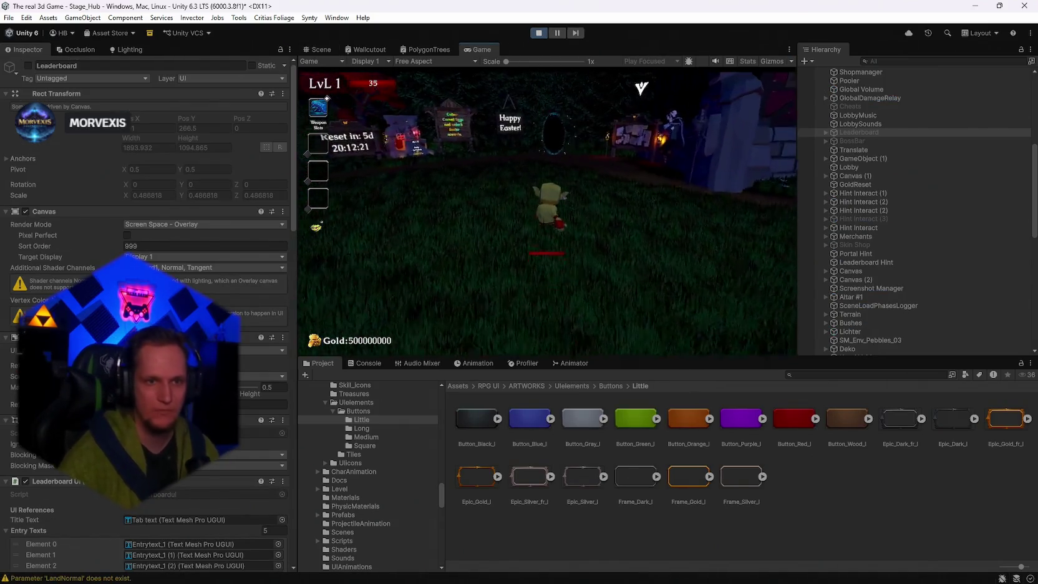
pyautogui.press('w')
pyautogui.press('e')
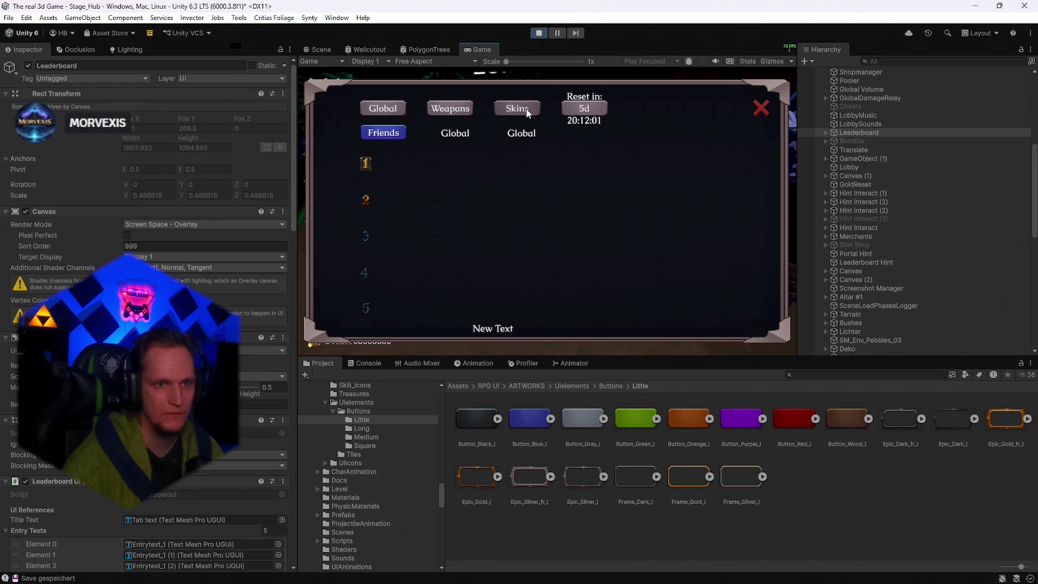
pyautogui.click(362, 362)
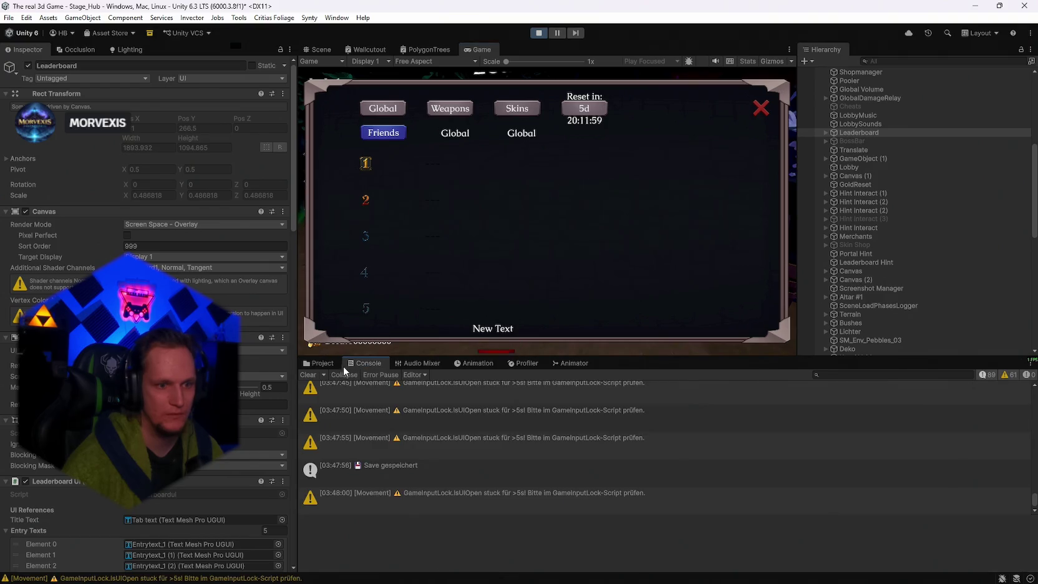
pyautogui.click(760, 108)
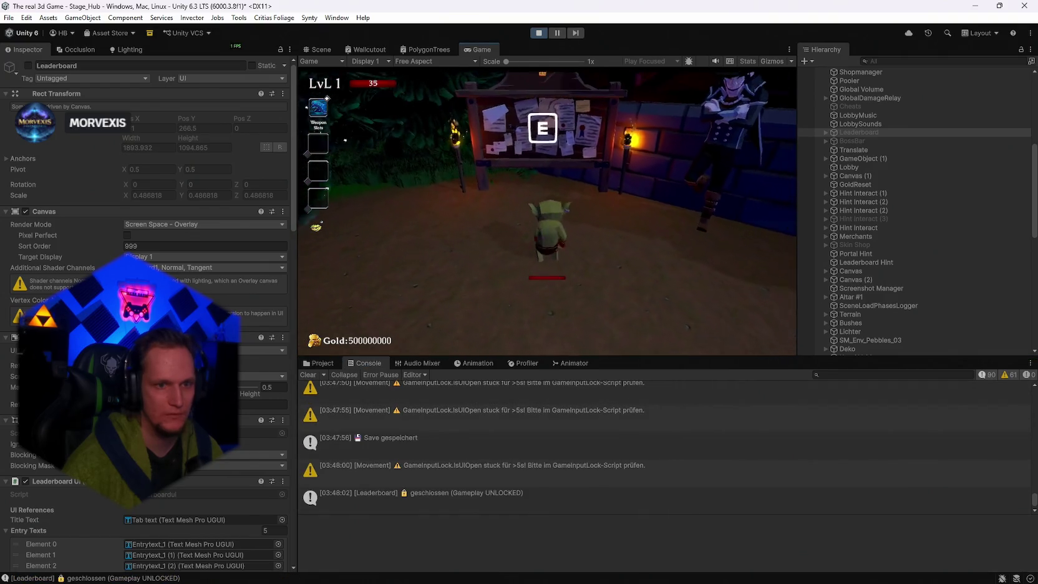
pyautogui.press('e')
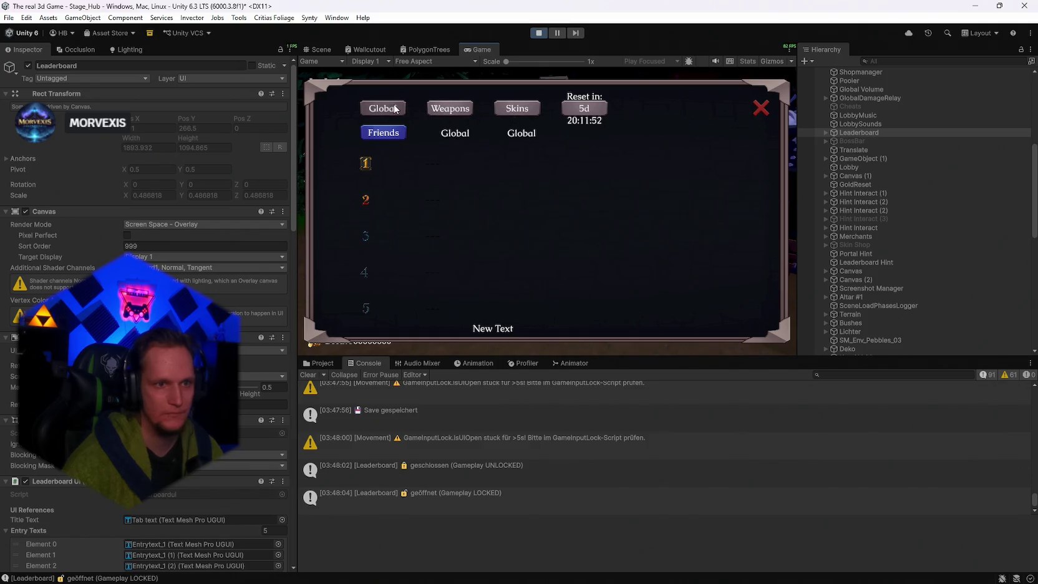
# Browse the Banners, Portrait and Streak Badges cosmetics pages, then stop Play mode.
pyautogui.scroll(3, 857, 169)
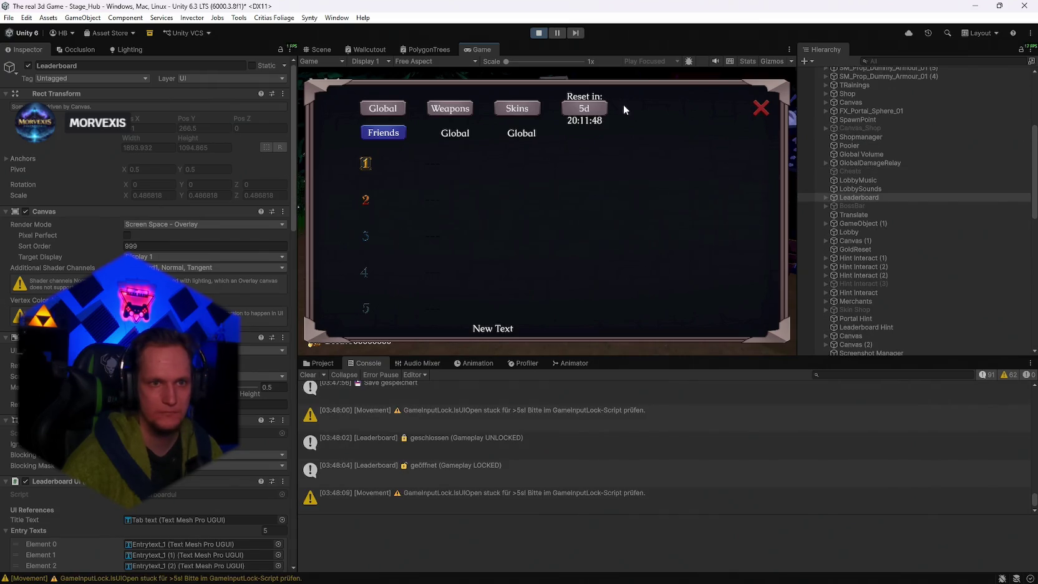
pyautogui.click(761, 109)
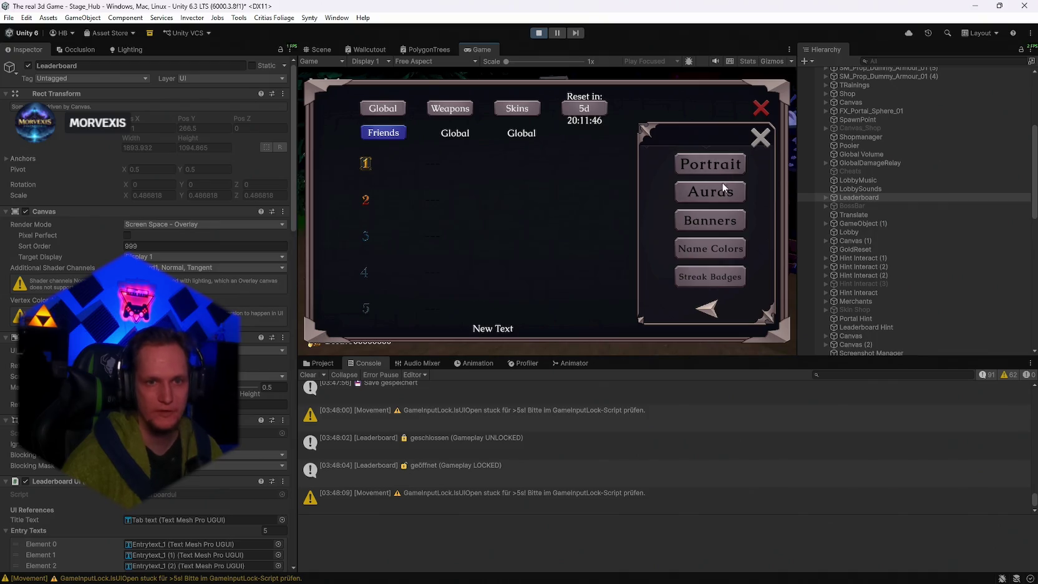
pyautogui.click(712, 222)
pyautogui.click(708, 308)
pyautogui.click(710, 166)
pyautogui.click(707, 309)
pyautogui.click(701, 276)
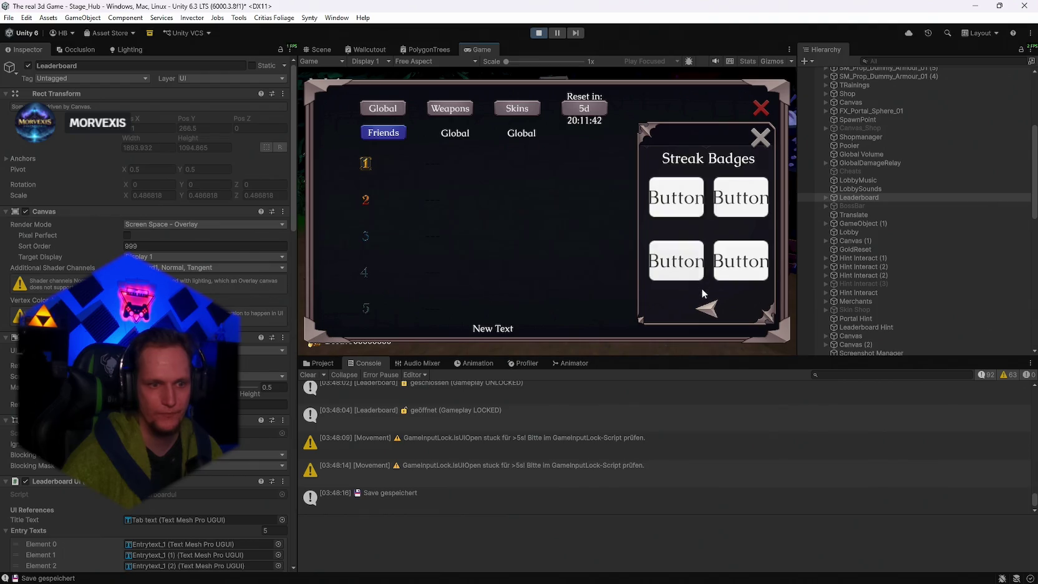
pyautogui.click(710, 308)
pyautogui.click(538, 33)
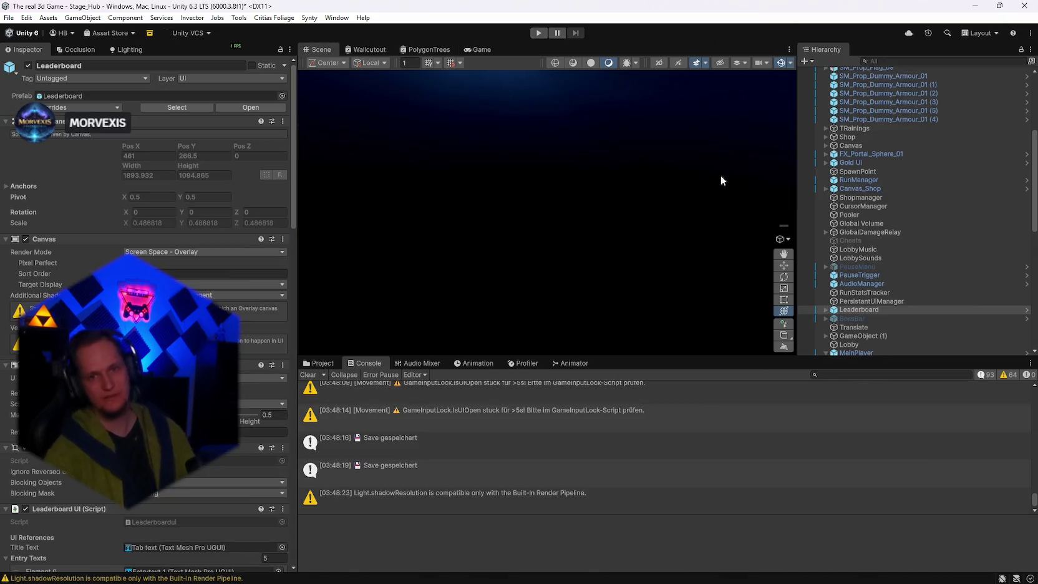
# Open the Leaderboard prefab in context and select its Reset text label.
pyautogui.rightClick(848, 310)
pyautogui.moveTo(891, 237)
pyautogui.click(764, 245)
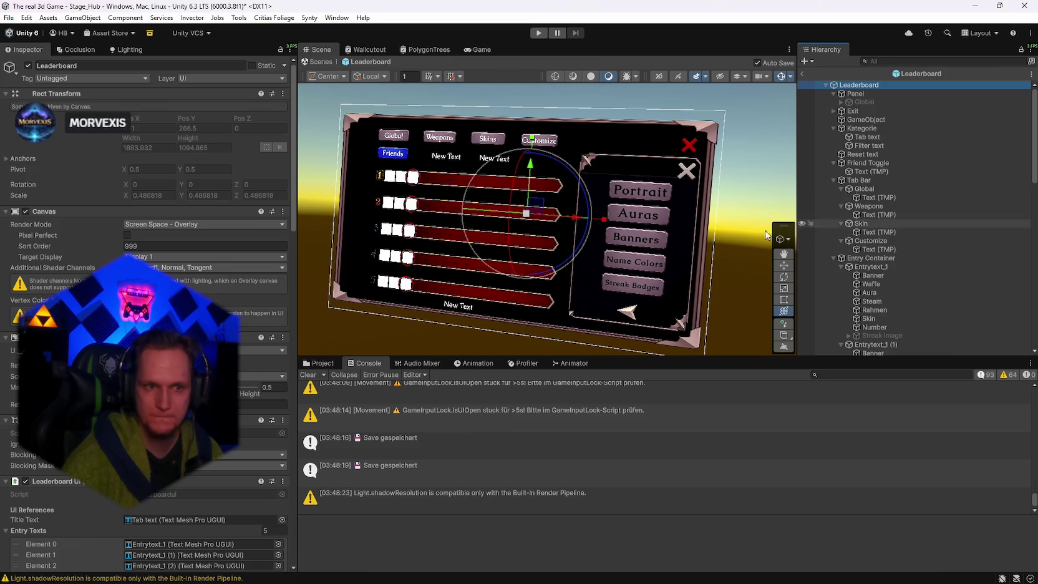
pyautogui.click(460, 305)
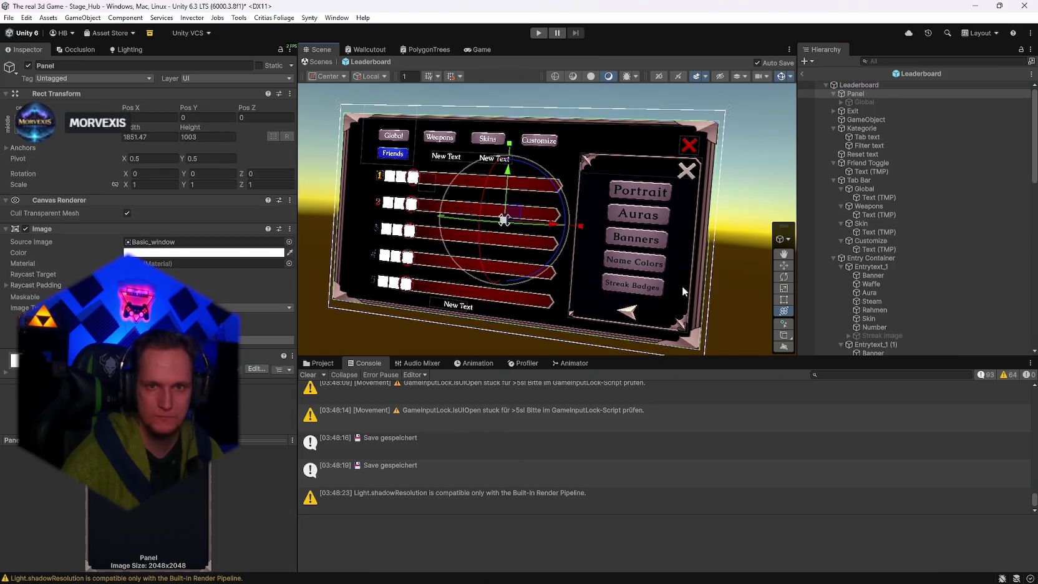
pyautogui.click(457, 308)
pyautogui.scroll(-10, 11, 318)
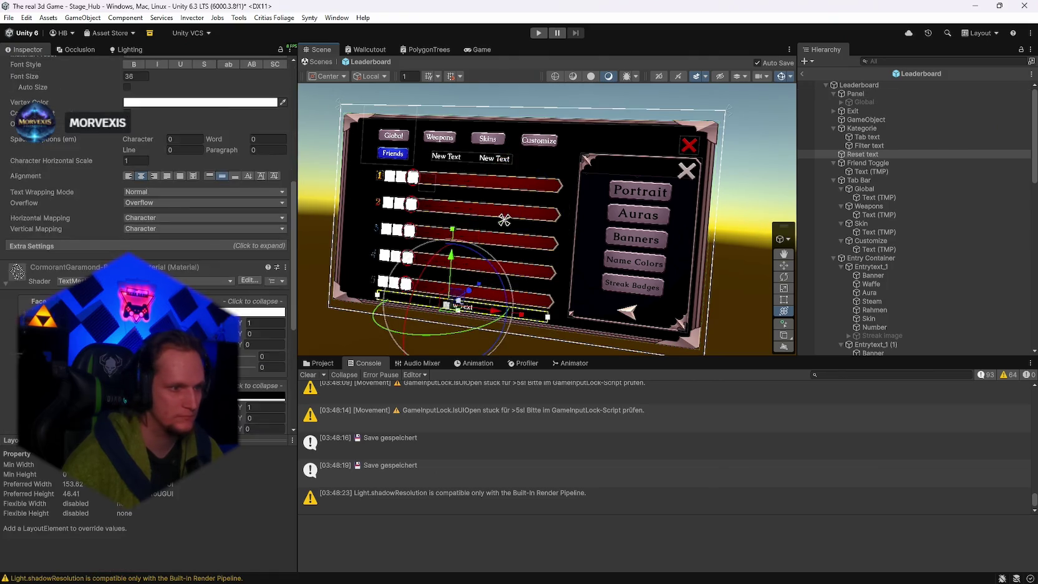
pyautogui.scroll(10, 11, 318)
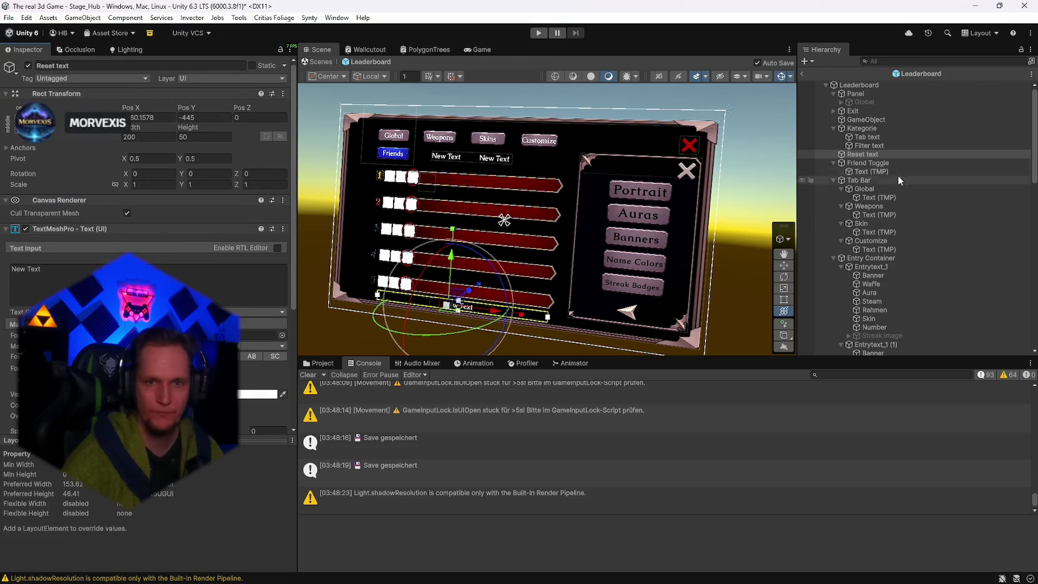
# Copy the Weekly Reset Countdown component from the Customize button's text label.
pyautogui.click(535, 142)
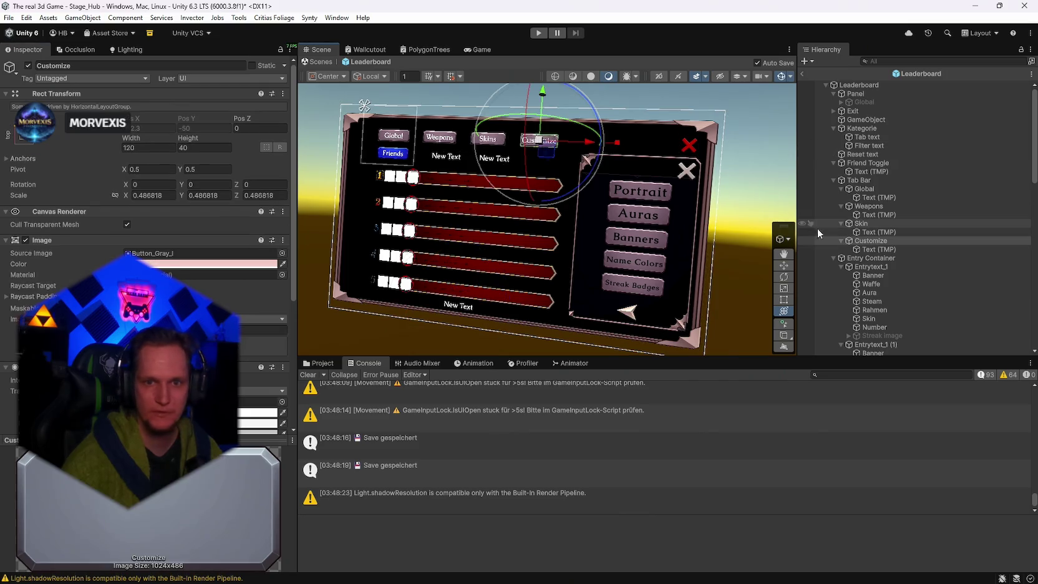
pyautogui.scroll(-5, 218, 281)
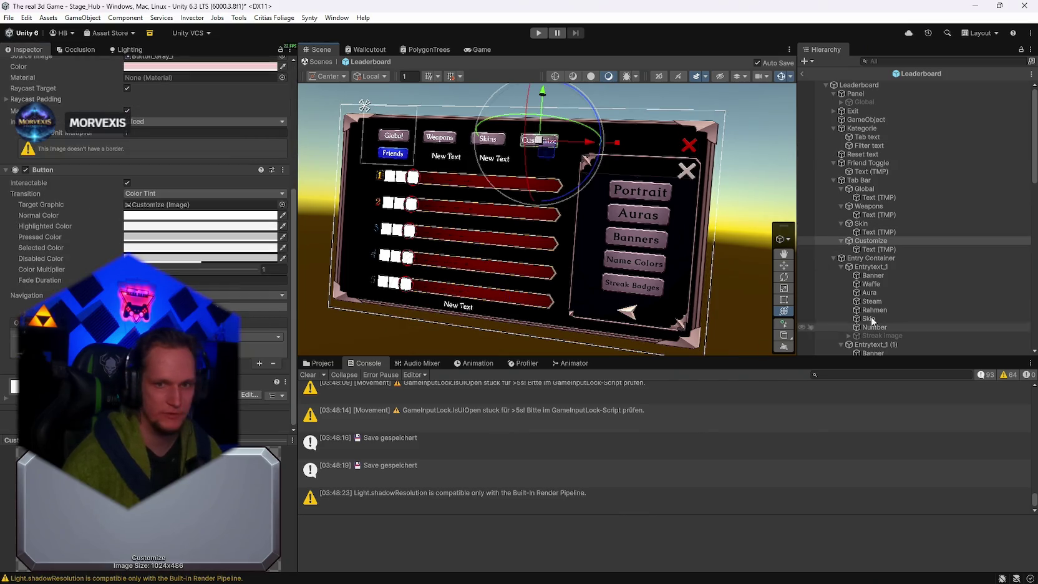
pyautogui.click(879, 249)
pyautogui.rightClick(55, 275)
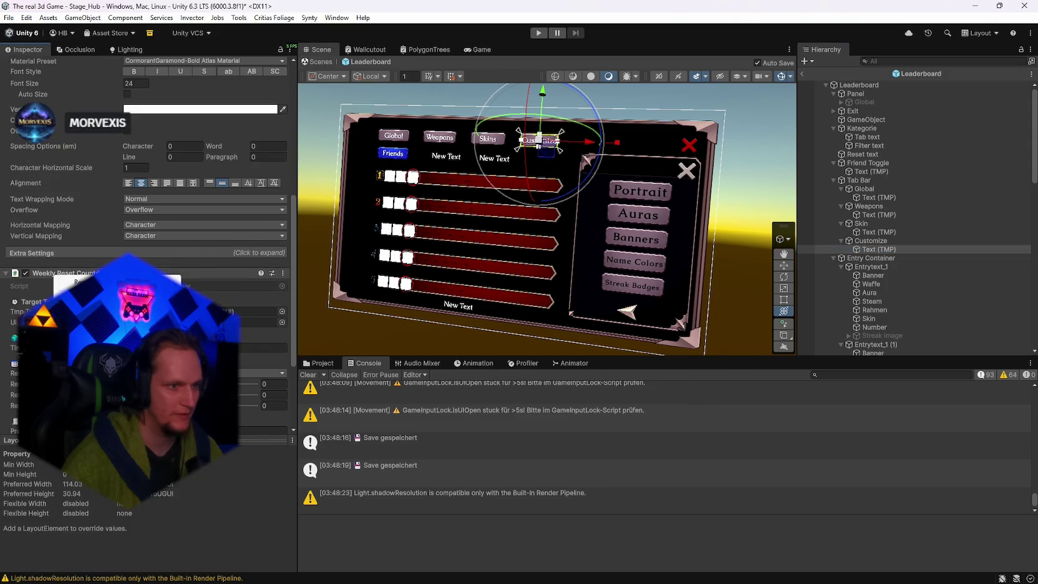
pyautogui.click(283, 273)
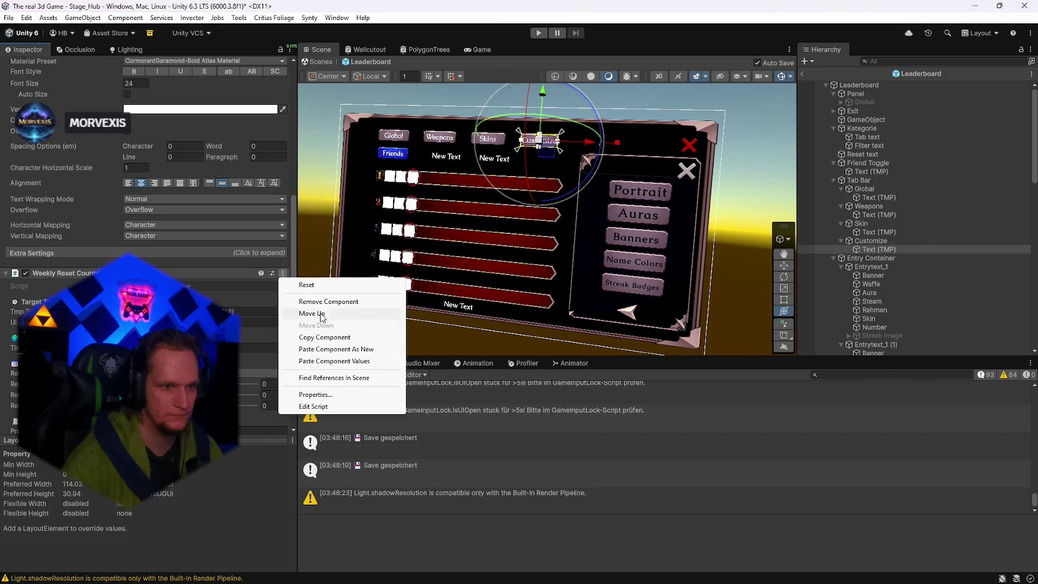
pyautogui.click(312, 313)
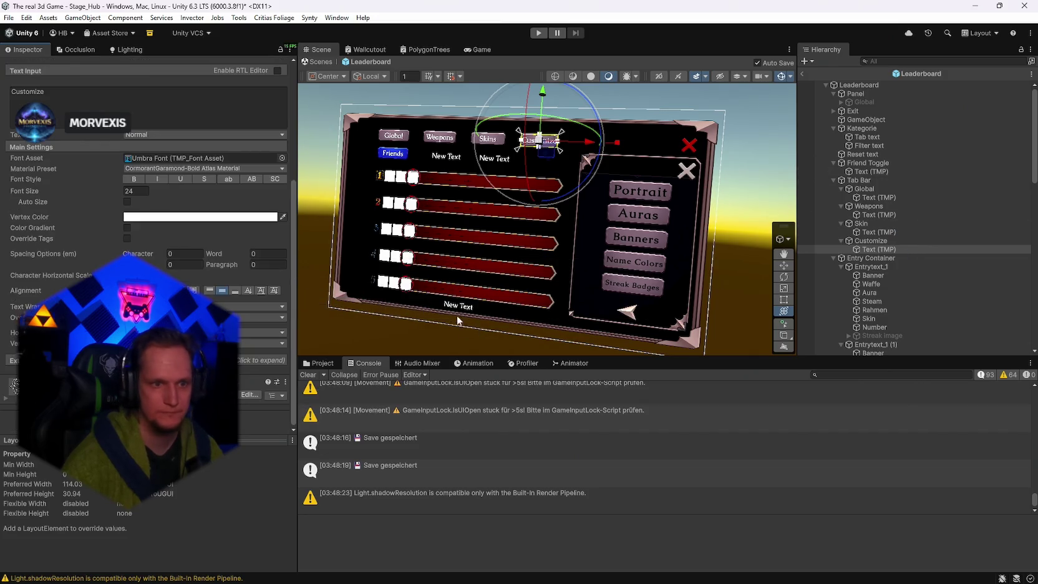
pyautogui.click(452, 306)
pyautogui.scroll(-2, 148, 255)
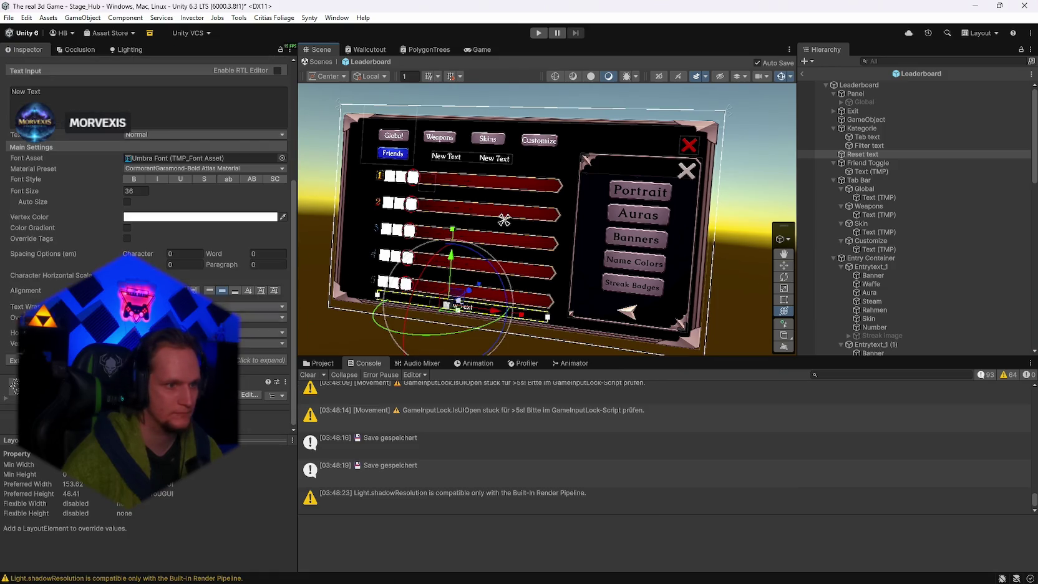
# Paste the countdown onto Reset text and set its Tmp Text field to Reset text itself.
pyautogui.click(147, 418)
pyautogui.press('Escape')
pyautogui.scroll(6, 45, 175)
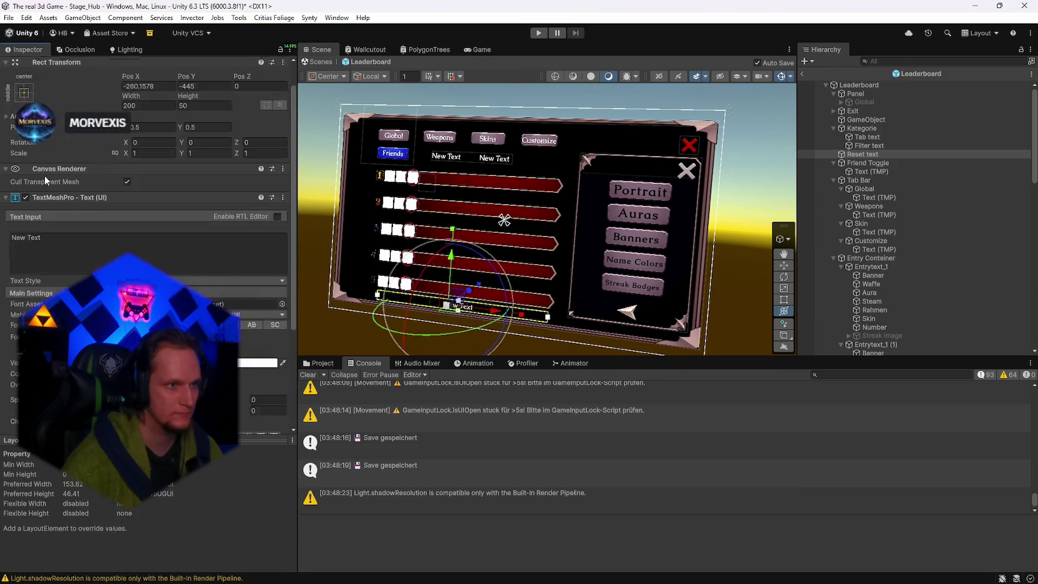
pyautogui.rightClick(48, 199)
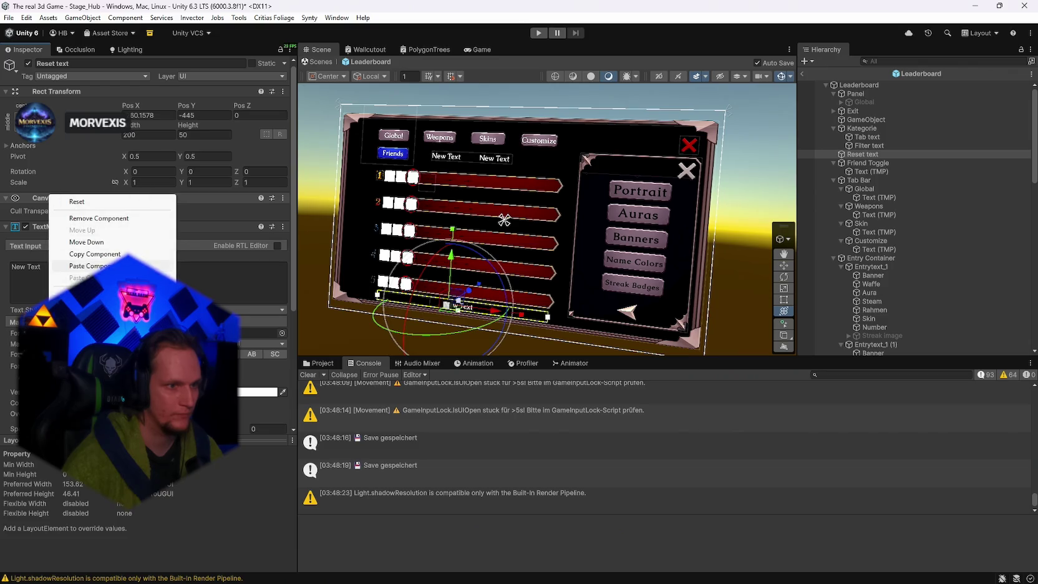
pyautogui.press('Escape')
pyautogui.scroll(-6, 148, 249)
pyautogui.scroll(-3, 148, 250)
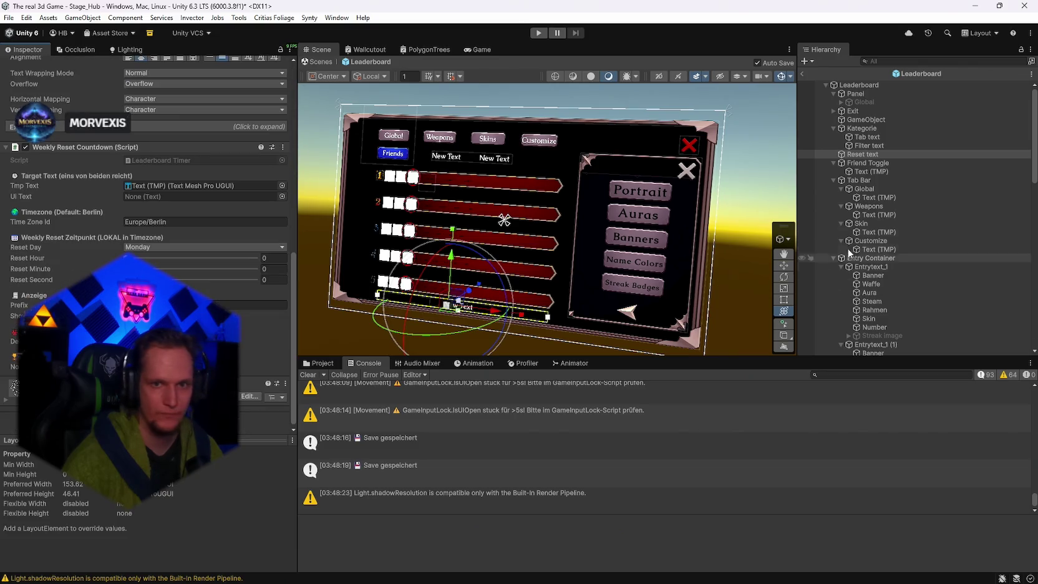
pyautogui.moveTo(863, 154); pyautogui.dragTo(166, 190)
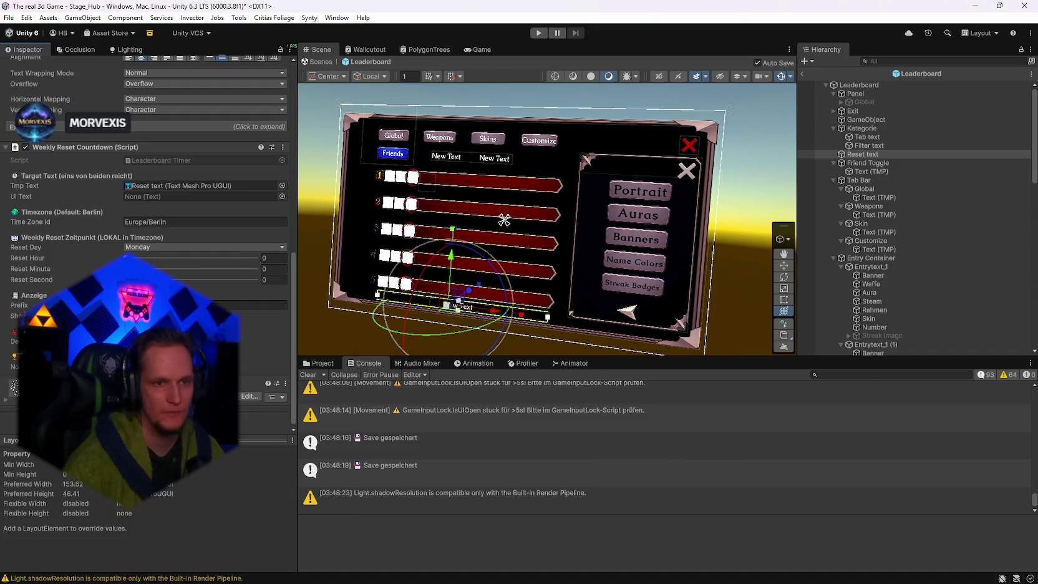
pyautogui.click(867, 93)
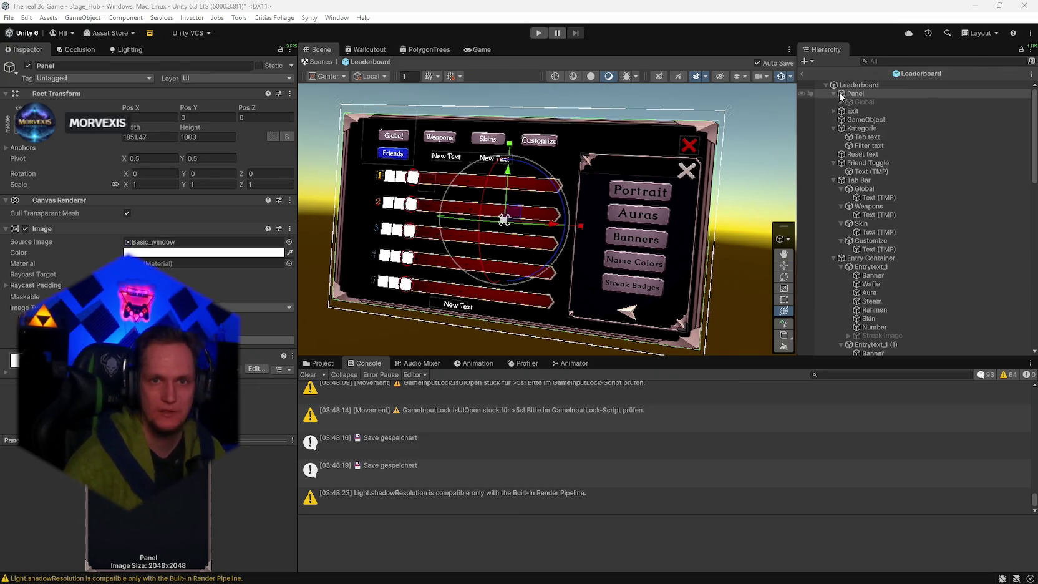
# Add an On Click entry on Friend Toggle that calls LeaderboardUI's FriendsOnly toggle function.
pyautogui.click(859, 85)
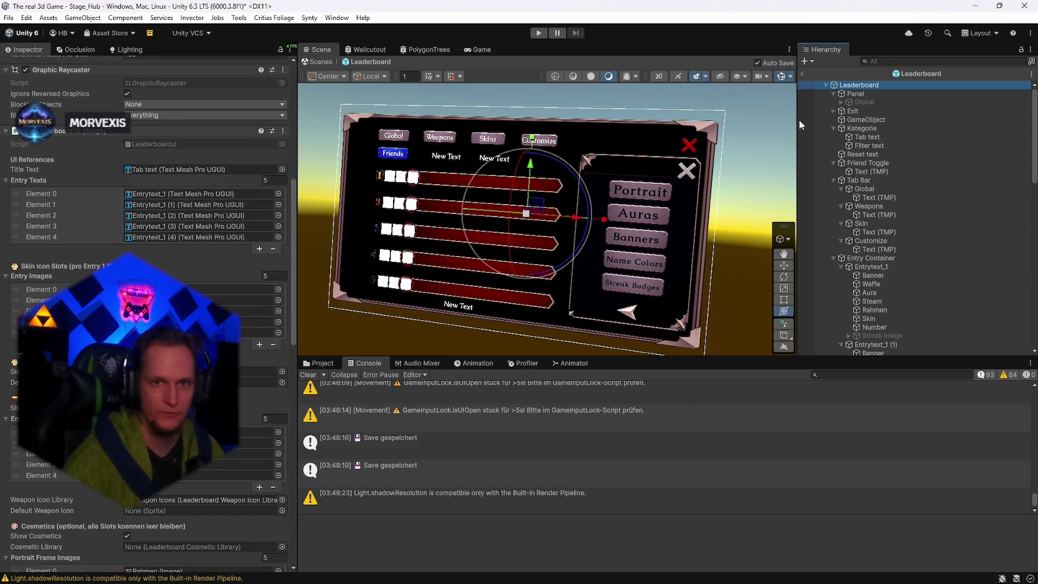
pyautogui.click(873, 163)
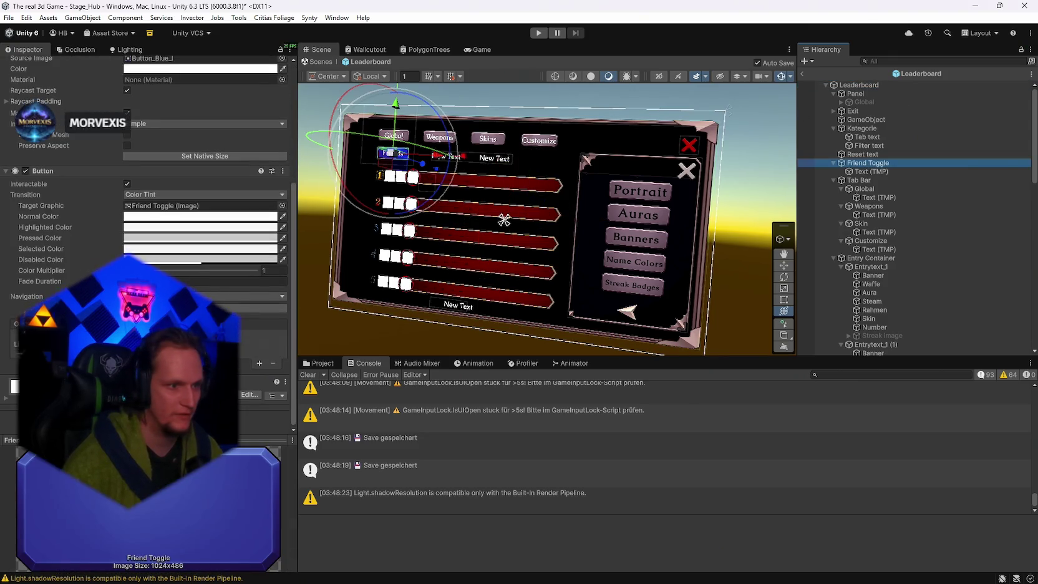
pyautogui.click(259, 363)
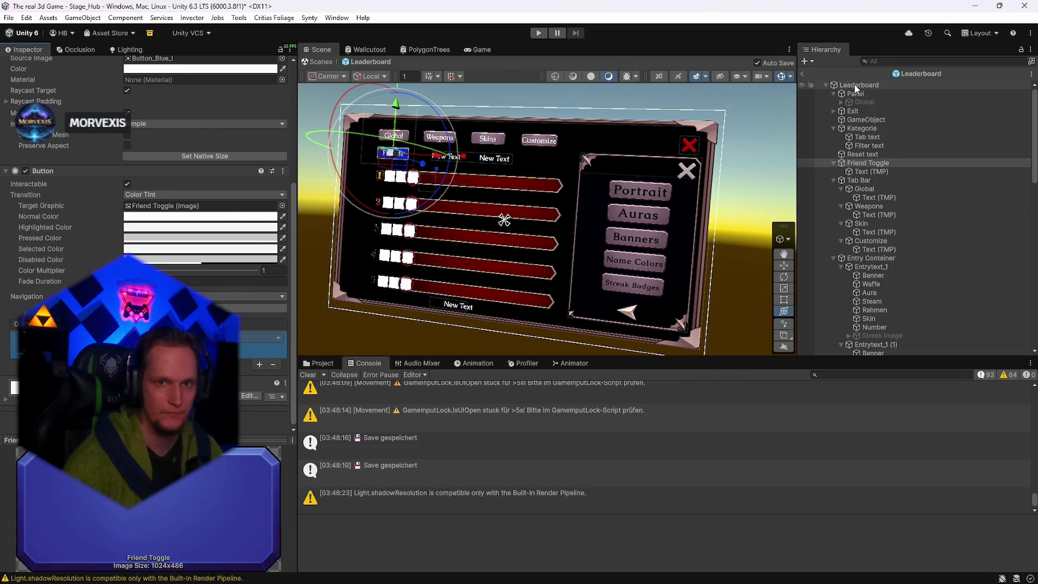
pyautogui.click(262, 338)
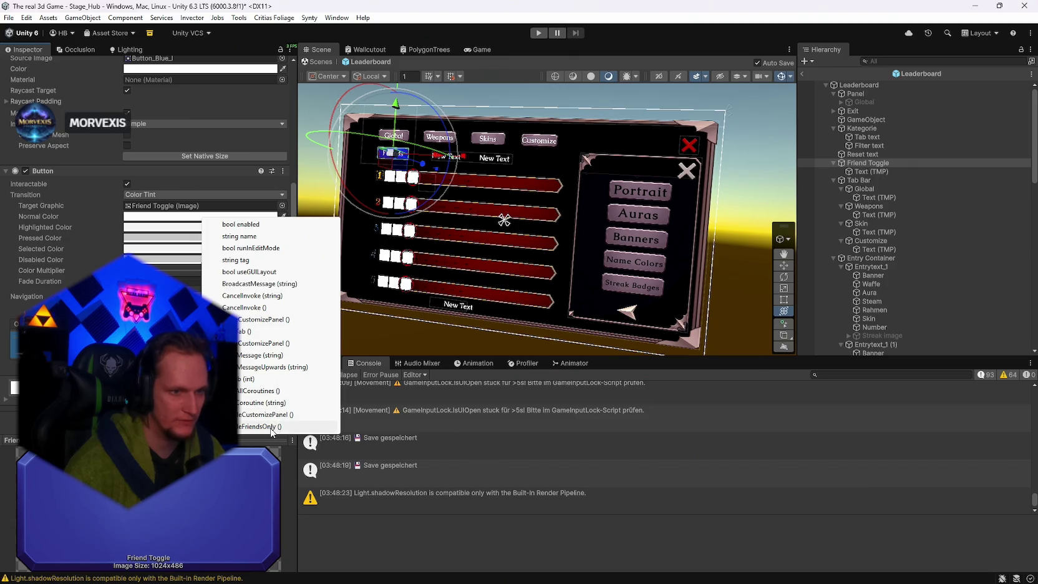
pyautogui.click(271, 428)
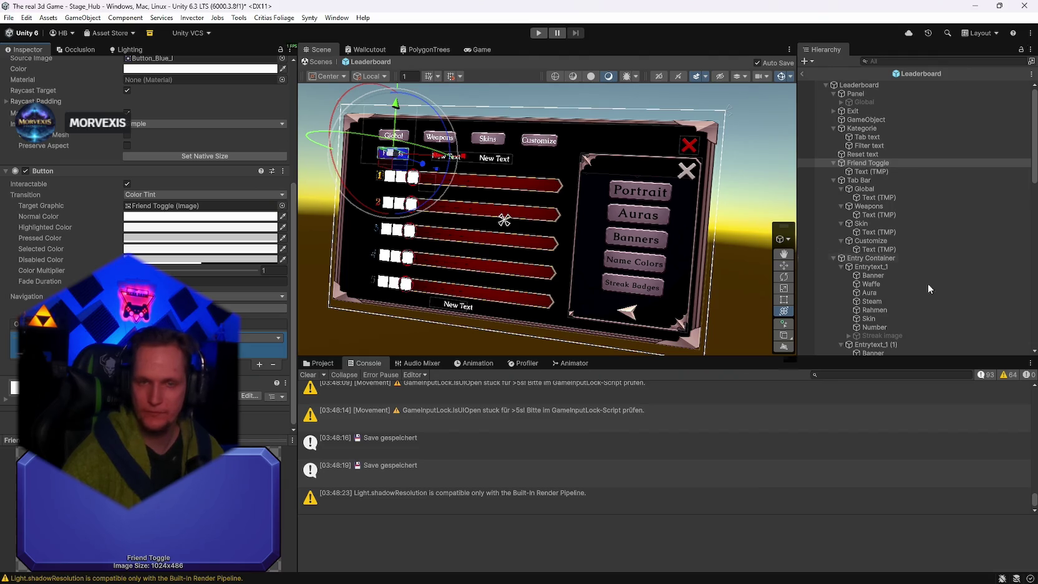
pyautogui.click(859, 85)
pyautogui.scroll(-15, 149, 250)
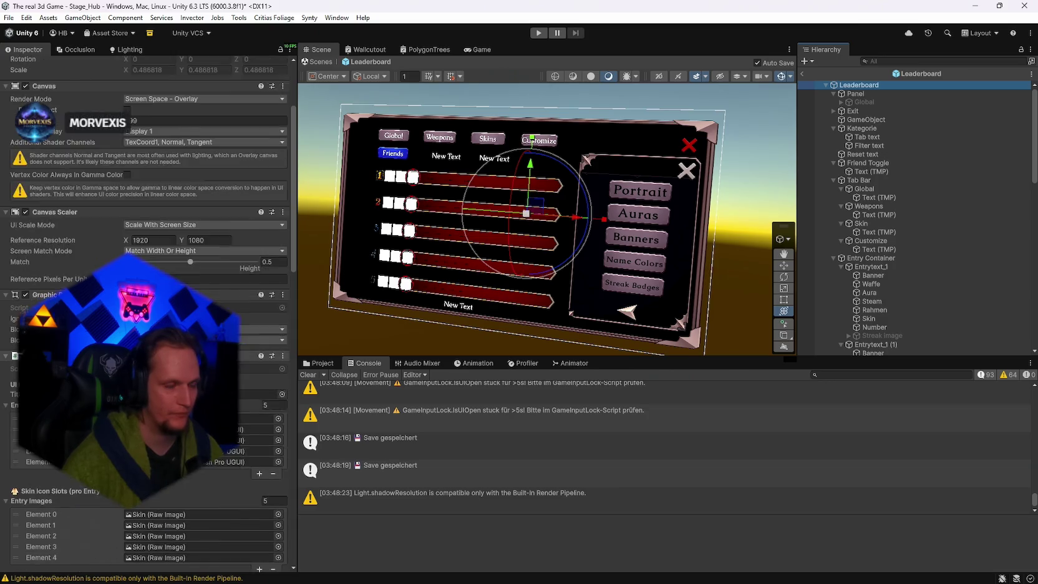
pyautogui.scroll(-8, 150, 281)
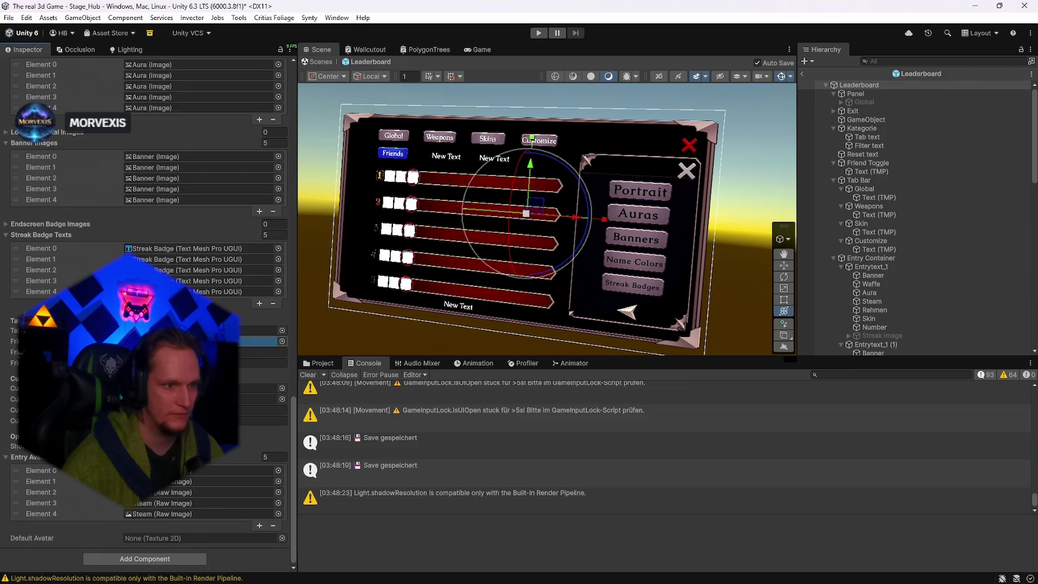
pyautogui.scroll(10, 150, 281)
pyautogui.scroll(3, 246, 364)
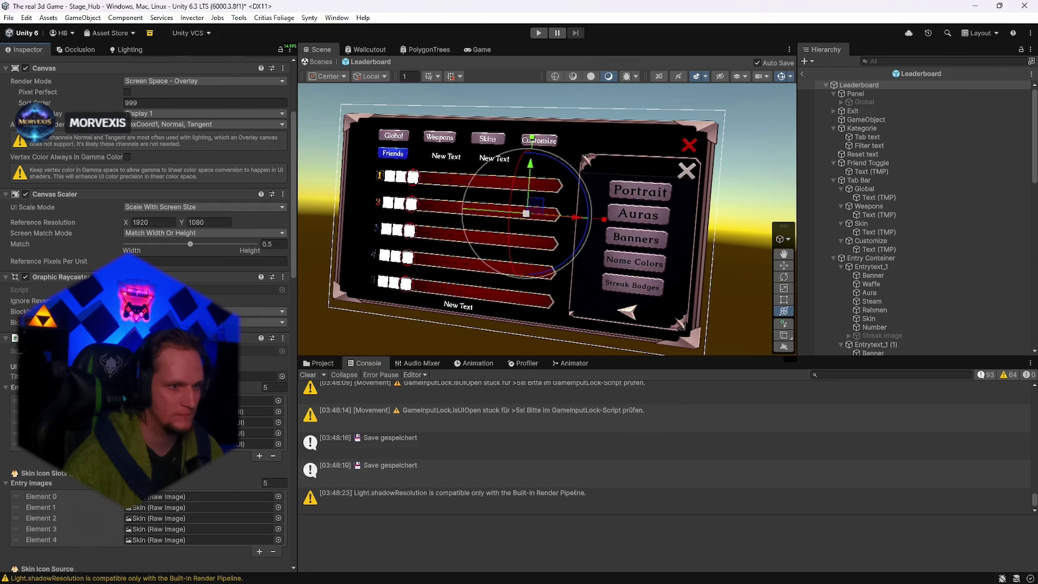
pyautogui.press('super+shift+s')
pyautogui.moveTo(296, 326)
pyautogui.mouseDown()
pyautogui.moveTo(249, 371)
pyautogui.moveTo(2, 389)
pyautogui.mouseUp()
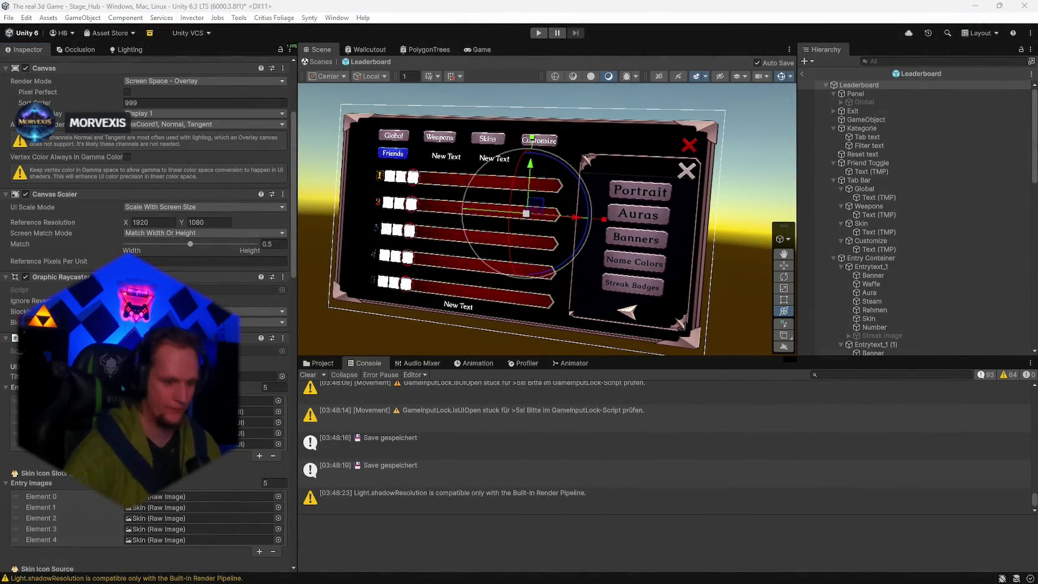
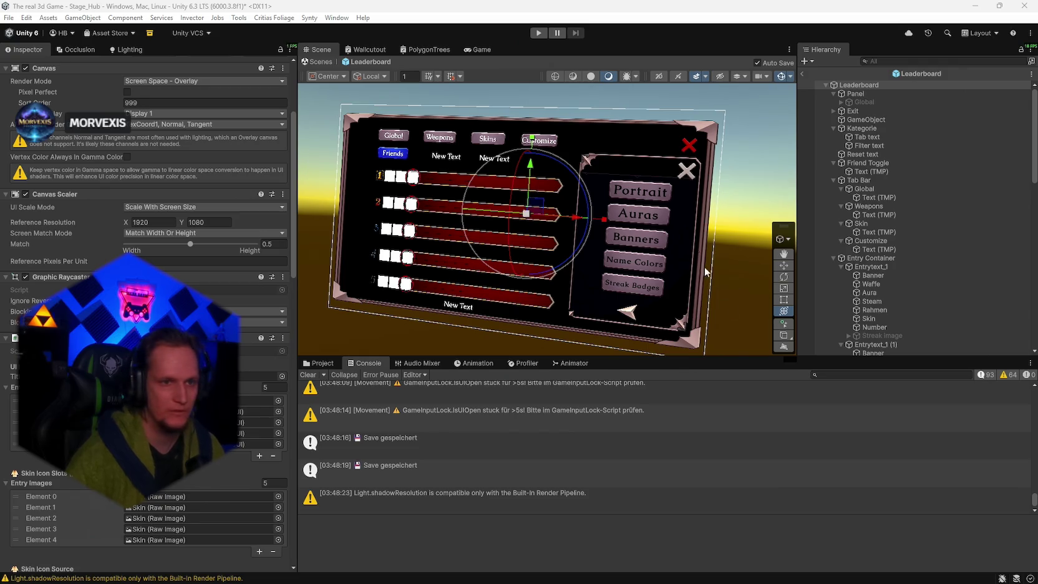
# Find the object assigned as the leaderboard title text and bring the panel closer in view.
pyautogui.scroll(-4, 249, 299)
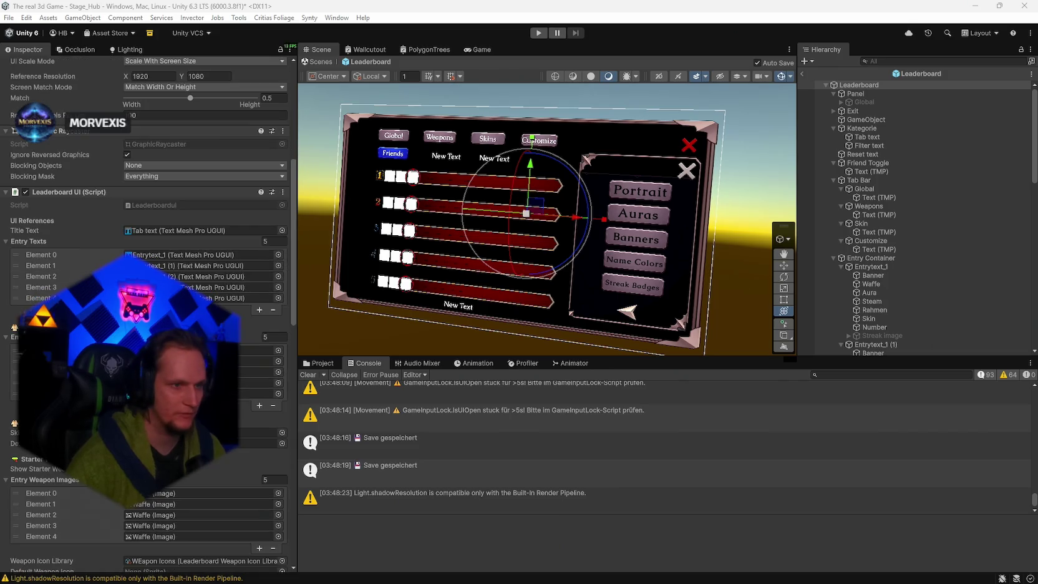
pyautogui.click(250, 289)
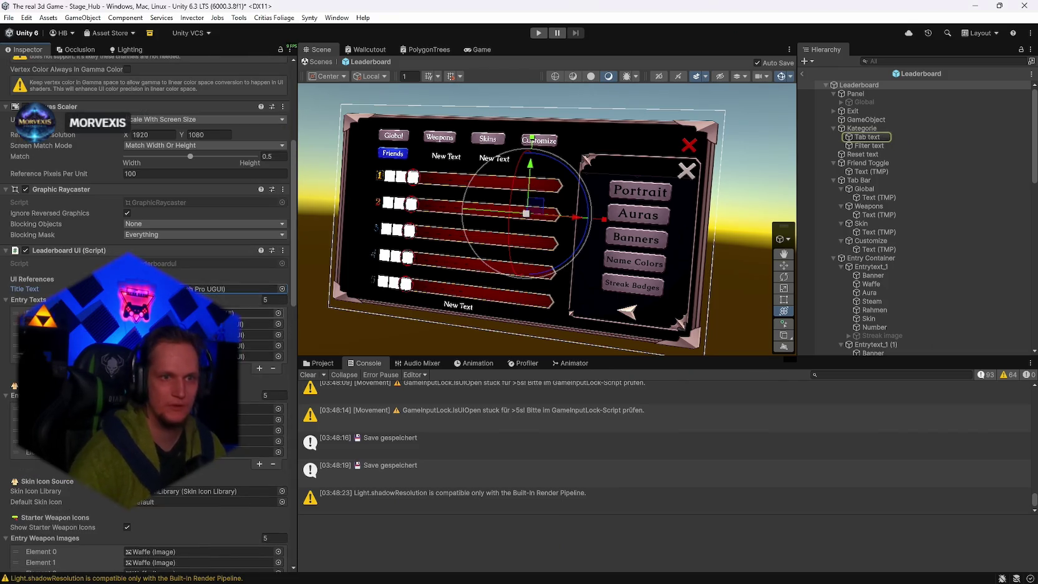
pyautogui.scroll(-10, 250, 300)
pyautogui.scroll(-15, 147, 312)
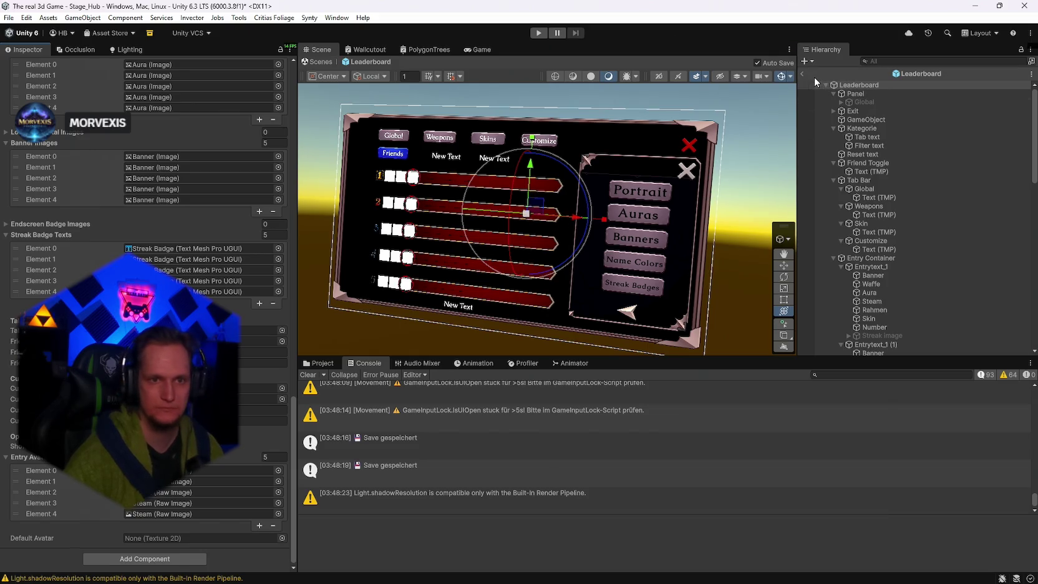
pyautogui.moveTo(624, 139)
pyautogui.mouseDown()
pyautogui.moveTo(601, 133)
pyautogui.moveTo(581, 150)
pyautogui.mouseUp()
# Enable Auto Size on the Customize tab's Text (TMP) label, then view the leaderboard head-on.
pyautogui.click(611, 184)
pyautogui.click(549, 178)
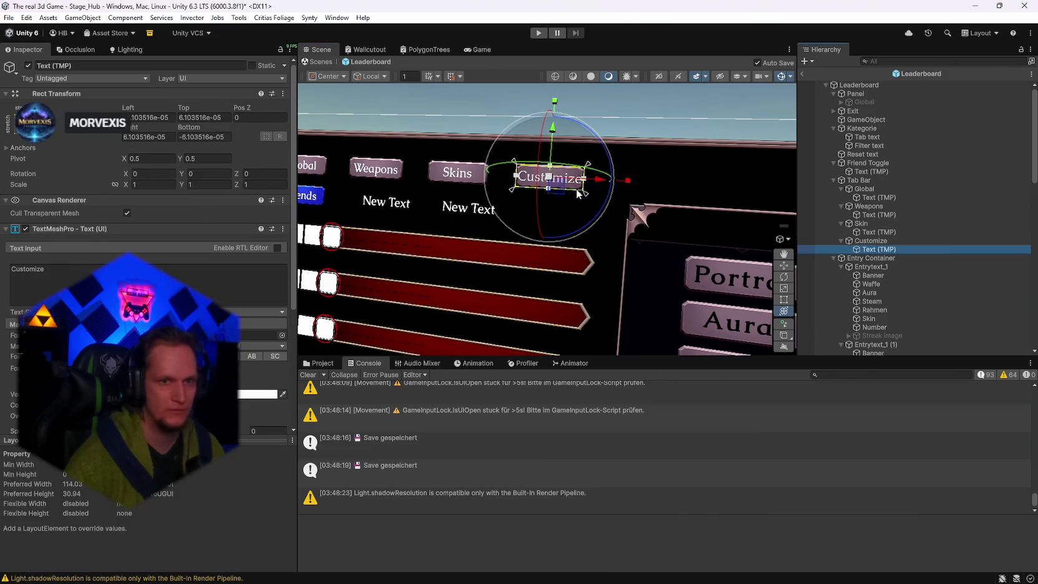
pyautogui.click(592, 180)
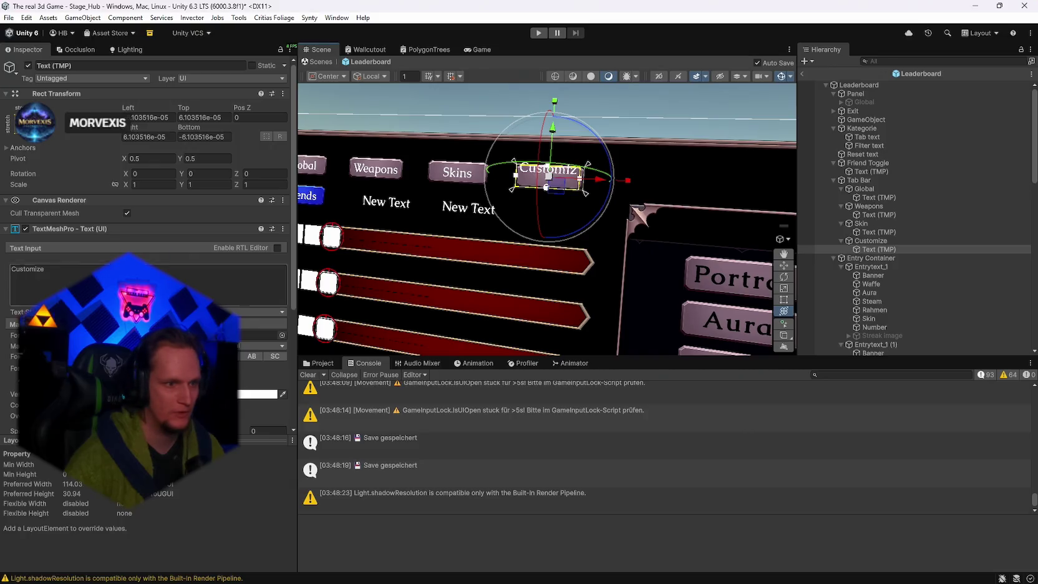
pyautogui.scroll(-5, 144, 187)
pyautogui.click(128, 262)
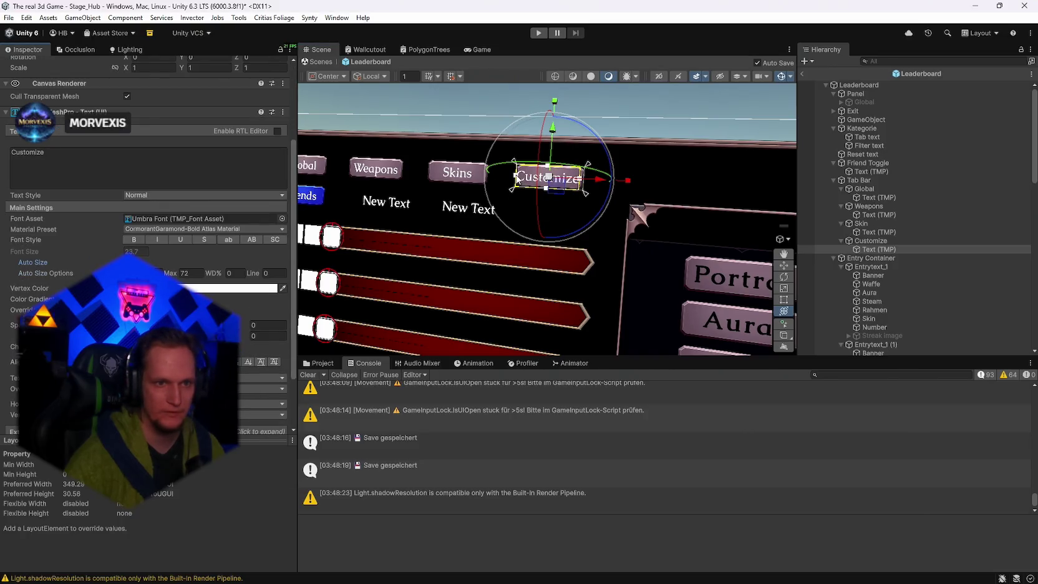
pyautogui.click(670, 137)
pyautogui.moveTo(670, 138)
pyautogui.mouseDown()
pyautogui.moveTo(660, 158)
pyautogui.moveTo(671, 156)
pyautogui.mouseUp()
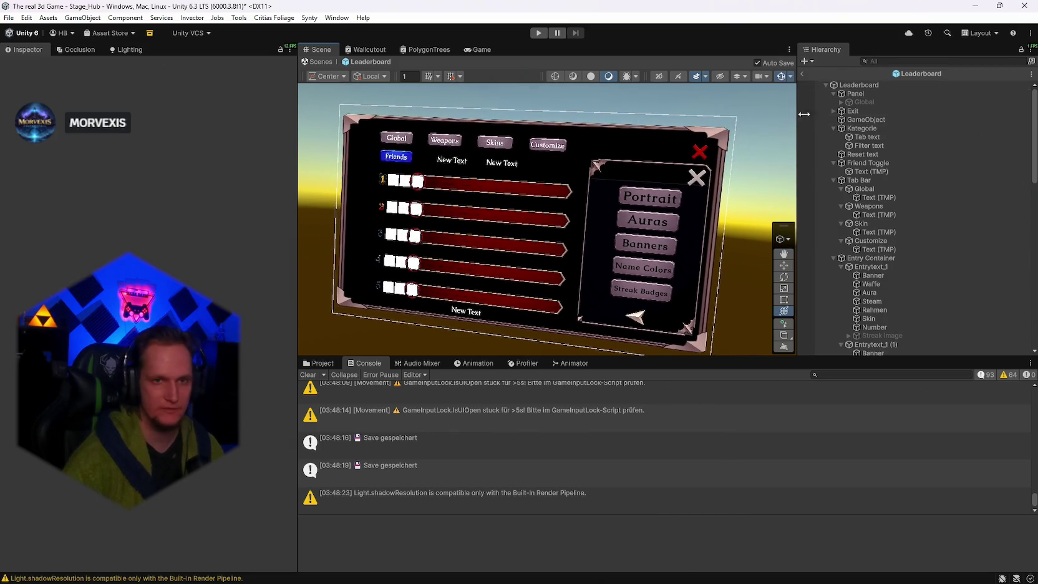
# Leave prefab editing and return to the Stage_Hub scene.
pyautogui.click(7, 20)
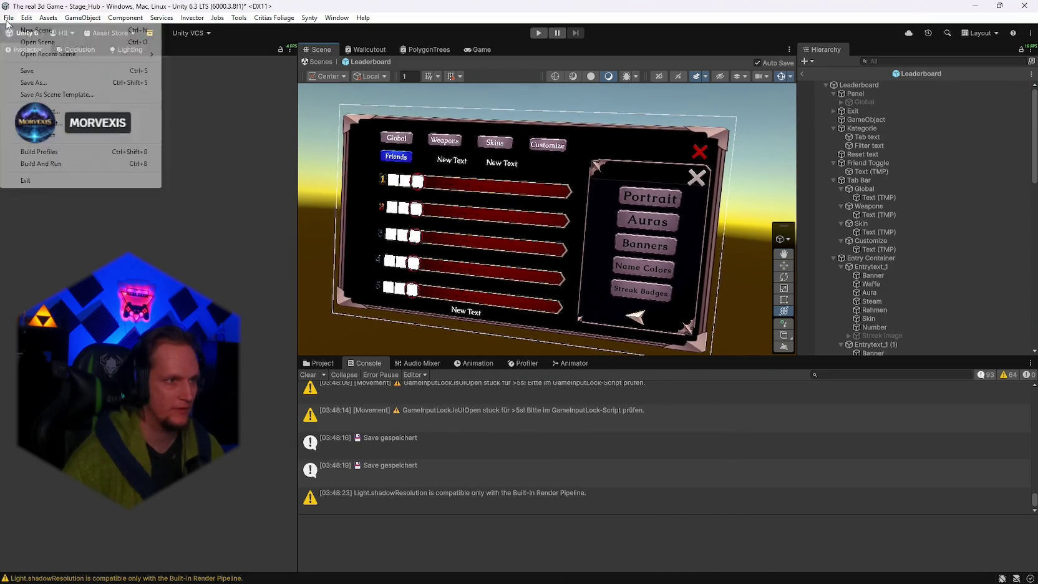
pyautogui.click(7, 21)
pyautogui.click(7, 21)
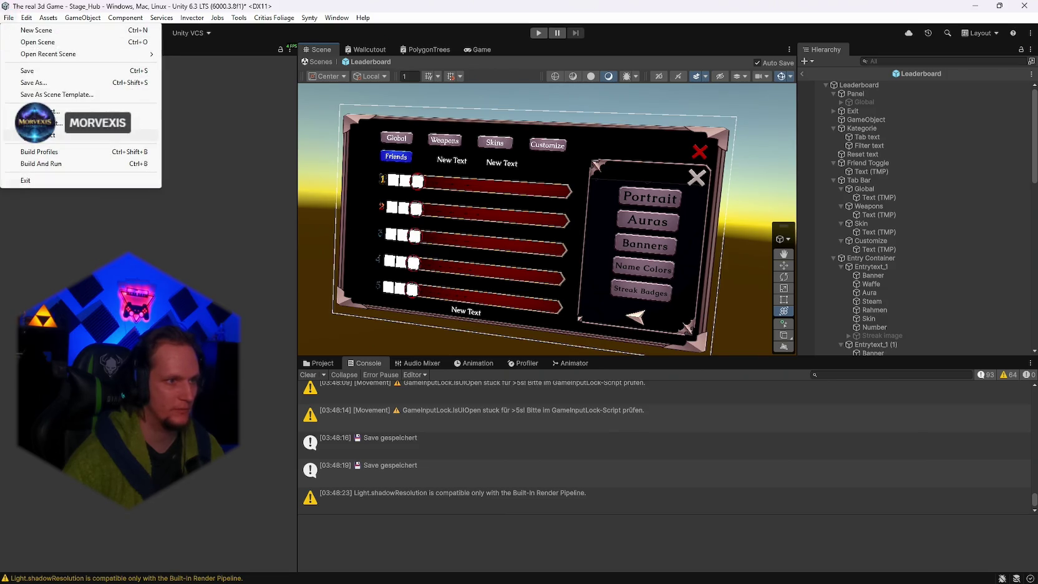
pyautogui.click(318, 62)
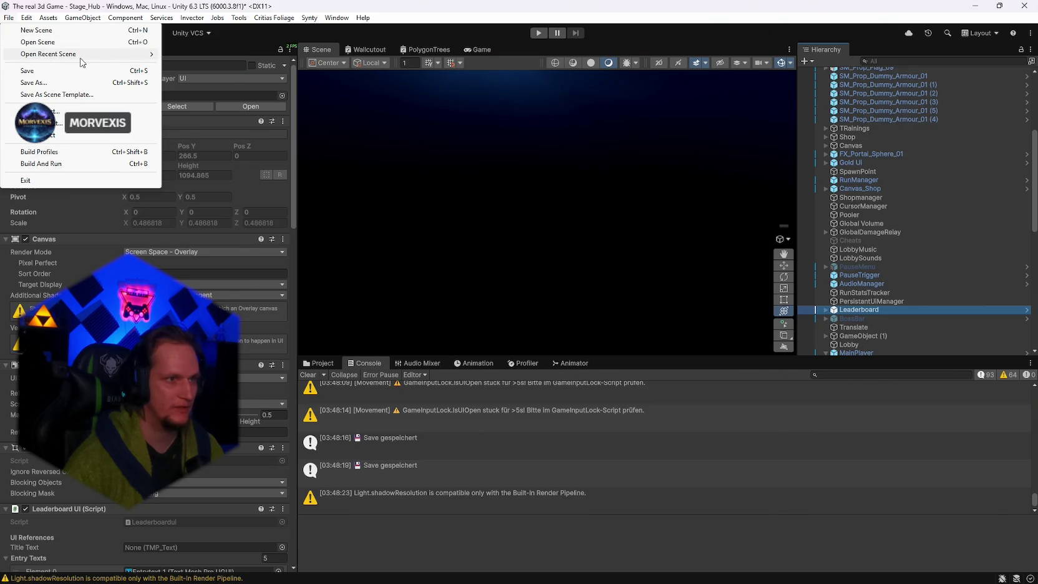
# Open the recent MainMenü scene saving Stage_Hub changes, clear the Console, and enter Play mode.
pyautogui.moveTo(81, 63)
pyautogui.click(187, 149)
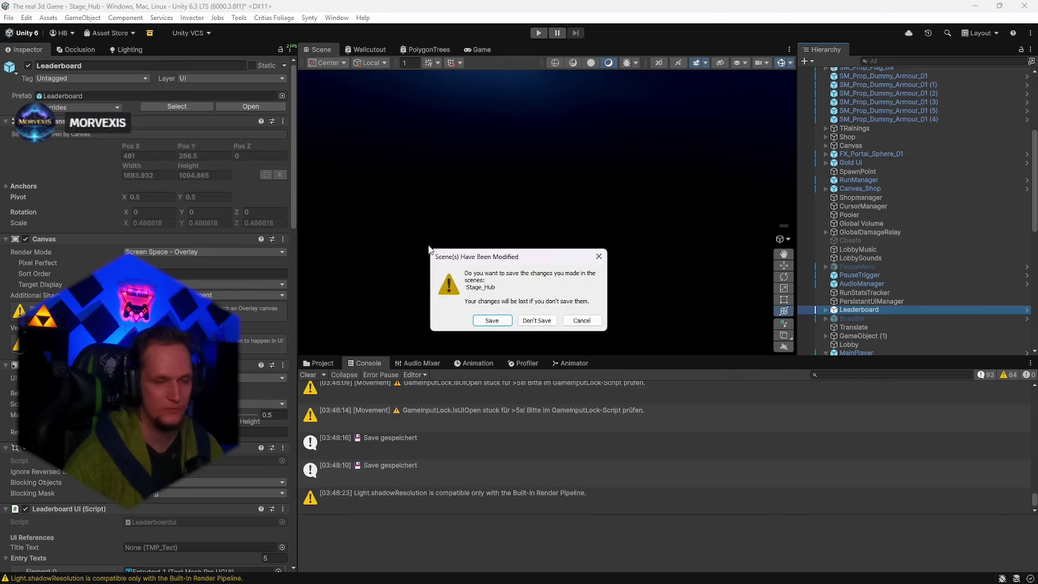
pyautogui.click(483, 322)
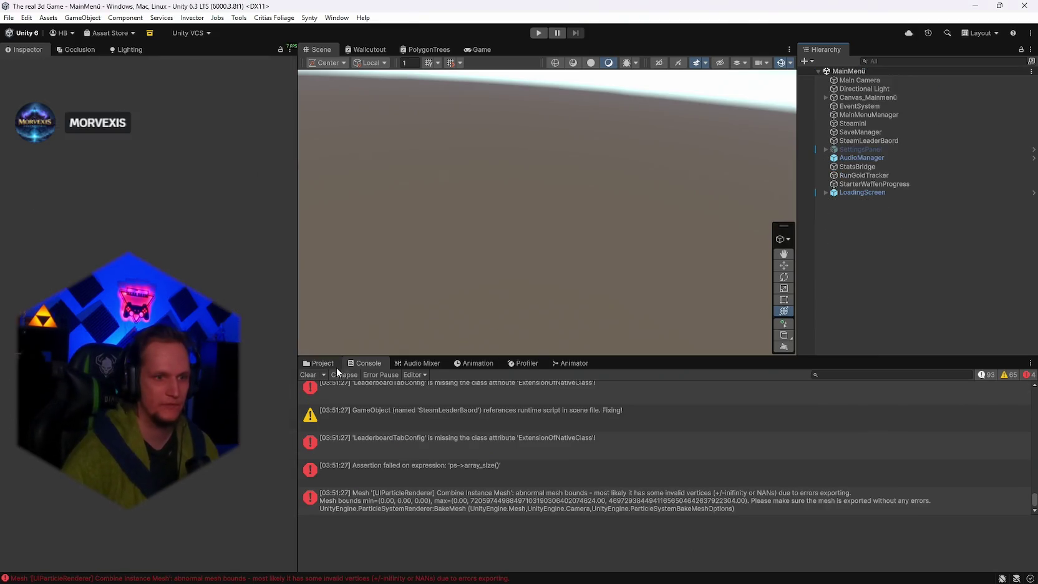
pyautogui.click(316, 375)
pyautogui.click(539, 32)
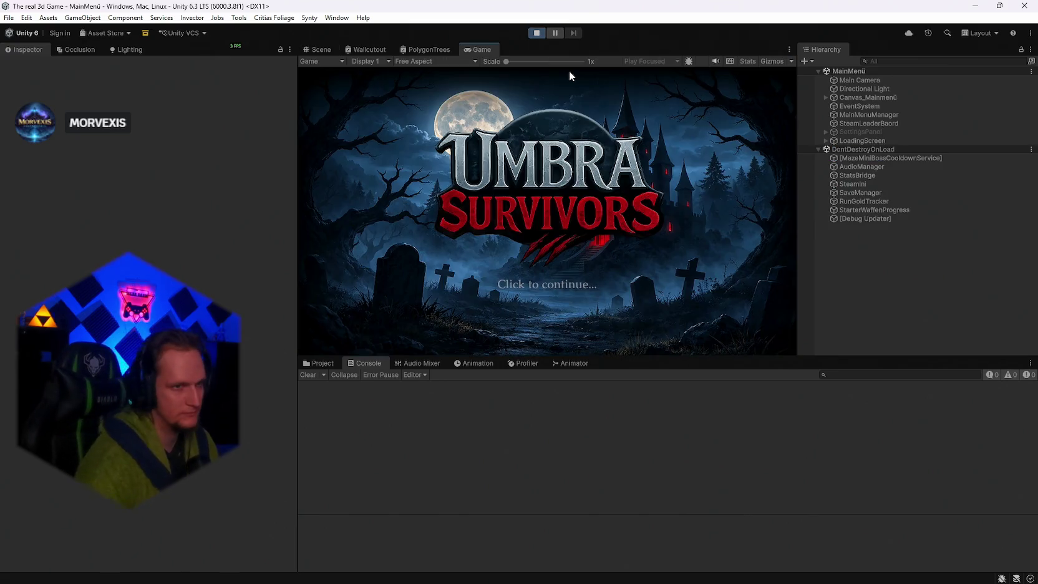
# Continue past the title screen, take the Ice Ball upgrade at the shrine, and open the leaderboard.
pyautogui.click(588, 237)
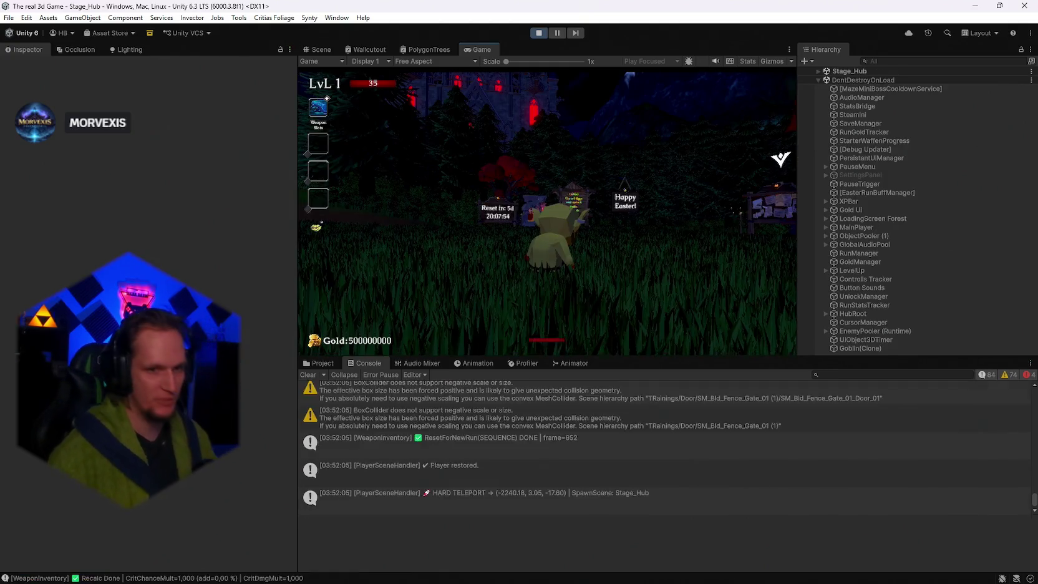
pyautogui.press('w')
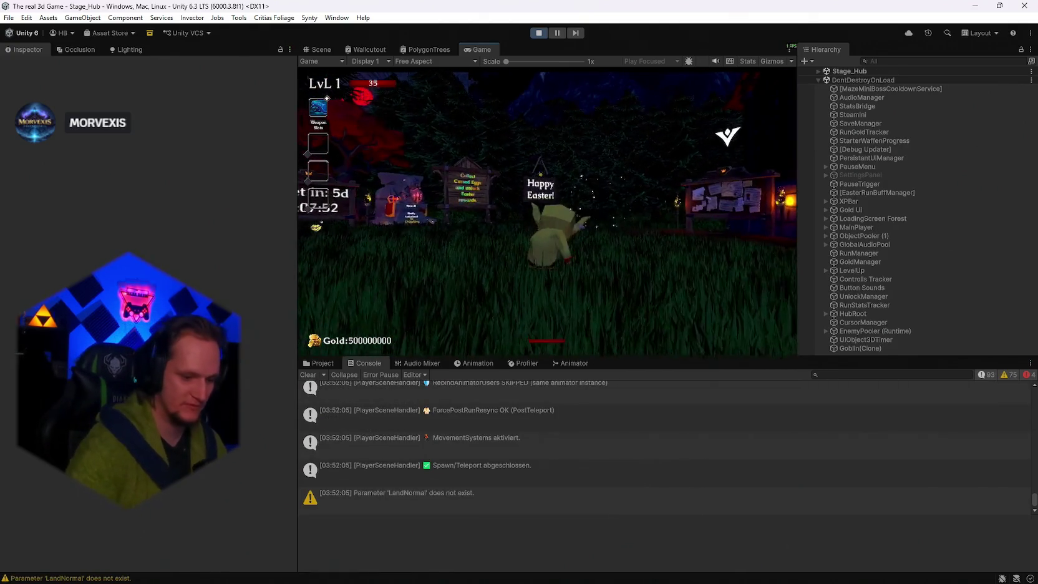
pyautogui.press('w')
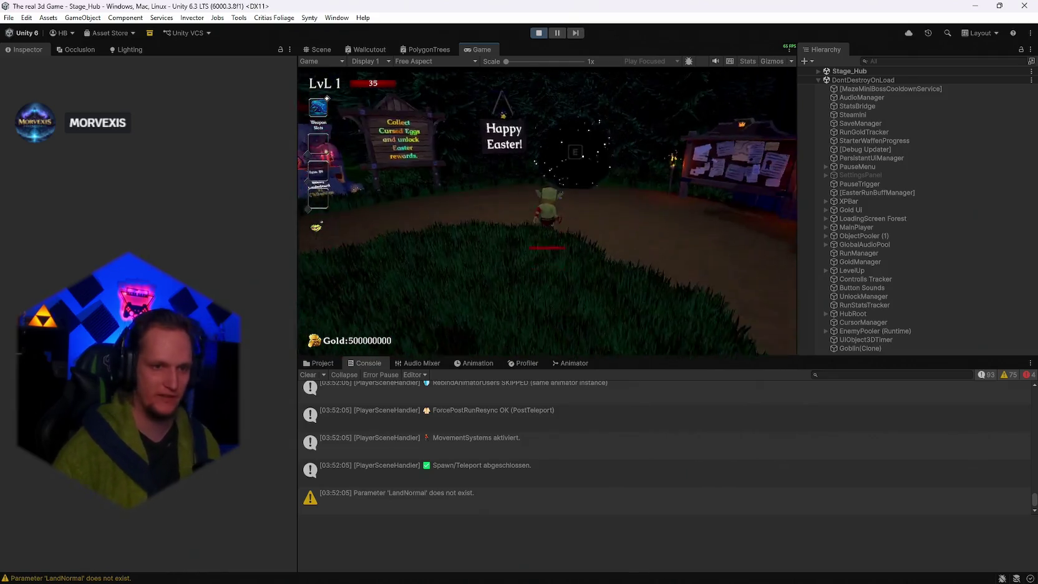
pyautogui.press('e')
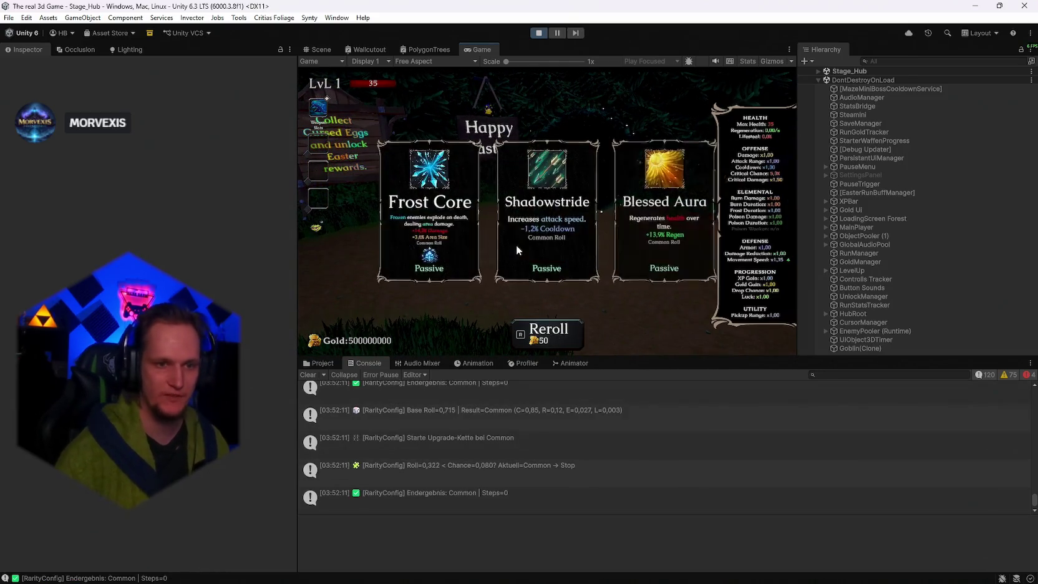
pyautogui.click(563, 237)
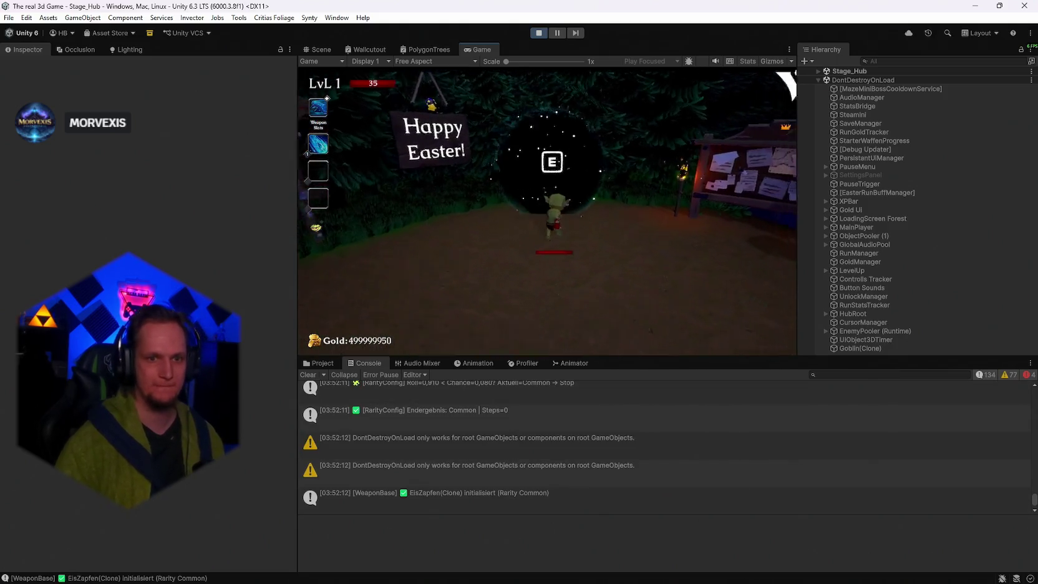
pyautogui.press('w')
pyautogui.press('e')
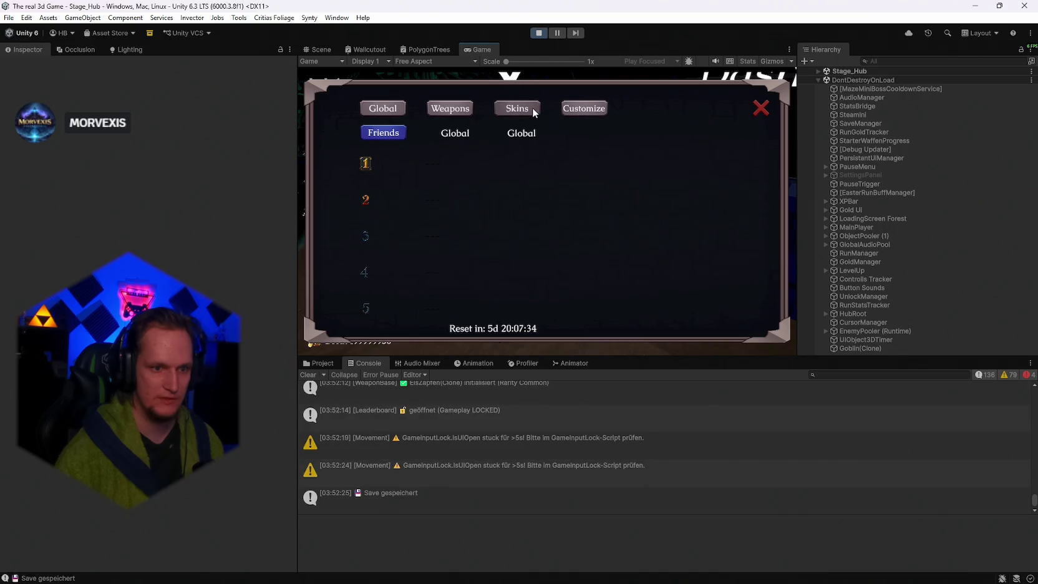
# Close the leaderboard, enter the Stage 1 portal, then pause and return to the hub.
pyautogui.click(760, 108)
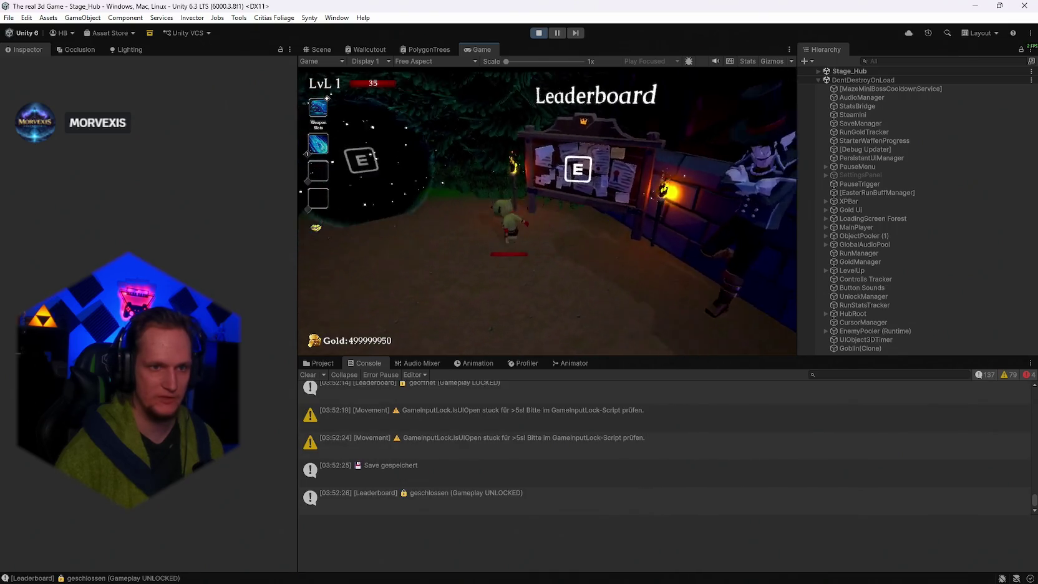
pyautogui.press('e')
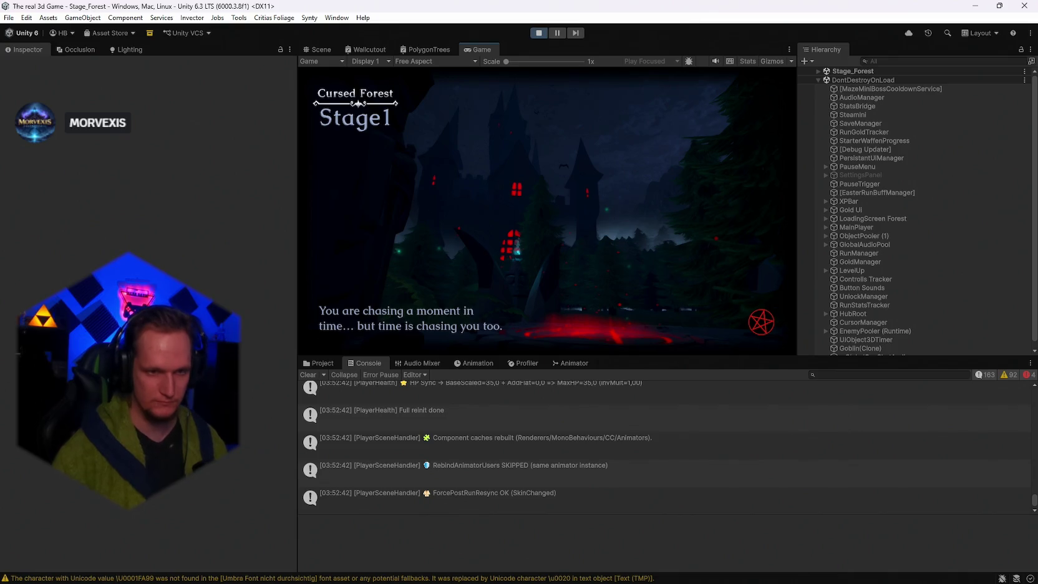
pyautogui.click(546, 209)
pyautogui.press('Escape')
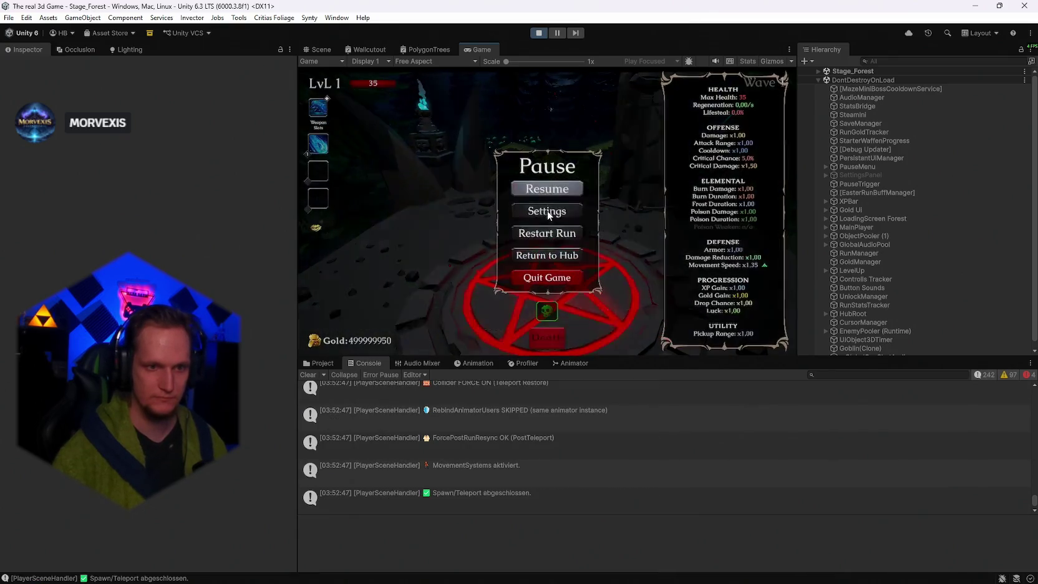
pyautogui.click(541, 255)
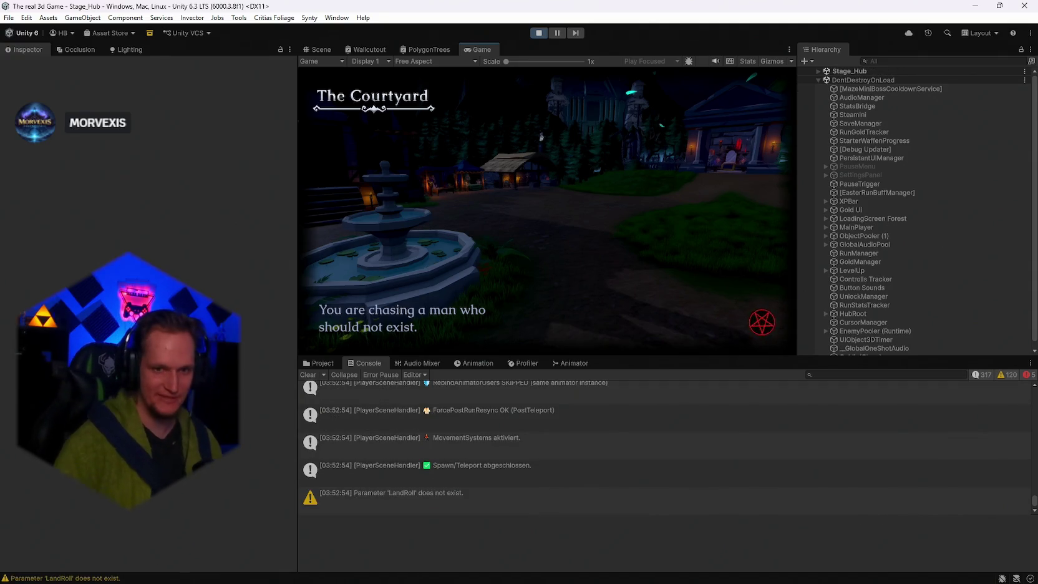
# Maximize the Game view to fill the editor and resume play.
pyautogui.press('Escape')
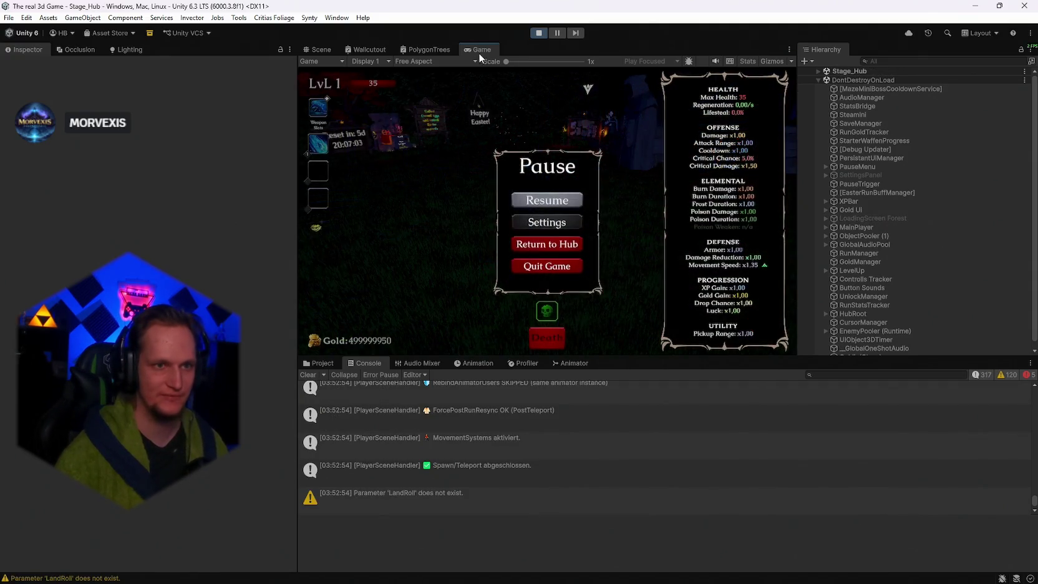
pyautogui.doubleClick(477, 51)
pyautogui.press('Escape')
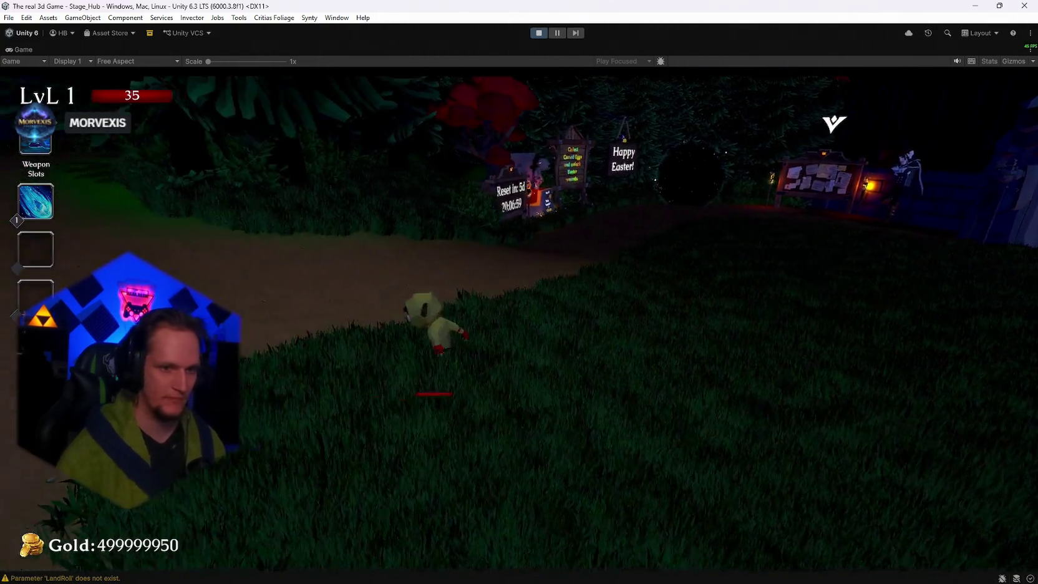
# Equip the Infernal Torch from the shop's weapon book.
pyautogui.press('Escape')
pyautogui.press('Escape')
pyautogui.press('w')
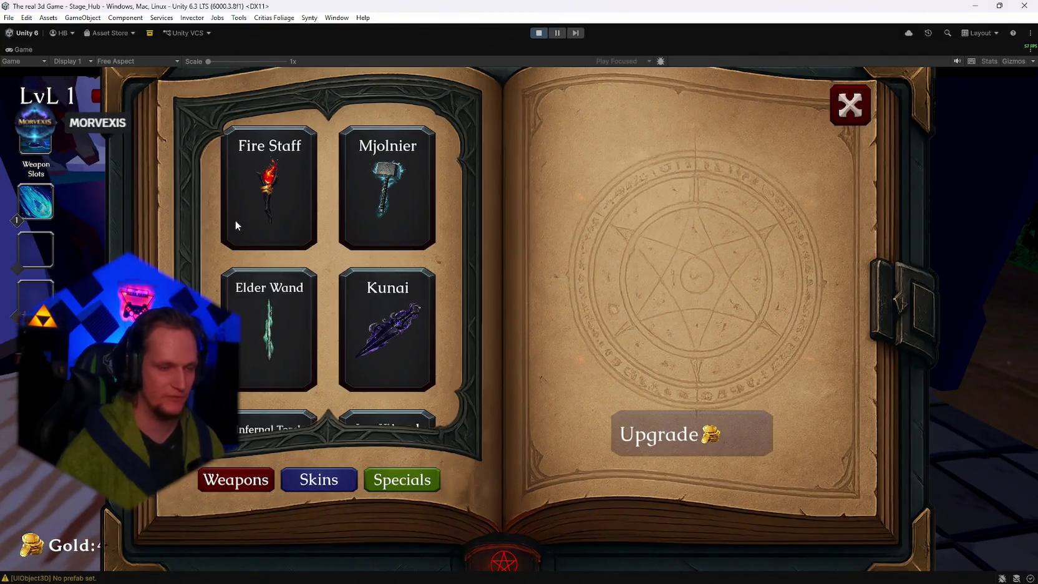
pyautogui.scroll(-2, 311, 226)
pyautogui.click(302, 308)
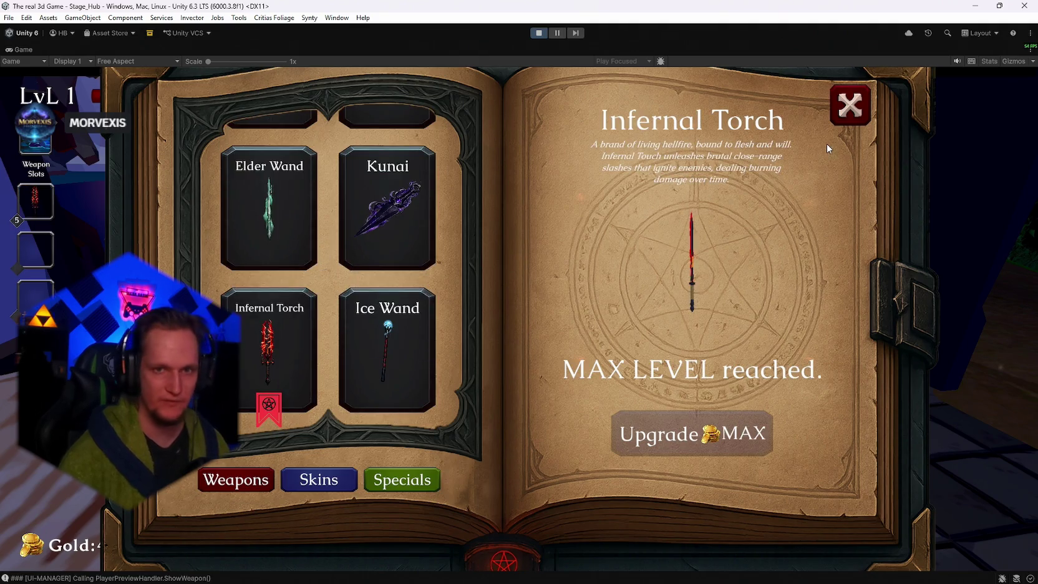
pyautogui.press('Escape')
# Enter the hub portal into the forest and take Toxic Catalyst and Ice Tornado at level-ups.
pyautogui.press('w')
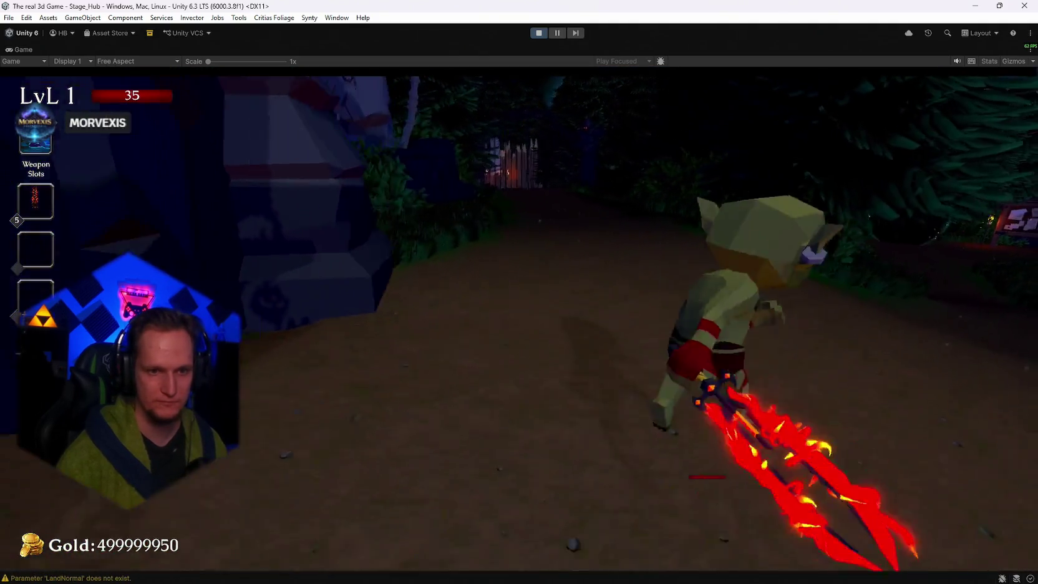
pyautogui.press('w')
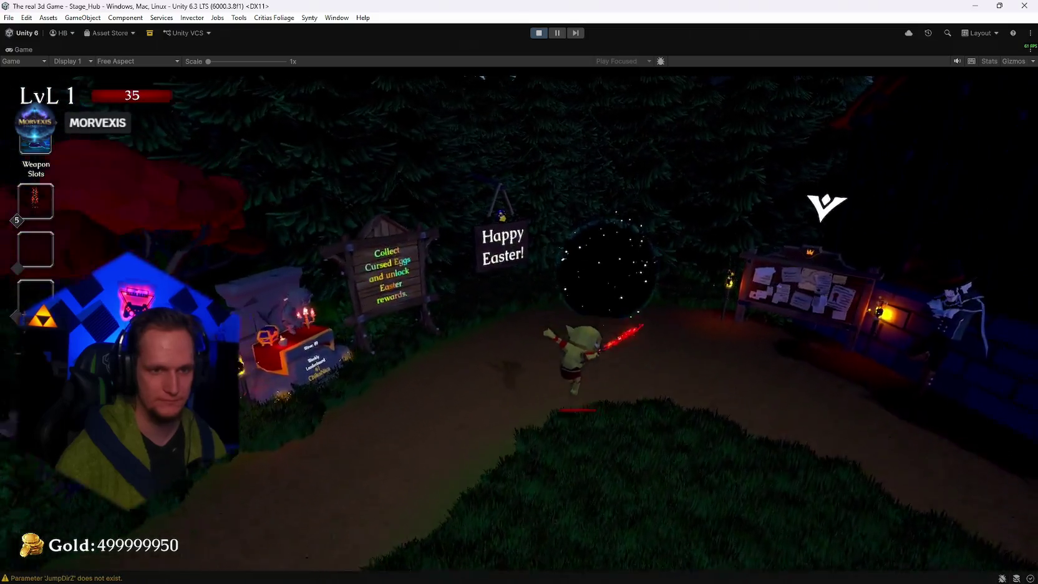
pyautogui.press('e')
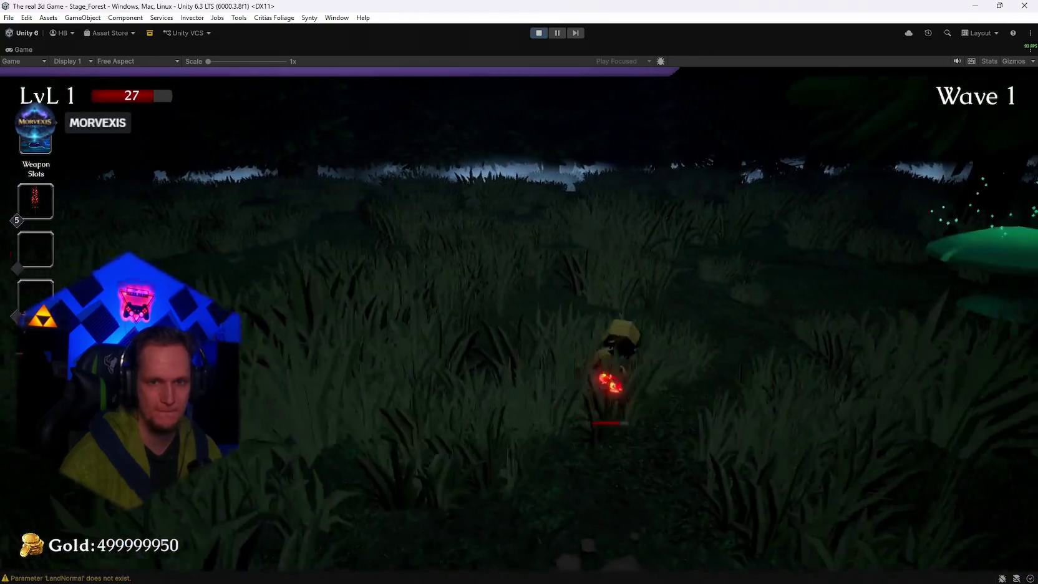
pyautogui.press('Escape')
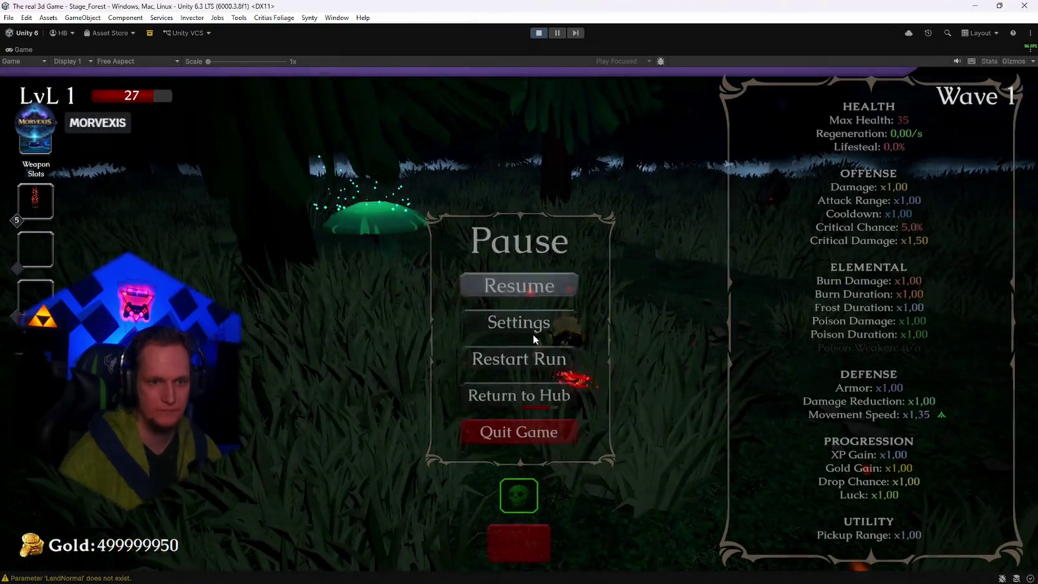
pyautogui.press('Escape')
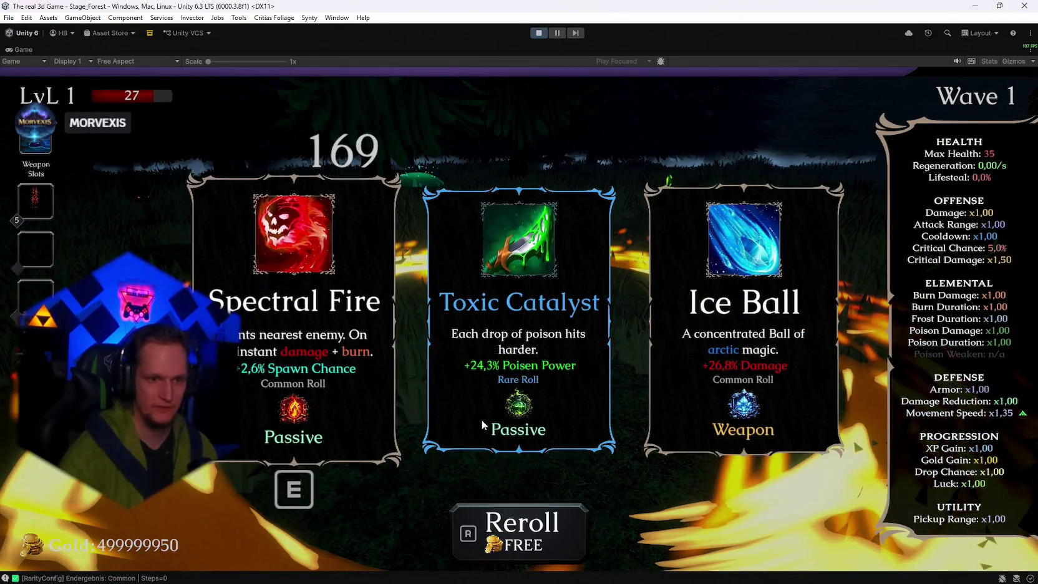
pyautogui.click(482, 420)
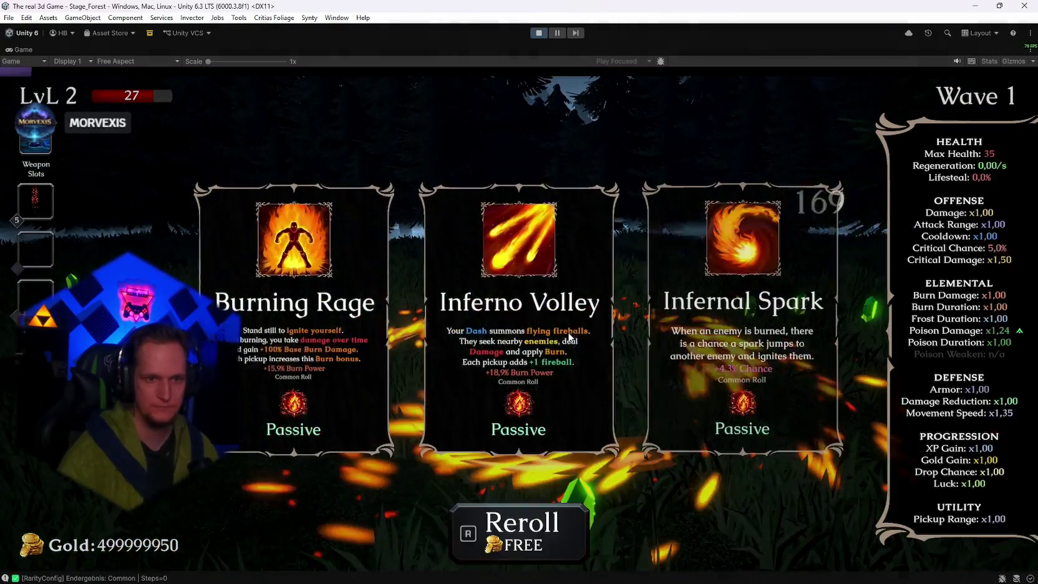
pyautogui.click(495, 399)
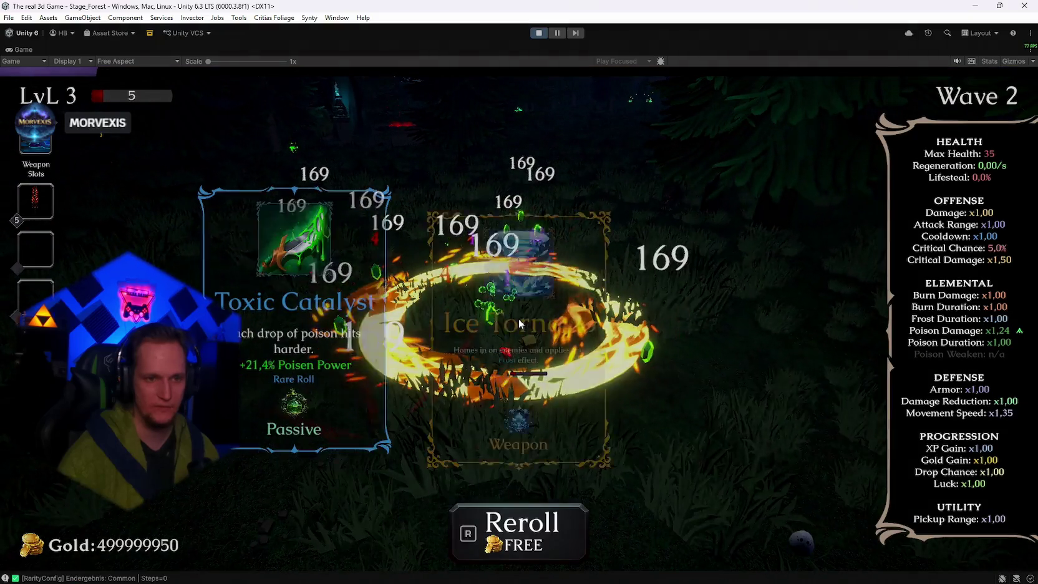
pyautogui.press('Return')
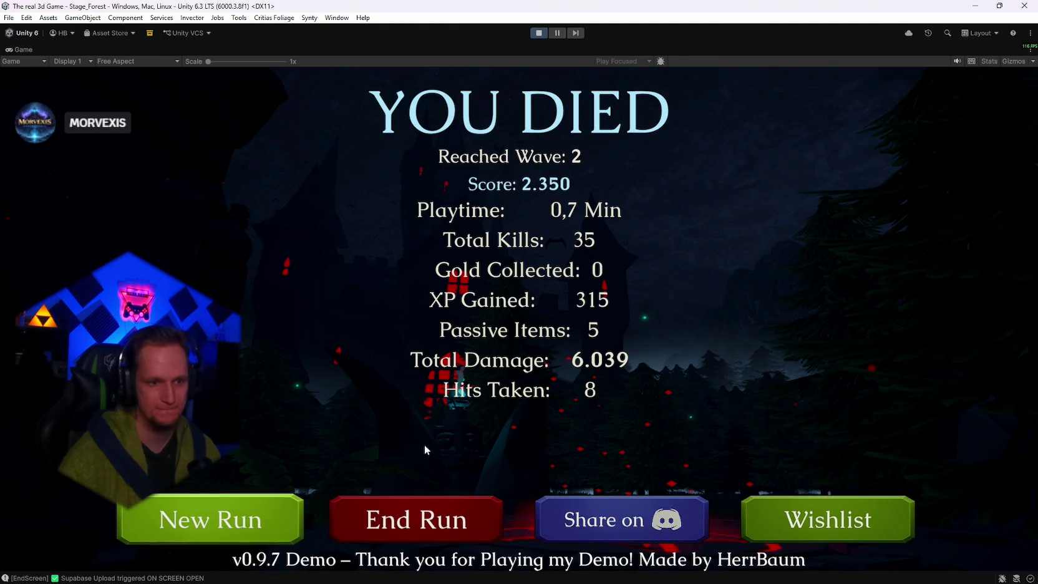
# End the failed Wave 2 run and pick an upgrade card on returning to the hub.
pyautogui.click(368, 517)
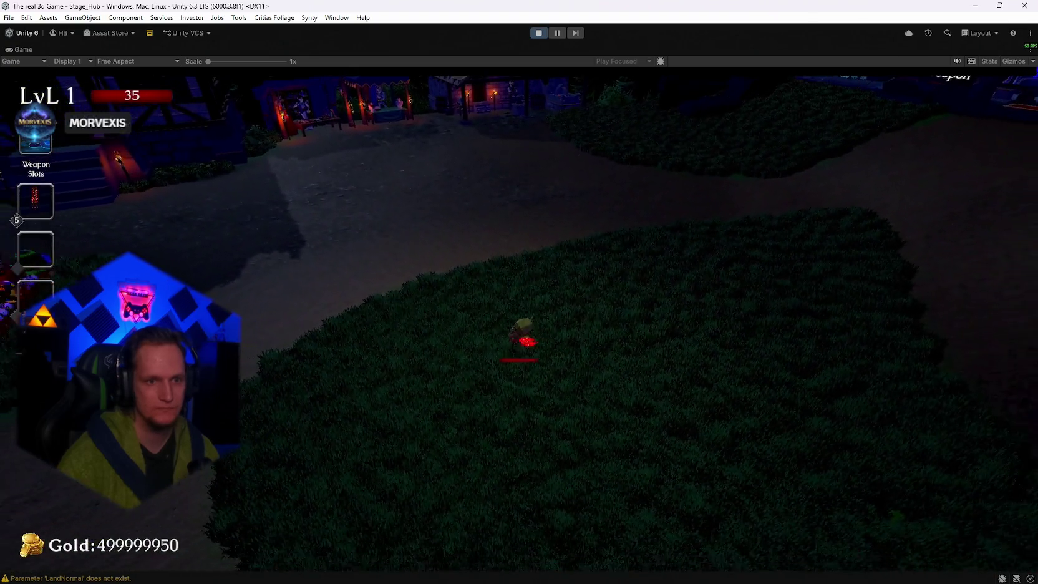
pyautogui.click(518, 318)
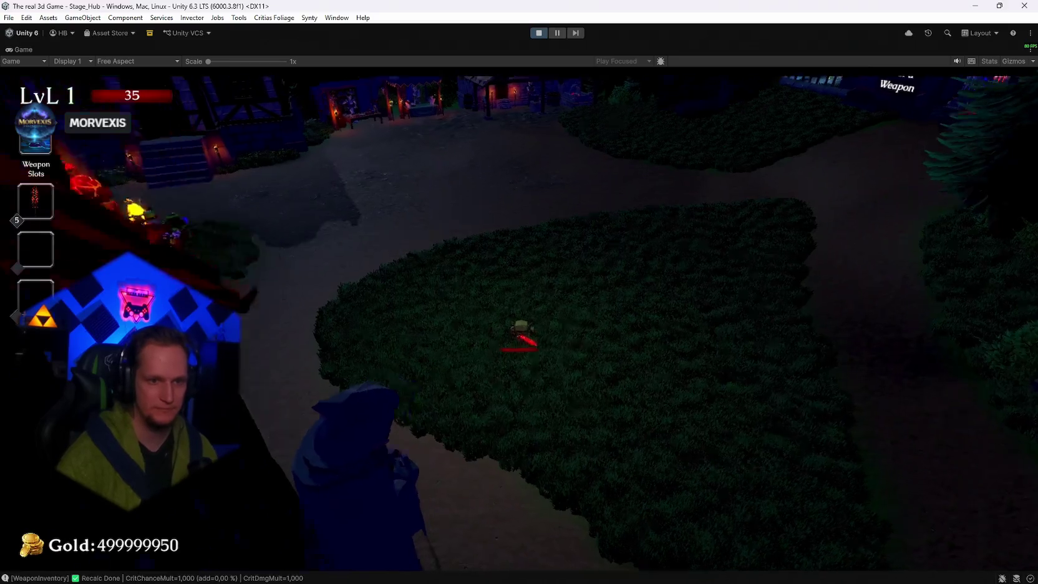
# Open and close the hub leaderboard, pause the game, and un-maximize the Game view.
pyautogui.press('w')
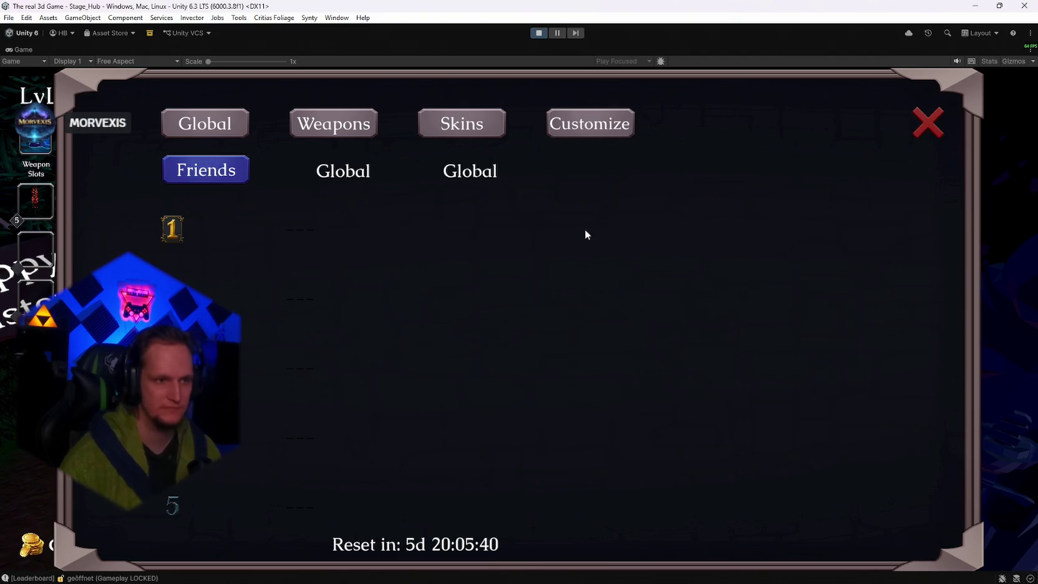
pyautogui.click(927, 123)
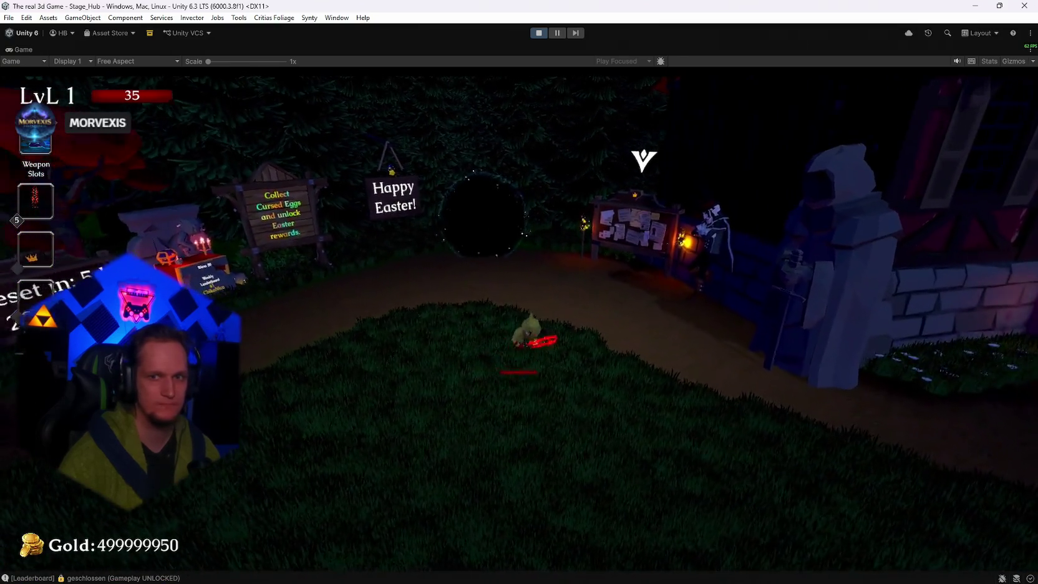
pyautogui.press('Escape')
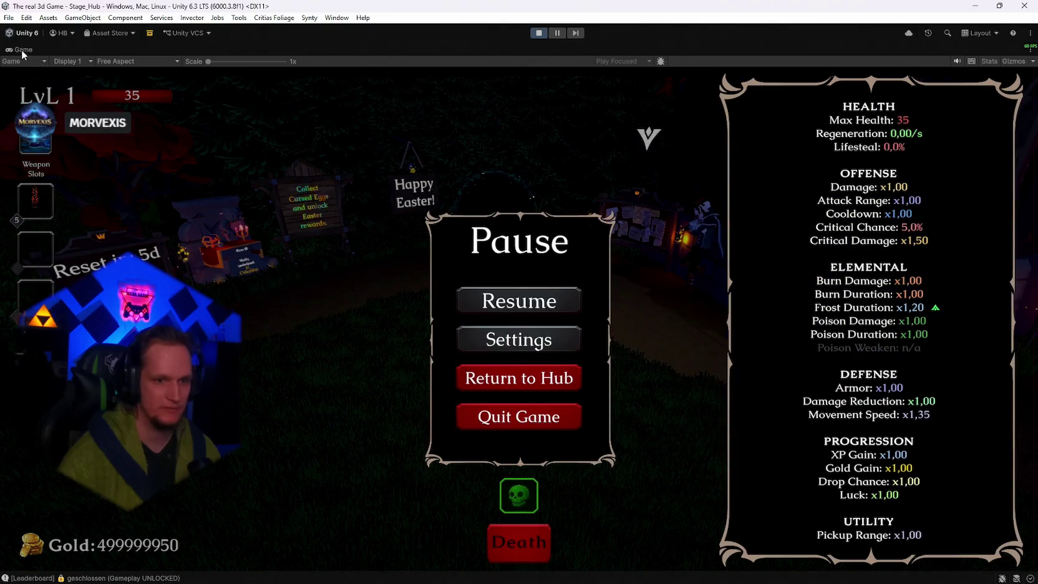
pyautogui.hotkey('shift', 'space')
# Scroll up through the Console log and inspect the kinematic-body velocity warnings.
pyautogui.scroll(5, 494, 467)
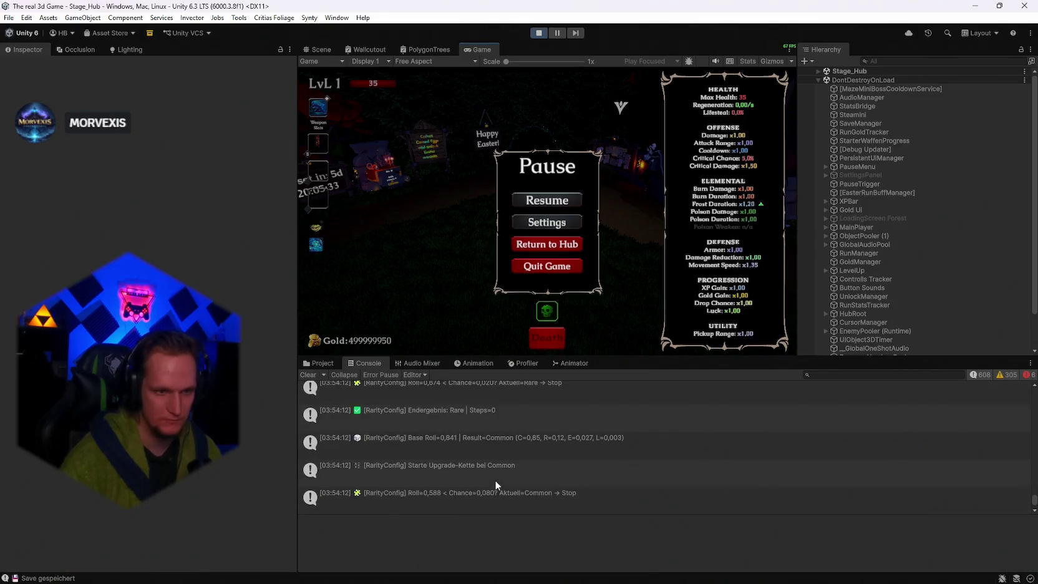
pyautogui.scroll(10, 499, 482)
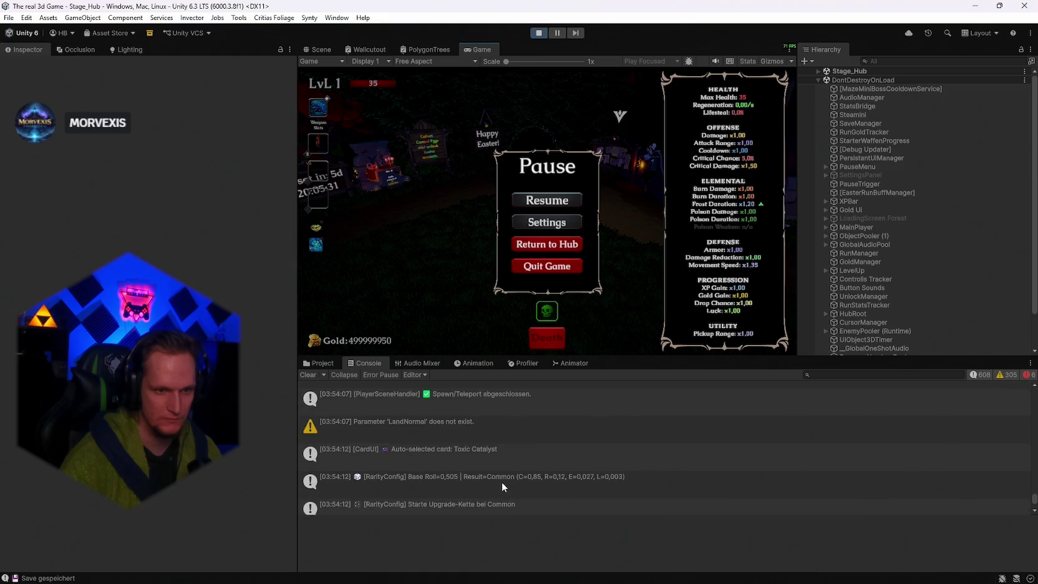
pyautogui.scroll(5, 501, 482)
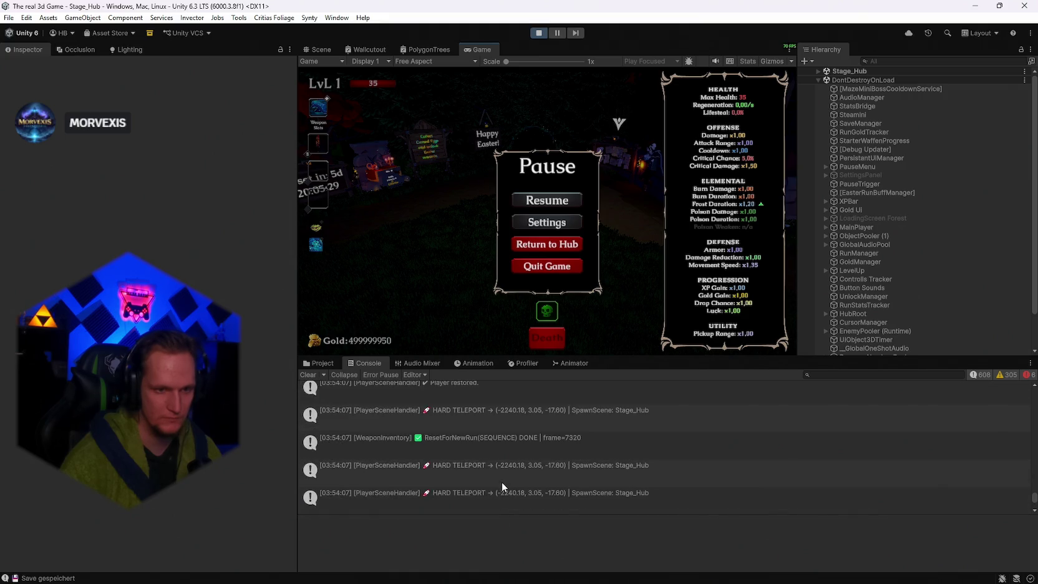
pyautogui.scroll(6, 501, 481)
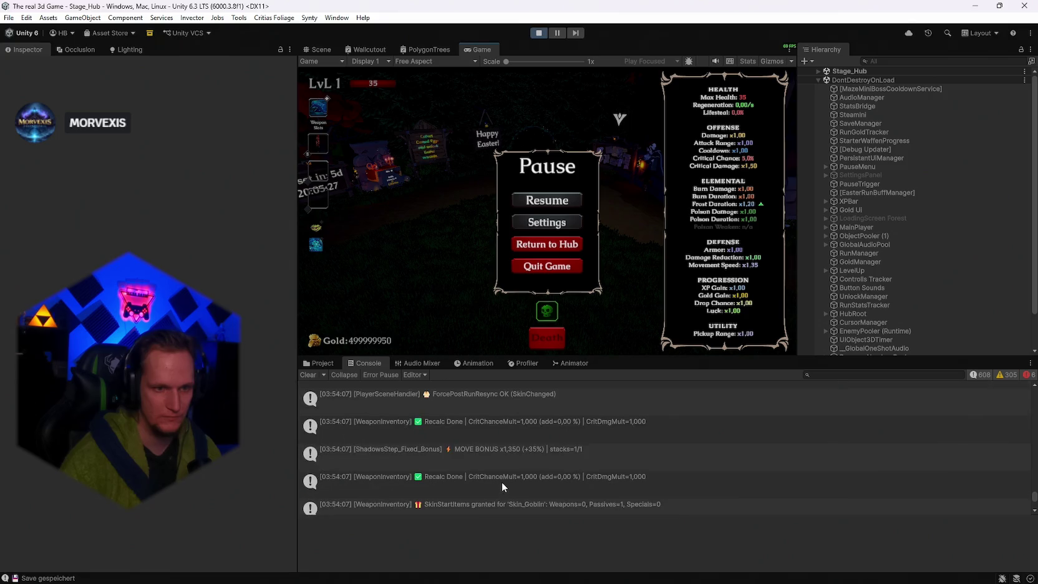
pyautogui.scroll(5, 501, 481)
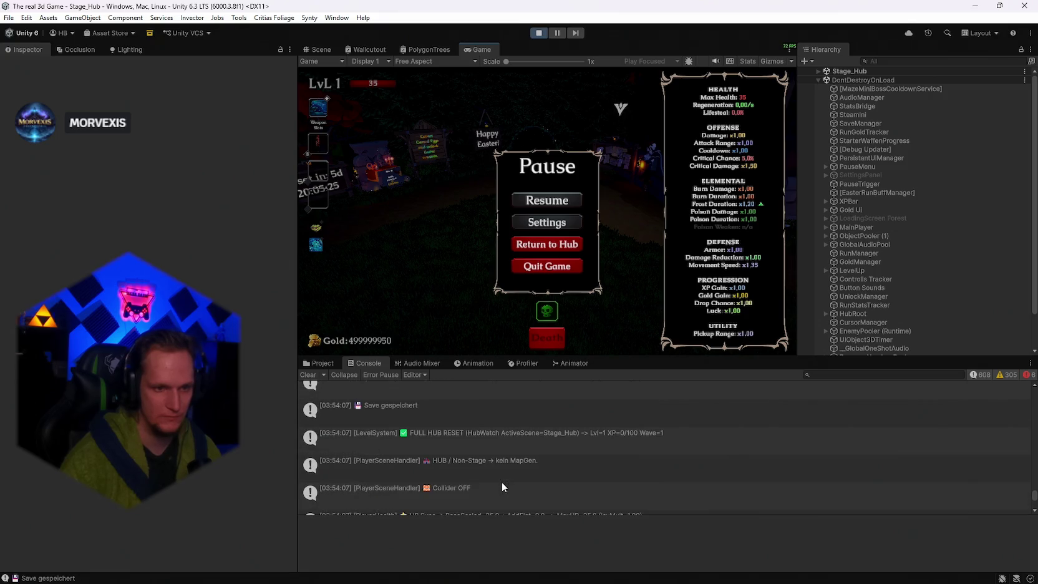
pyautogui.scroll(3, 502, 482)
pyautogui.scroll(5, 502, 485)
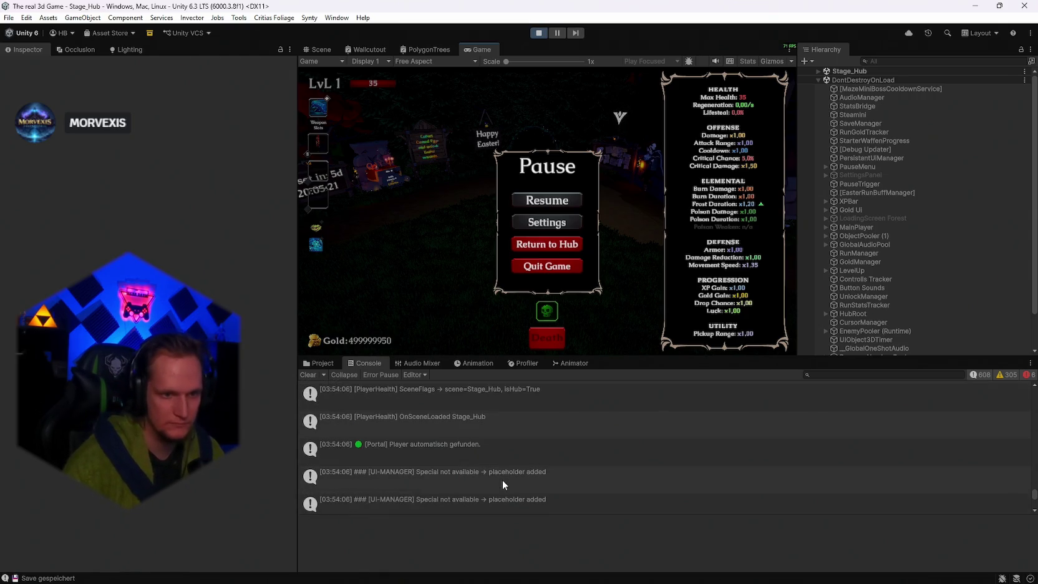
pyautogui.scroll(4, 503, 482)
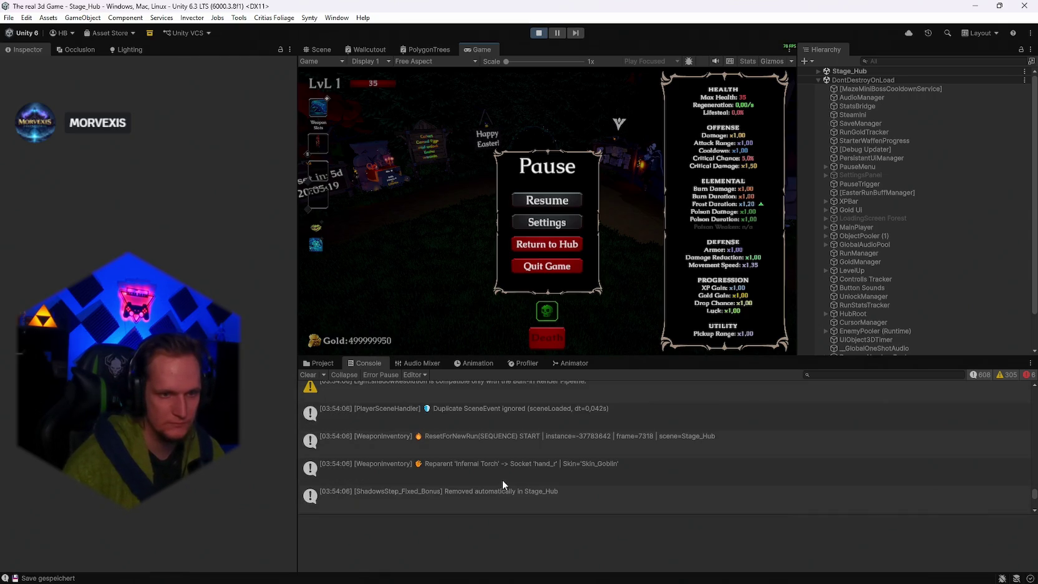
pyautogui.scroll(1, 502, 481)
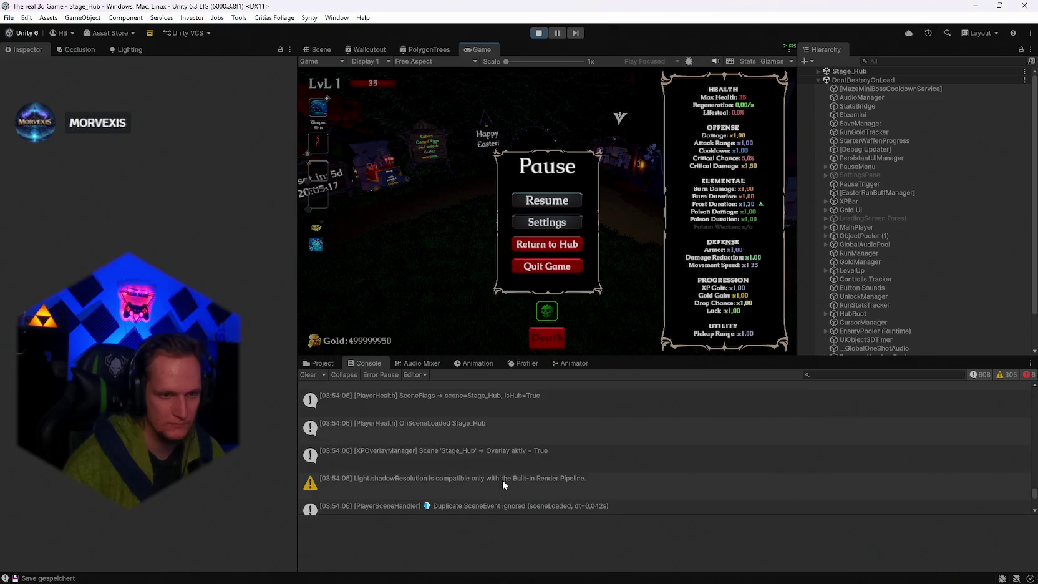
pyautogui.scroll(1, 503, 481)
pyautogui.scroll(4, 544, 471)
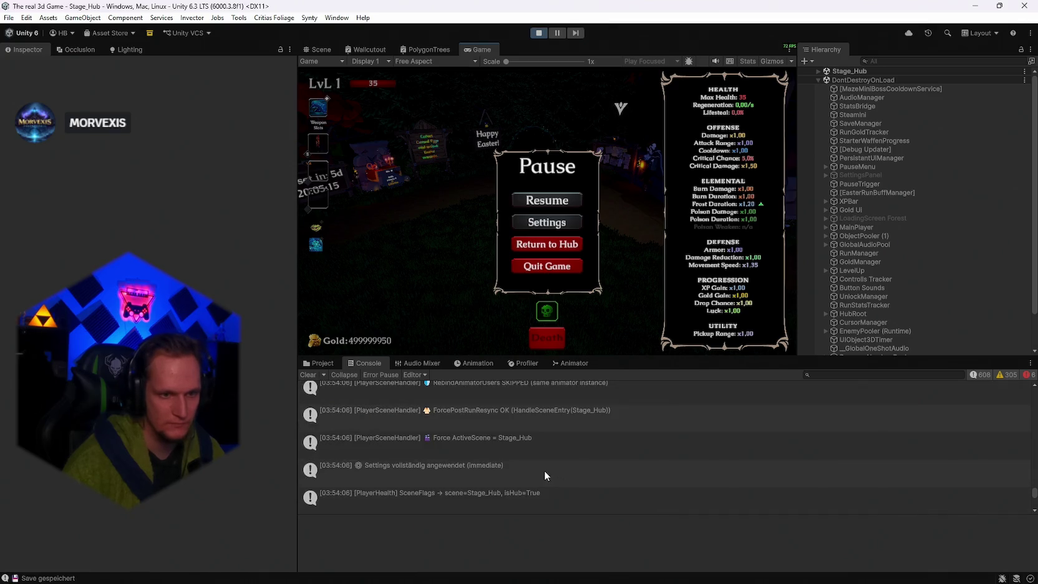
pyautogui.scroll(5, 538, 471)
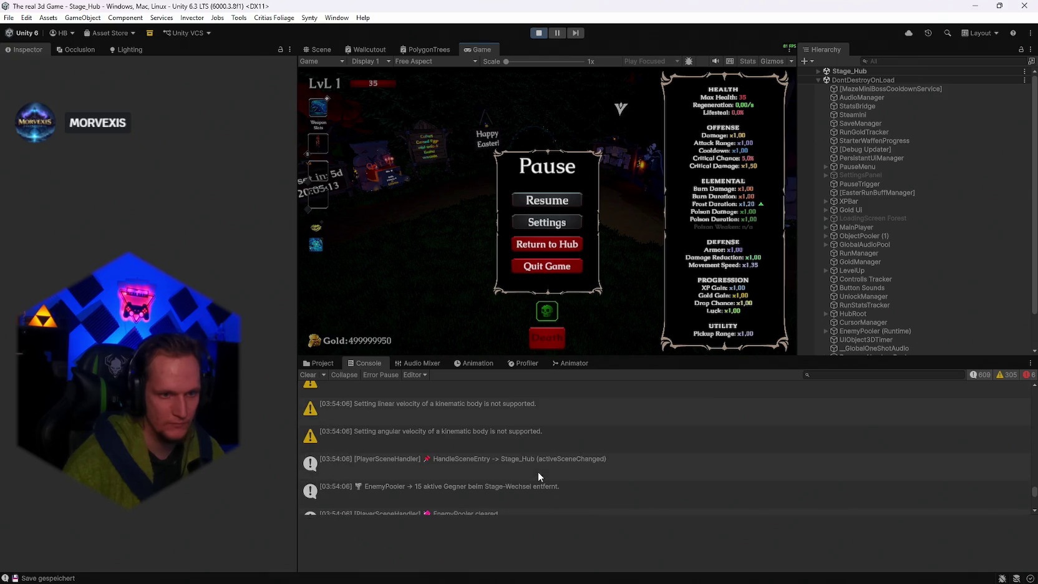
pyautogui.click(517, 464)
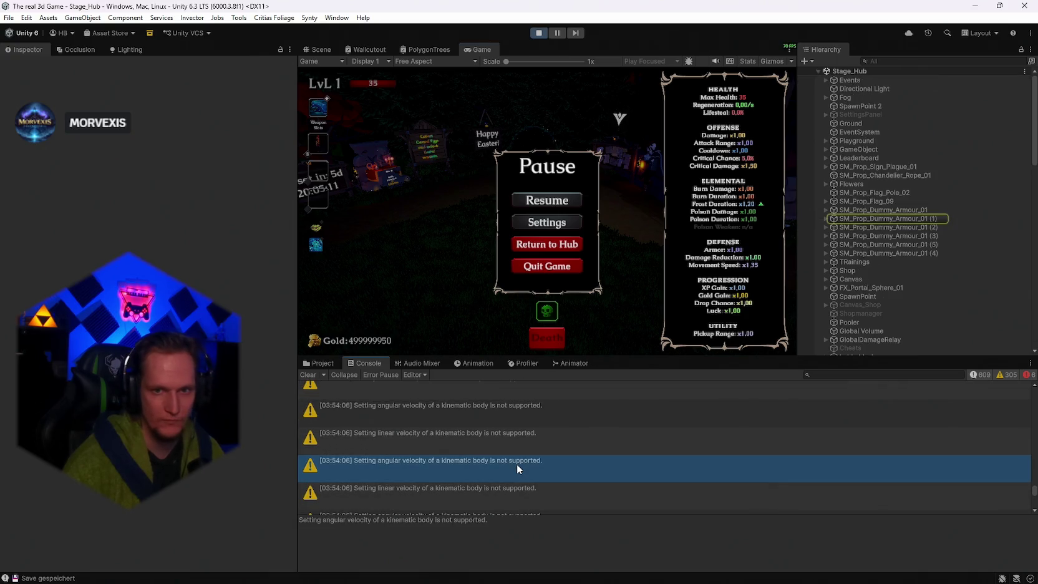
pyautogui.scroll(3, 517, 464)
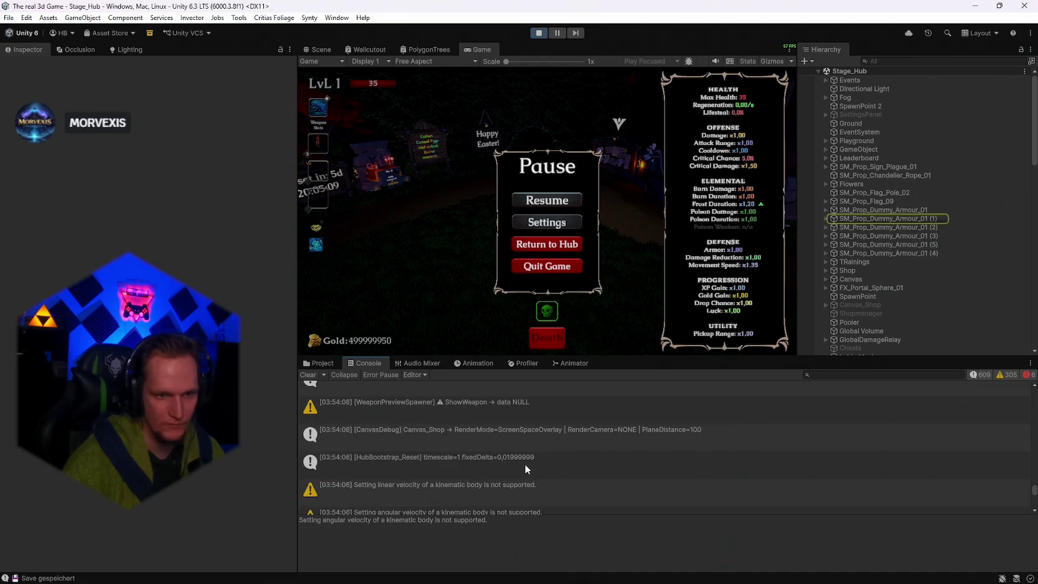
pyautogui.scroll(4, 525, 463)
pyautogui.scroll(5, 504, 474)
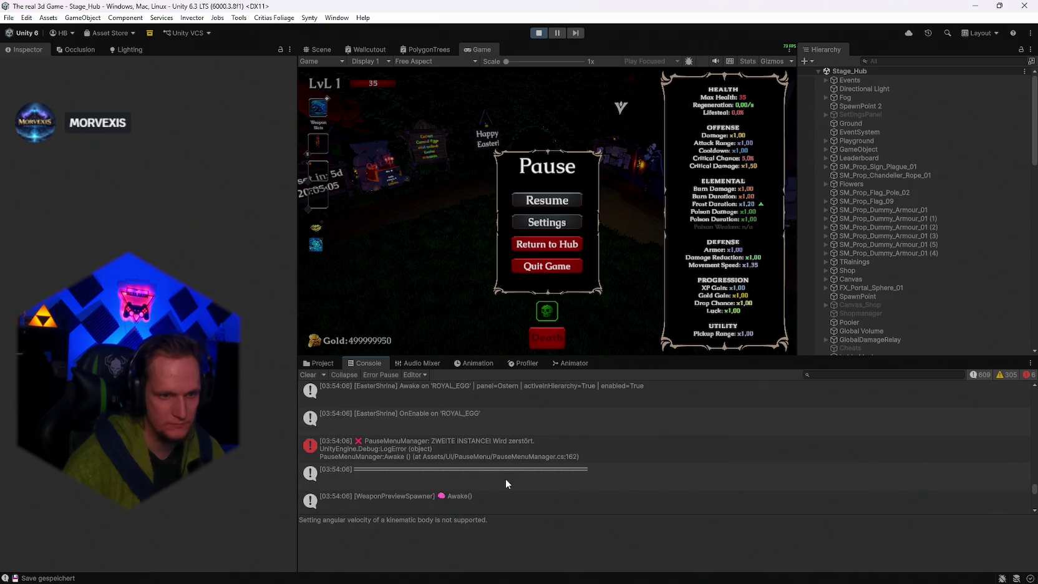
pyautogui.scroll(3, 509, 470)
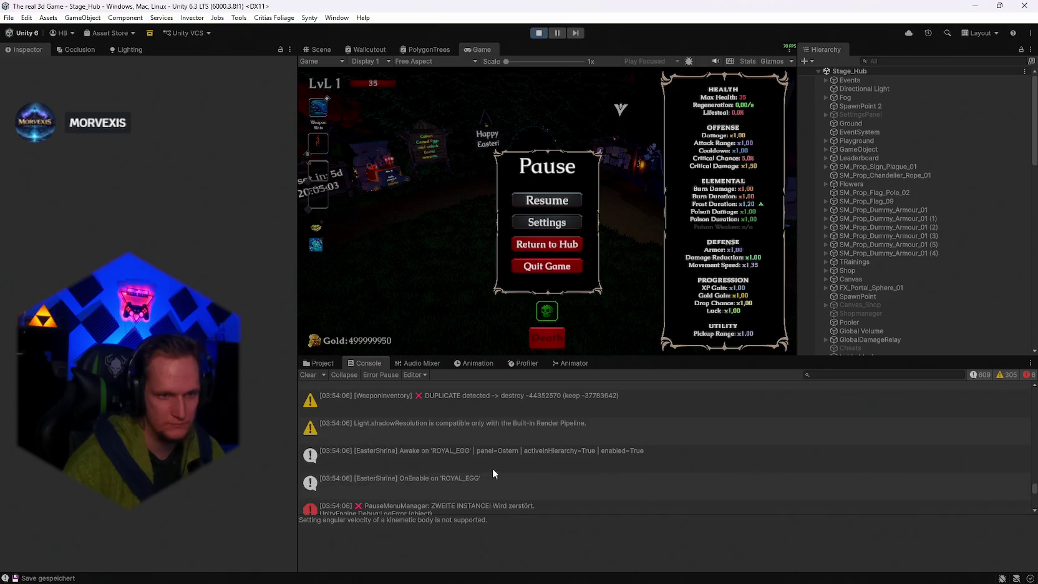
pyautogui.scroll(5, 492, 469)
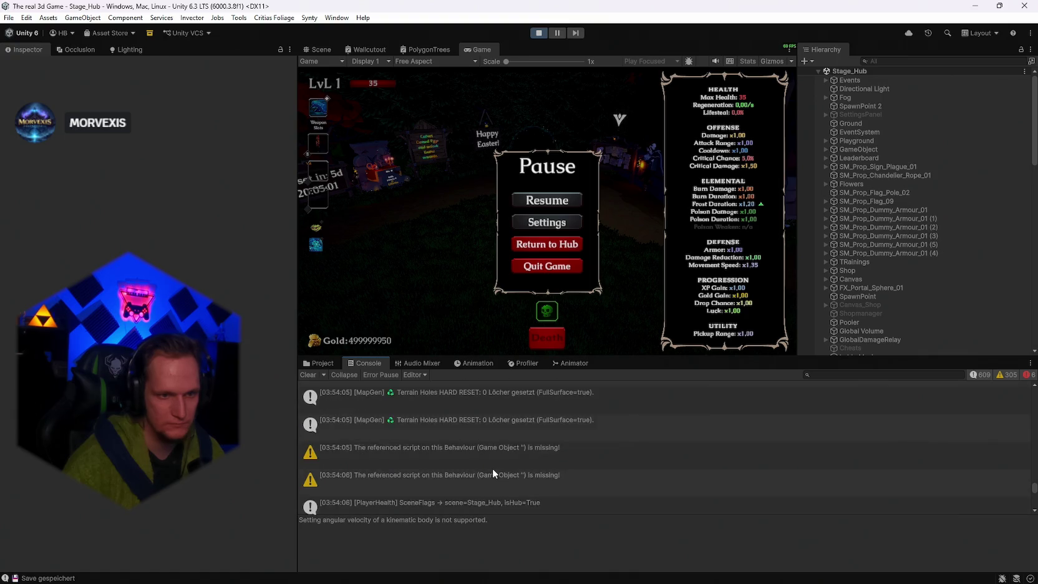
pyautogui.scroll(3, 492, 468)
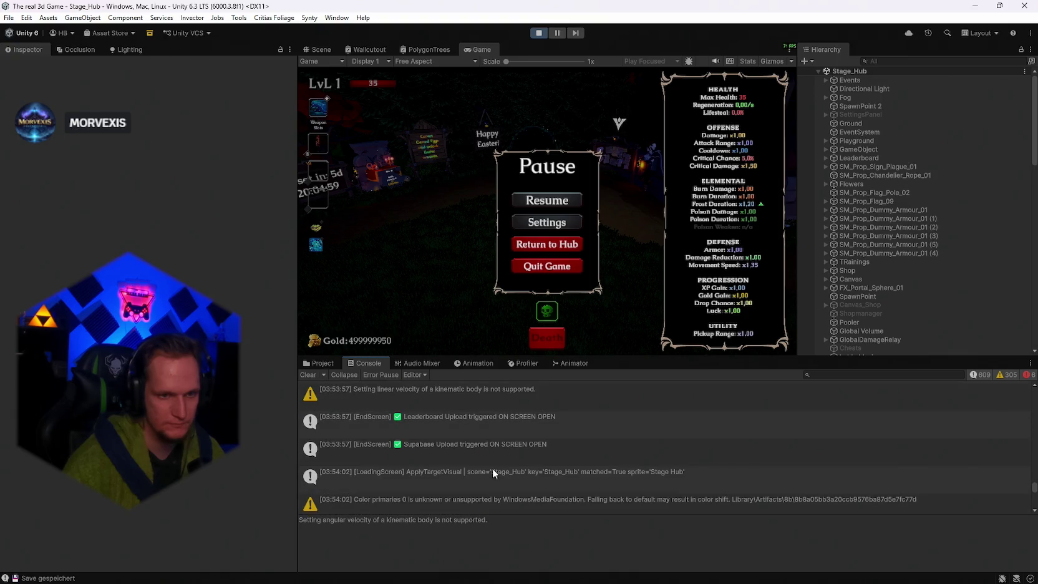
pyautogui.scroll(-1, 493, 468)
pyautogui.scroll(-2, 493, 468)
pyautogui.scroll(10, 492, 467)
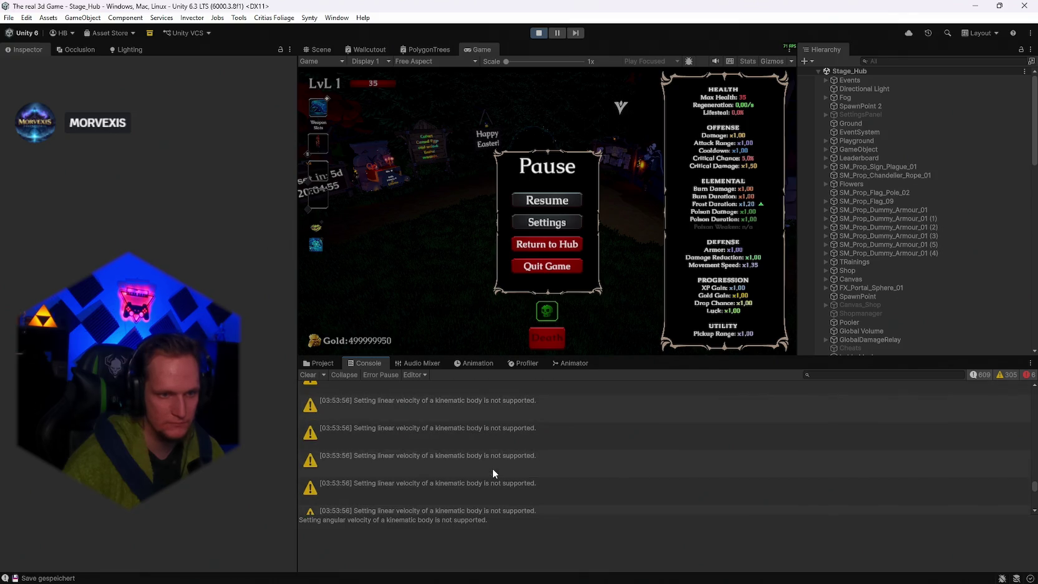
pyautogui.click(492, 468)
# Select the Leaderboard Upload and Supabase Upload messages to view their details.
pyautogui.scroll(-2, 492, 468)
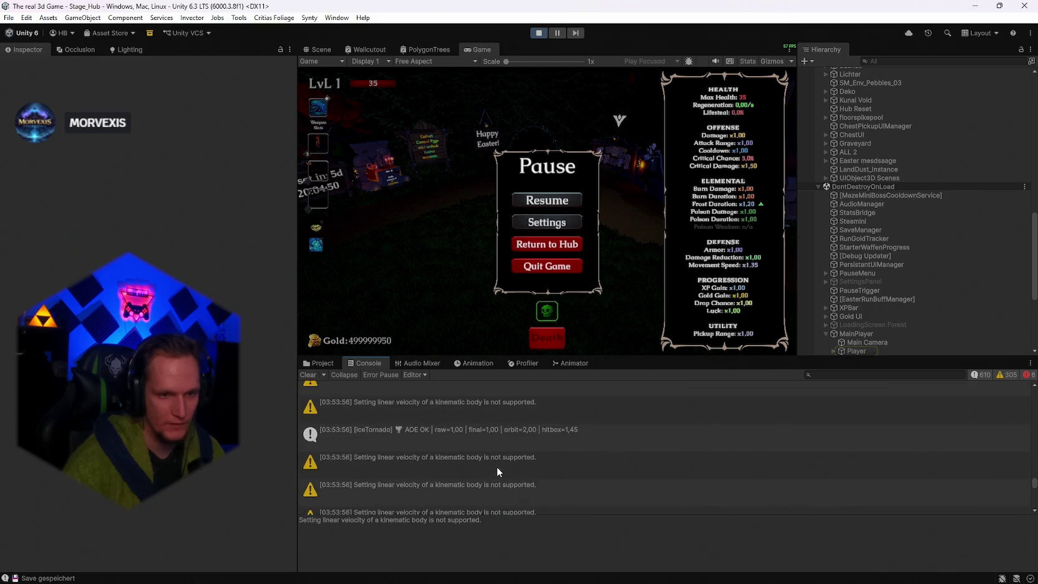
pyautogui.scroll(1, 684, 483)
pyautogui.scroll(-3, 642, 472)
pyautogui.click(497, 430)
pyautogui.scroll(-1, 508, 440)
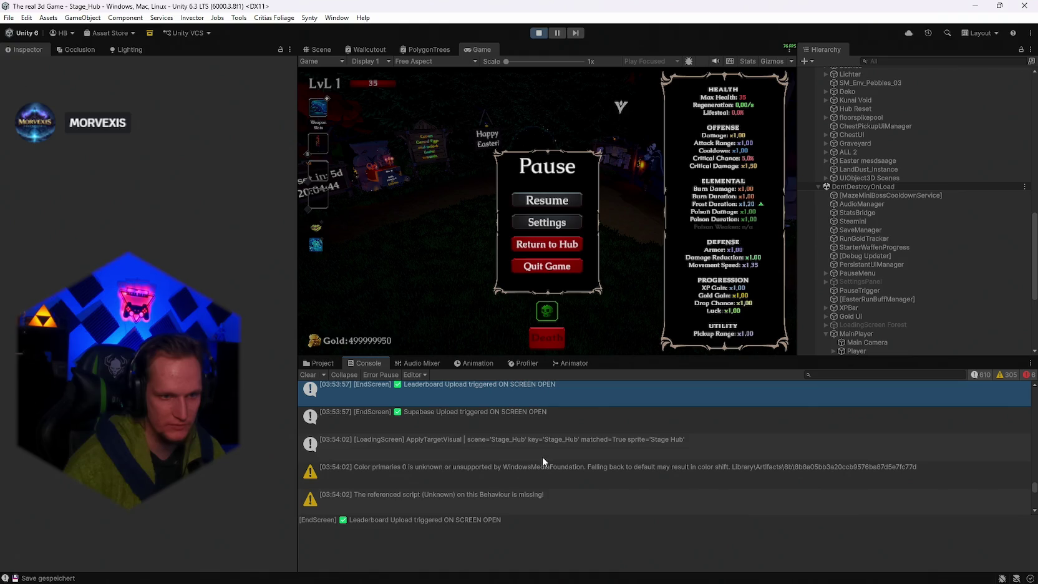
pyautogui.scroll(-1, 448, 446)
pyautogui.scroll(2, 467, 449)
pyautogui.keyDown('shift'); pyautogui.click(462, 448); pyautogui.keyUp('shift')
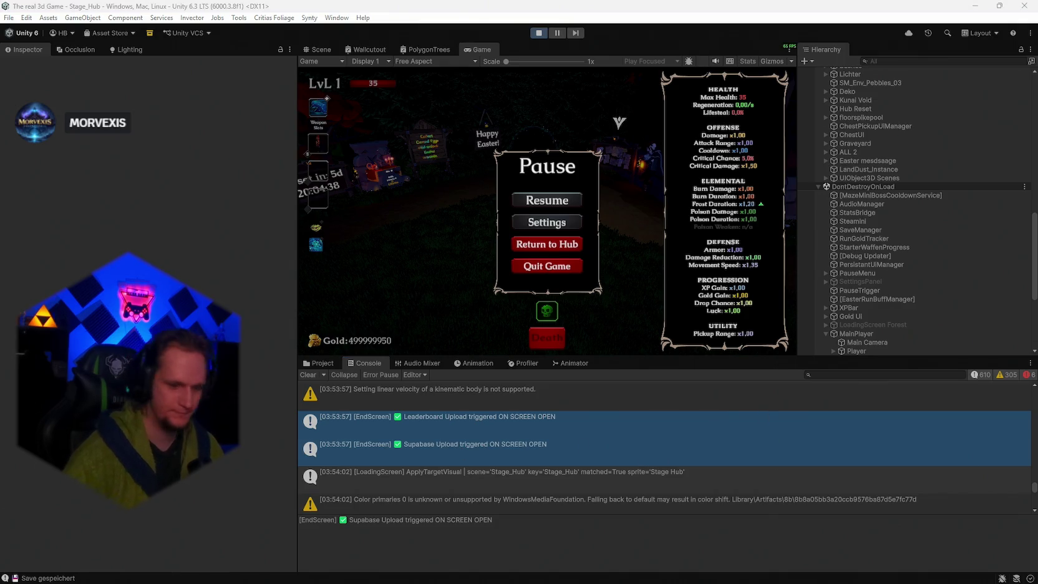
# Resume play, snip the screen area showing the leaderboard, close it, and select the Supabase Upload log.
pyautogui.click(562, 206)
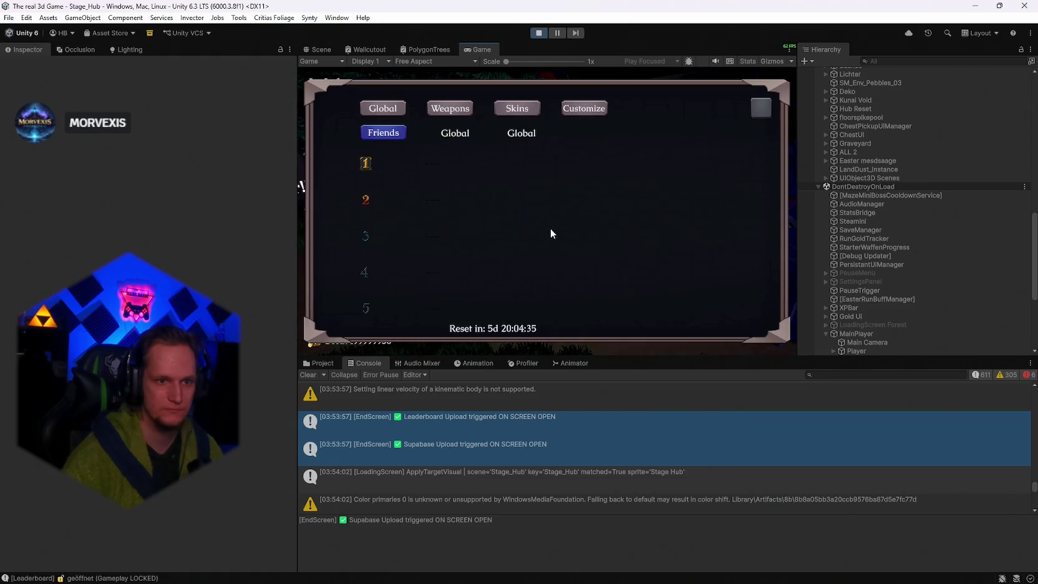
pyautogui.press('super+shift+s')
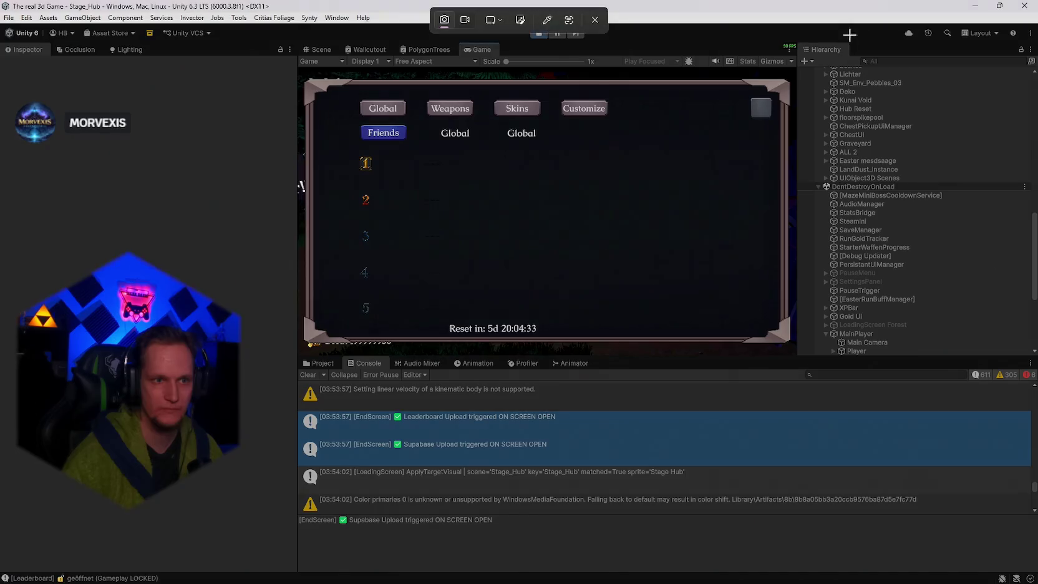
pyautogui.moveTo(1034, 7); pyautogui.dragTo(411, 360)
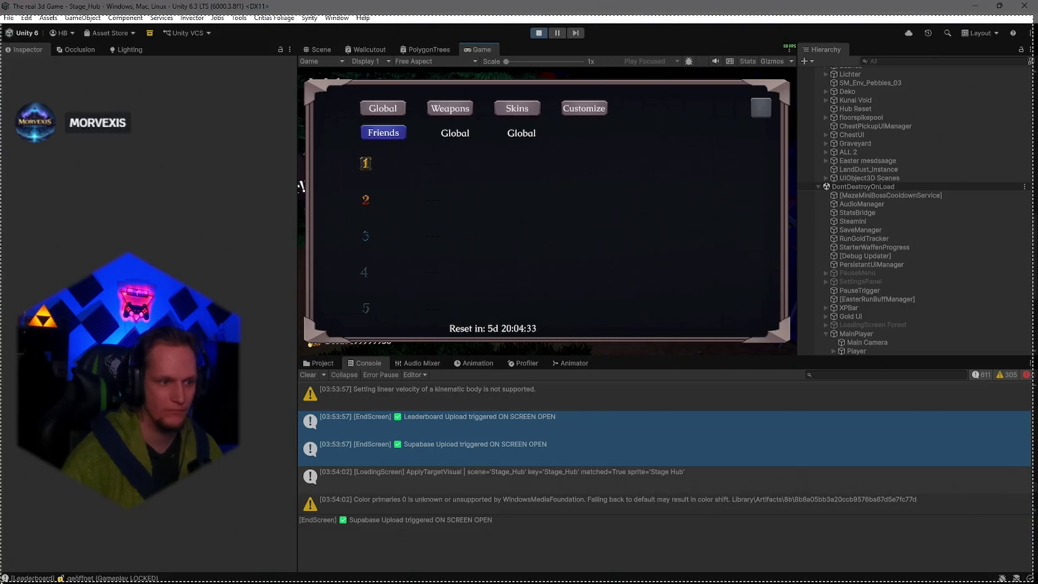
pyautogui.press('Escape')
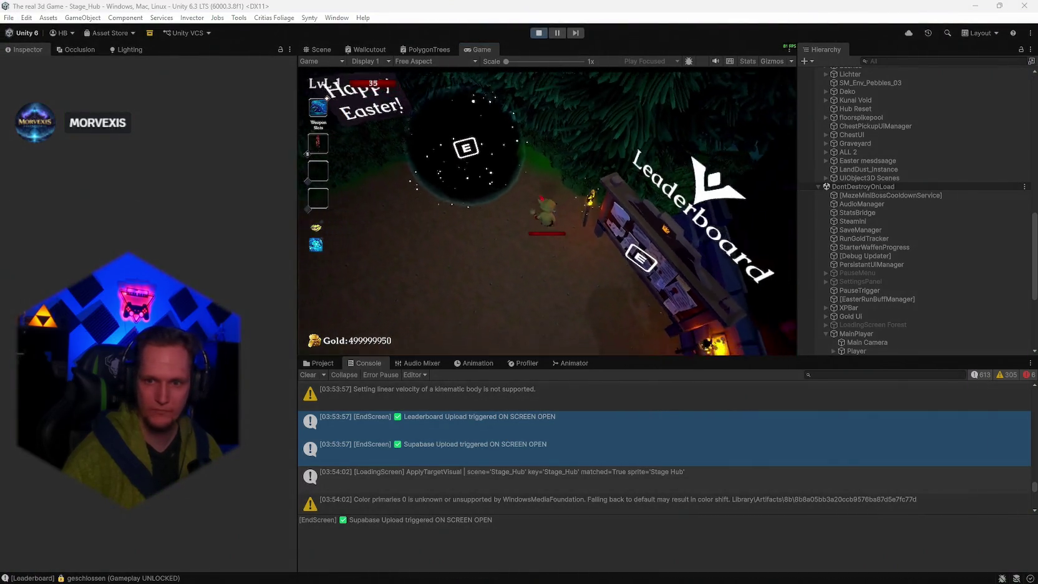
pyautogui.click(448, 445)
# Add the Leaderboard Upload message to the Console selection and review nearby entries.
pyautogui.keyDown('ctrl'); pyautogui.click(655, 420); pyautogui.keyUp('ctrl')
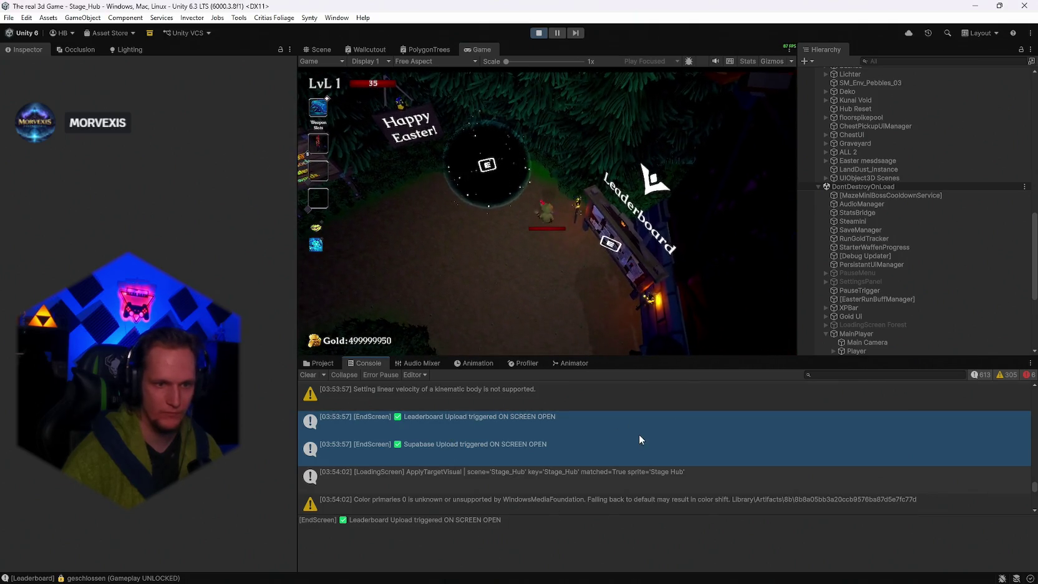
pyautogui.scroll(3, 630, 435)
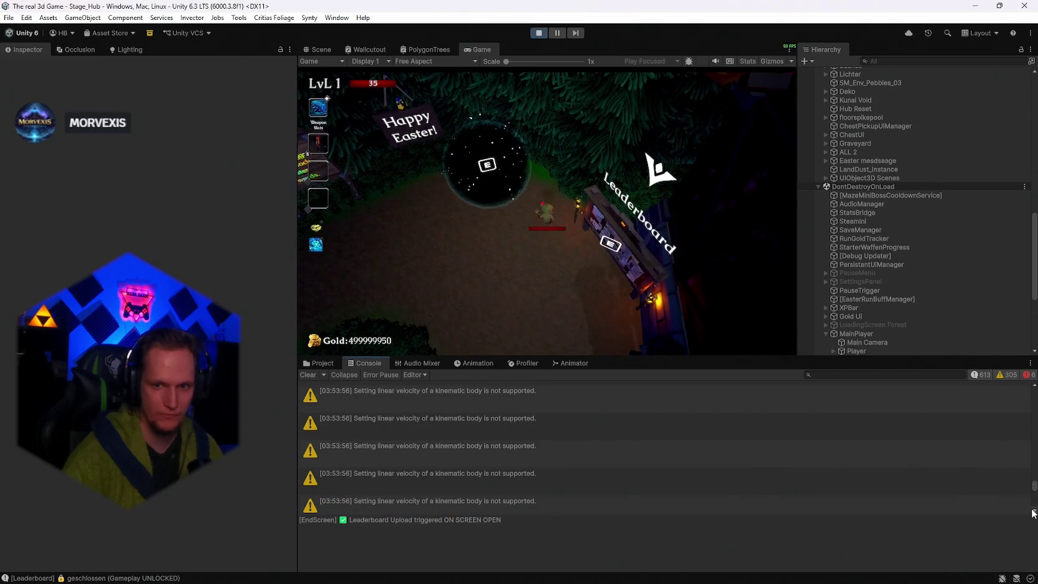
pyautogui.moveTo(1034, 493); pyautogui.dragTo(1029, 481)
pyautogui.scroll(3, 617, 429)
# Scroll down past the hub reload entries to the newest leaderboard open/close messages.
pyautogui.scroll(-2, 645, 449)
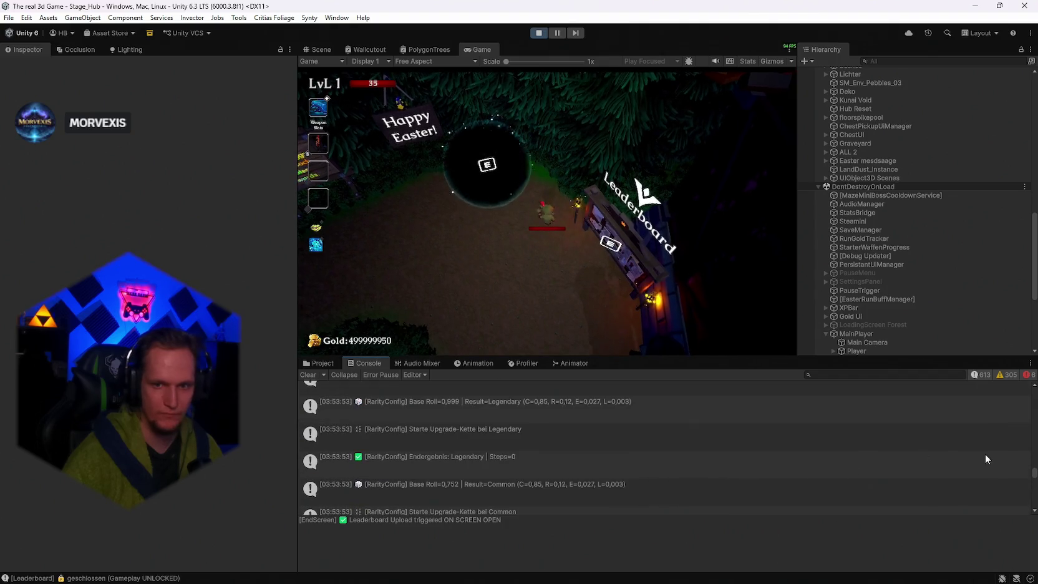
pyautogui.scroll(-10, 740, 469)
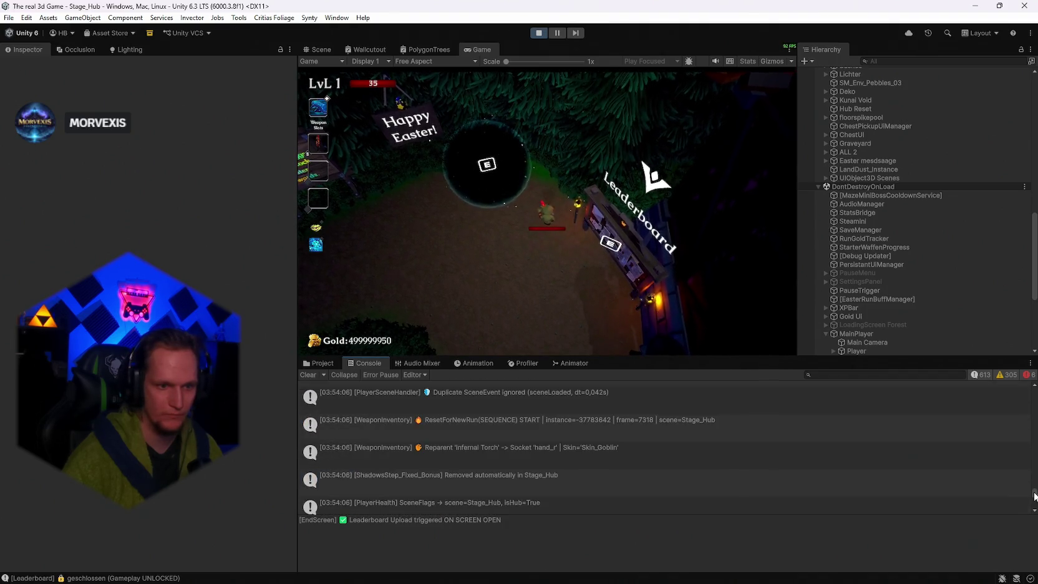
pyautogui.scroll(-10, 731, 468)
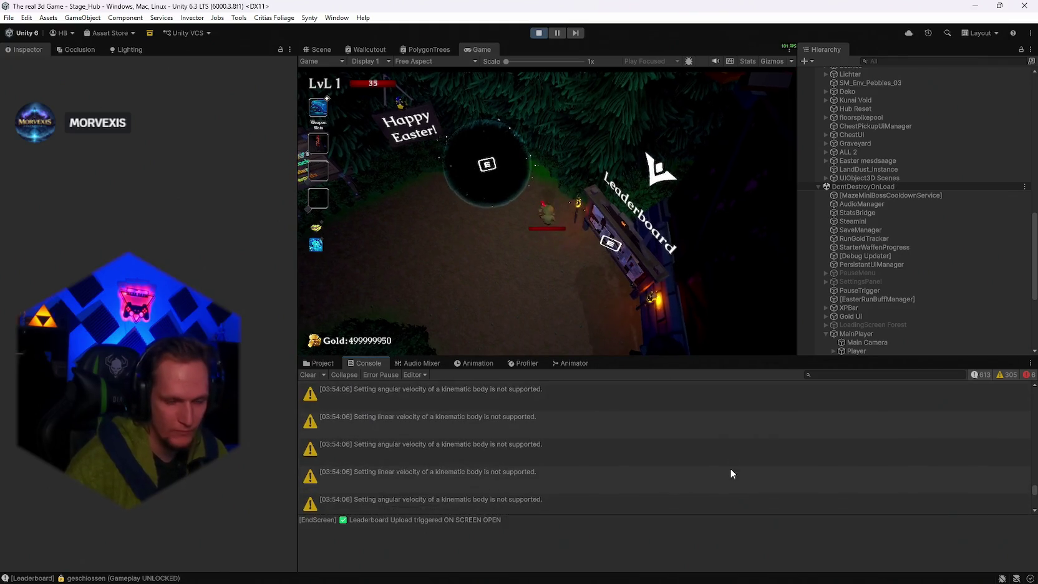
pyautogui.scroll(-4, 729, 473)
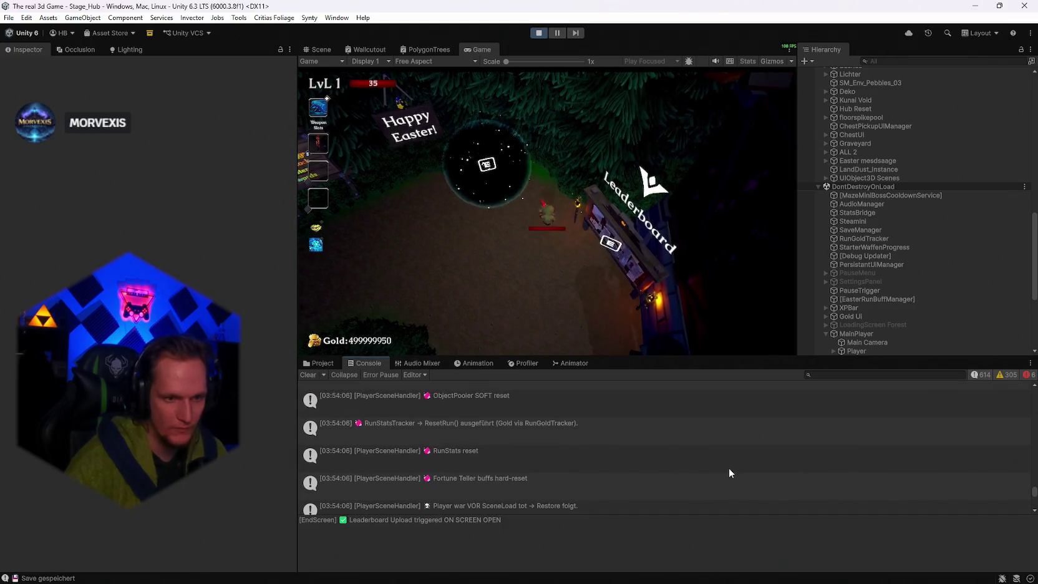
pyautogui.scroll(-4, 729, 473)
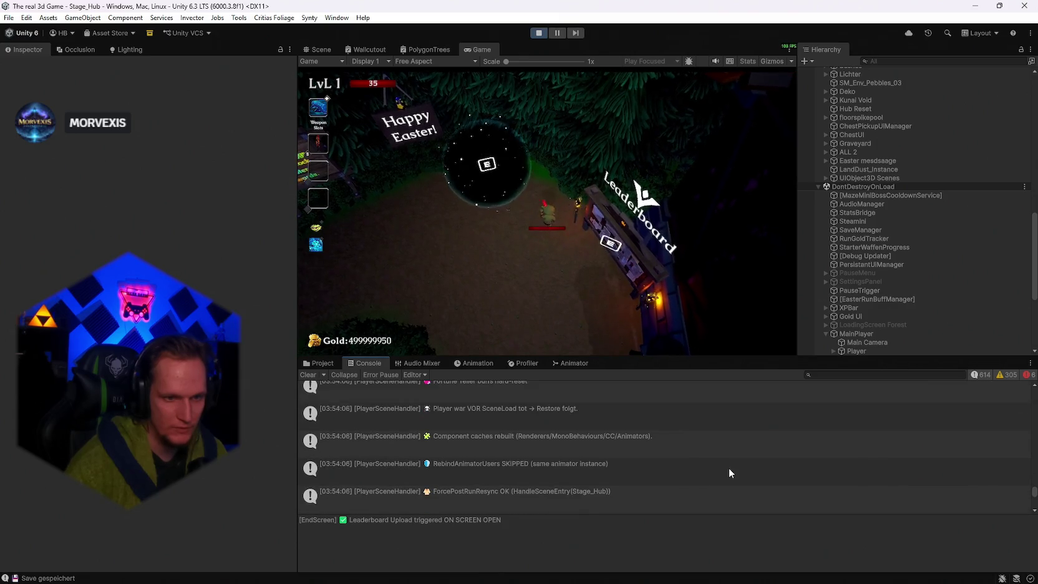
pyautogui.scroll(-4, 730, 473)
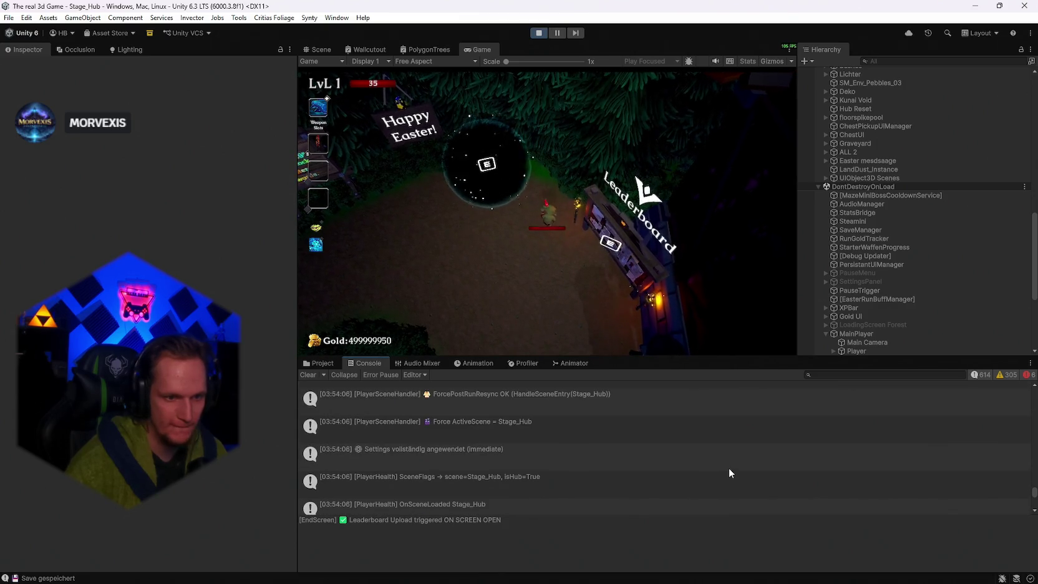
pyautogui.scroll(-5, 729, 473)
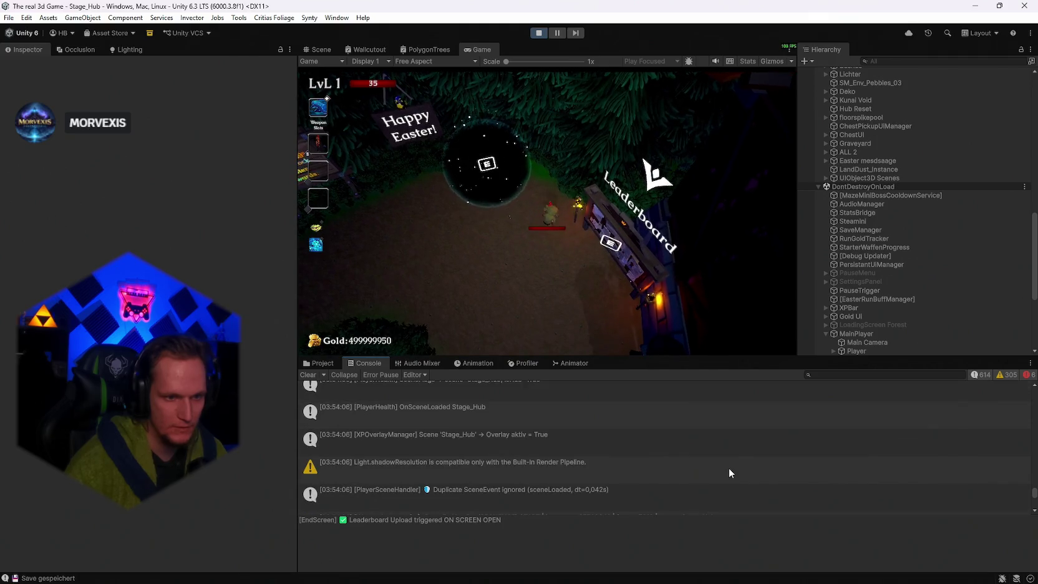
pyautogui.scroll(-5, 729, 473)
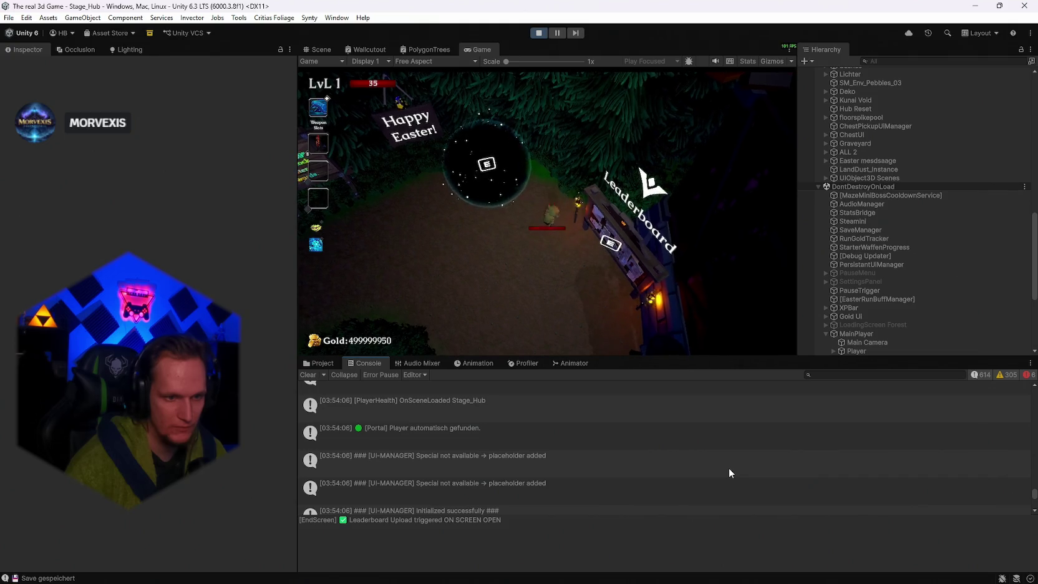
pyautogui.scroll(-1, 729, 473)
pyautogui.scroll(-1, 729, 473)
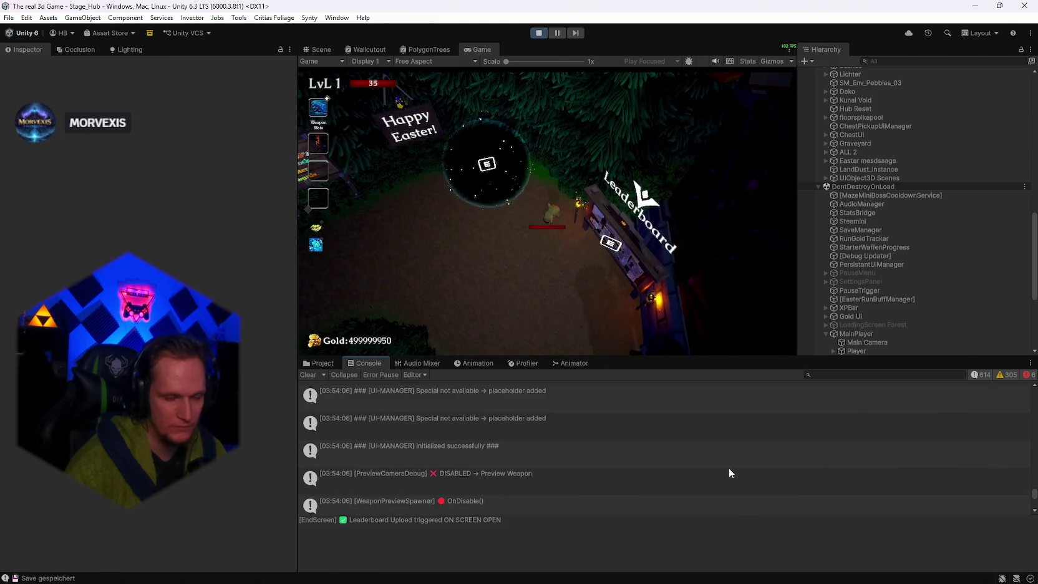
pyautogui.scroll(-1, 729, 469)
pyautogui.scroll(-1, 730, 473)
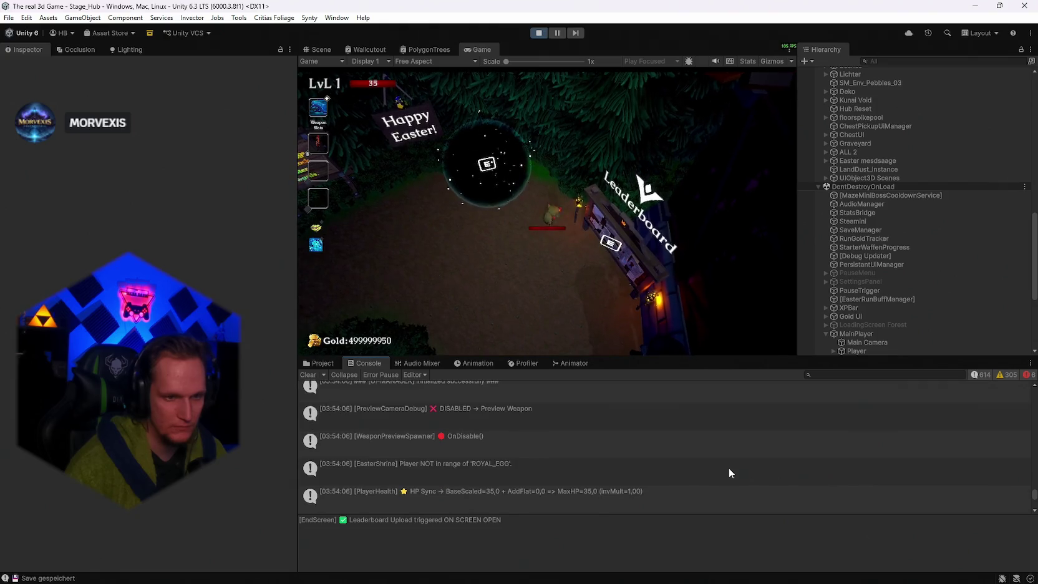
pyautogui.scroll(-4, 730, 473)
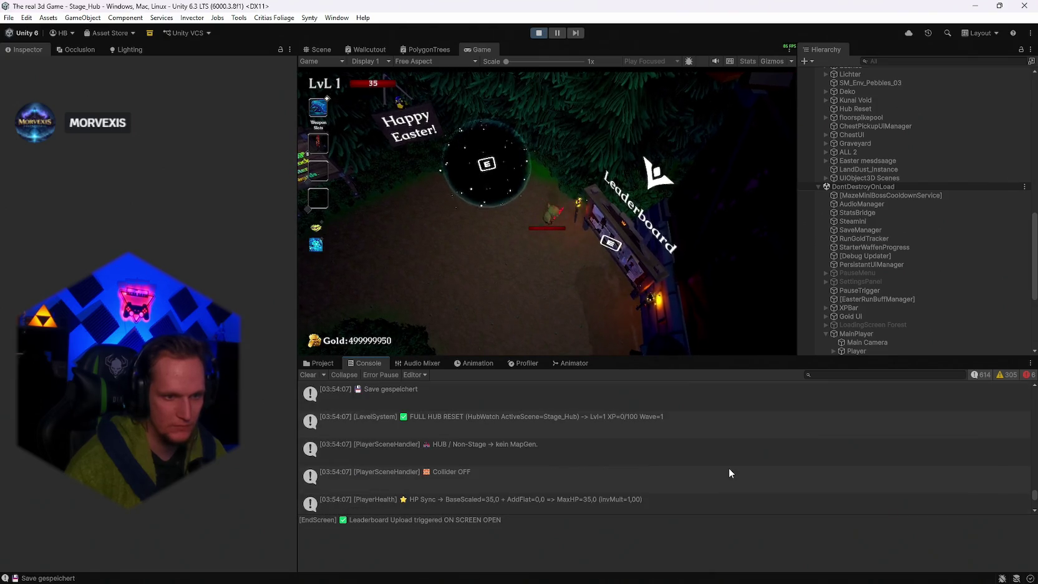
pyautogui.scroll(-2, 729, 473)
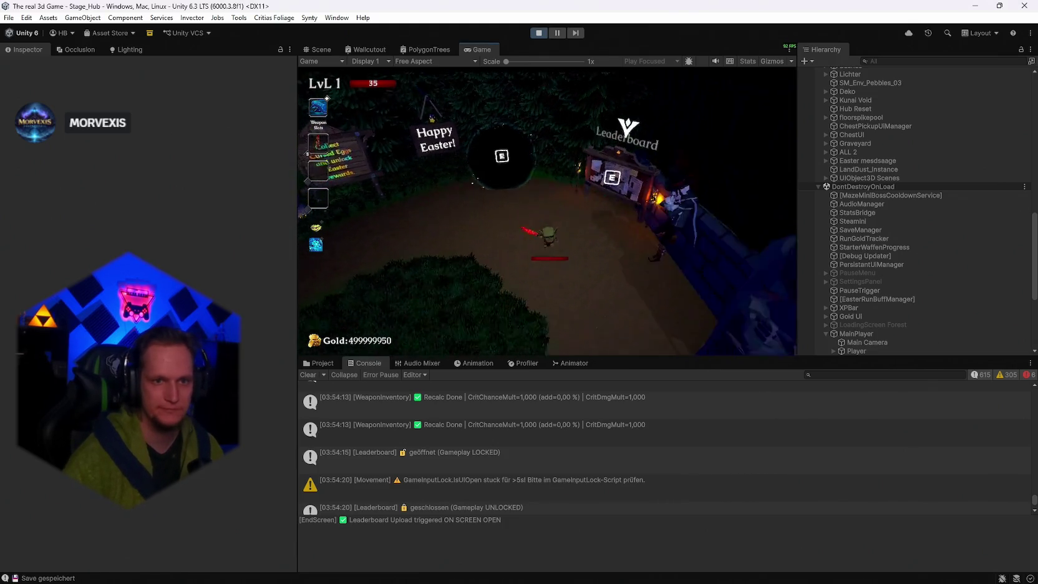
# Open the in-game leaderboard with E, view its Customize Portraits page, then close everything.
pyautogui.press('e')
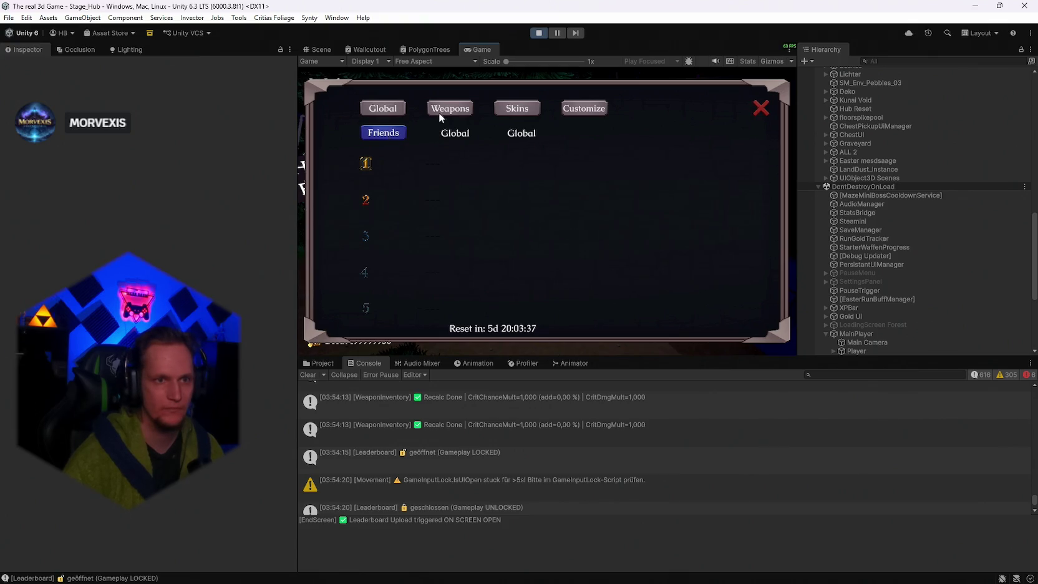
pyautogui.click(573, 108)
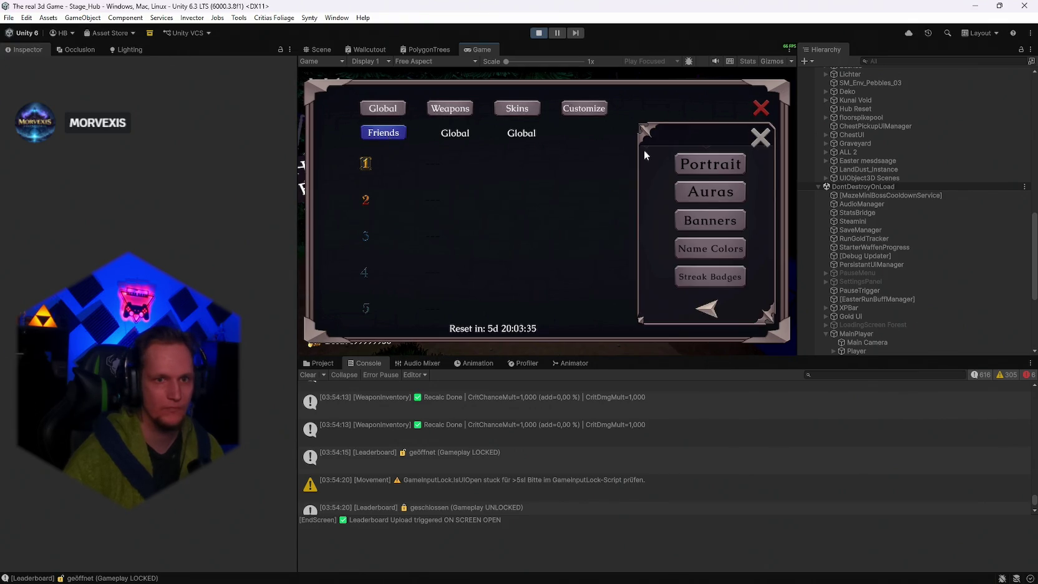
pyautogui.click(710, 164)
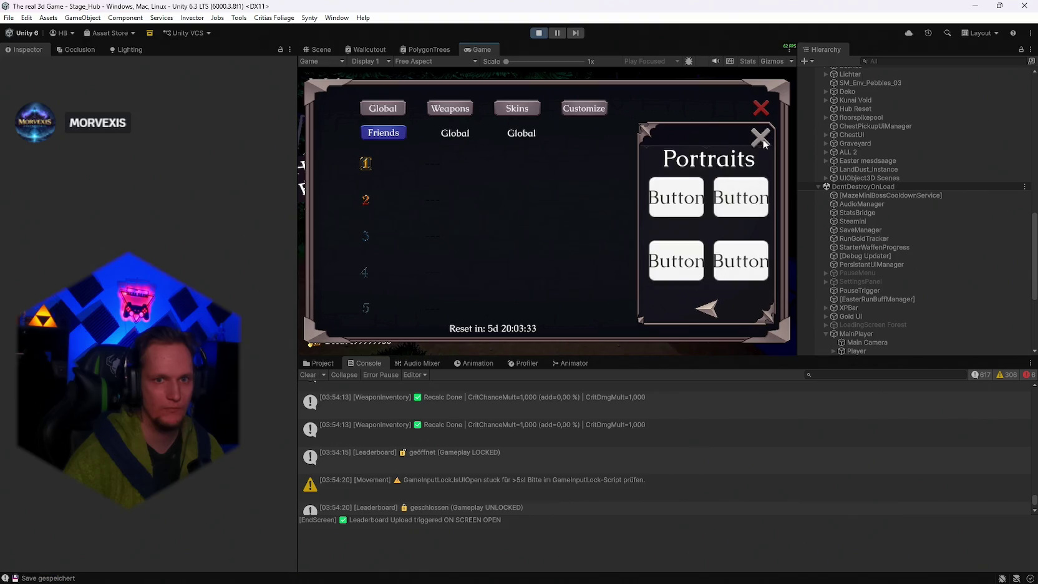
pyautogui.click(707, 308)
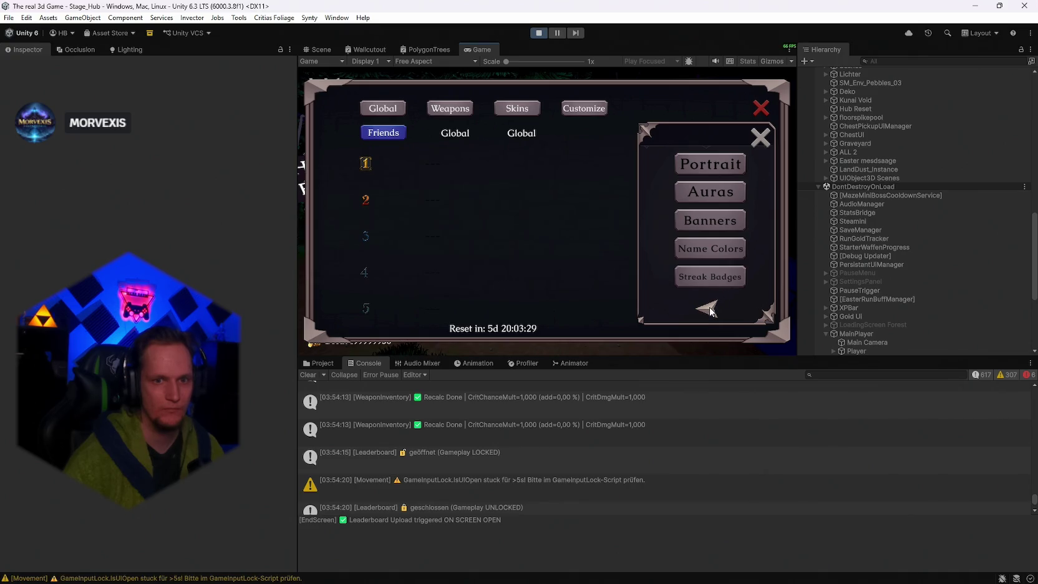
pyautogui.click(760, 136)
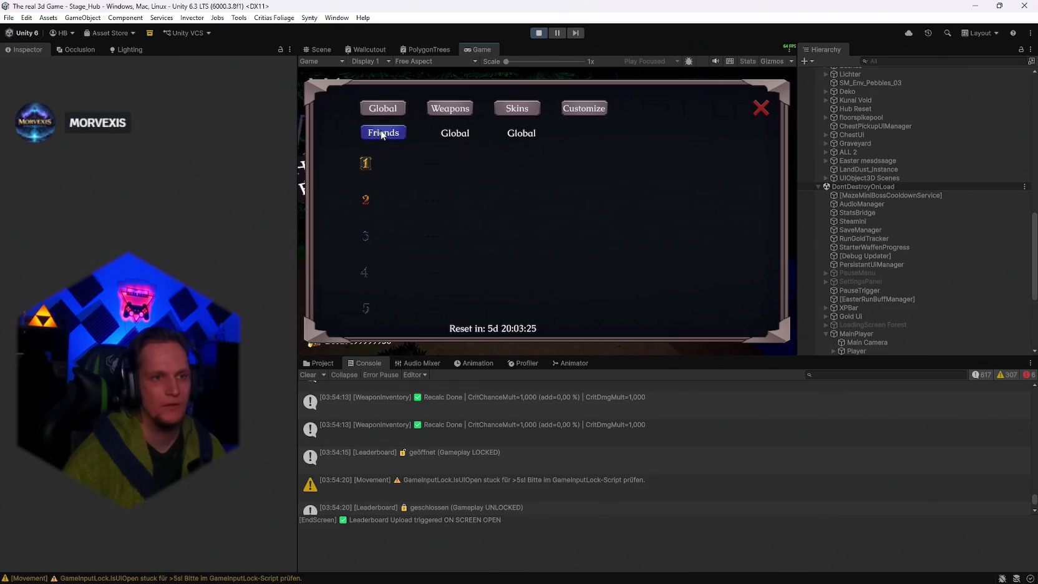
pyautogui.click(761, 108)
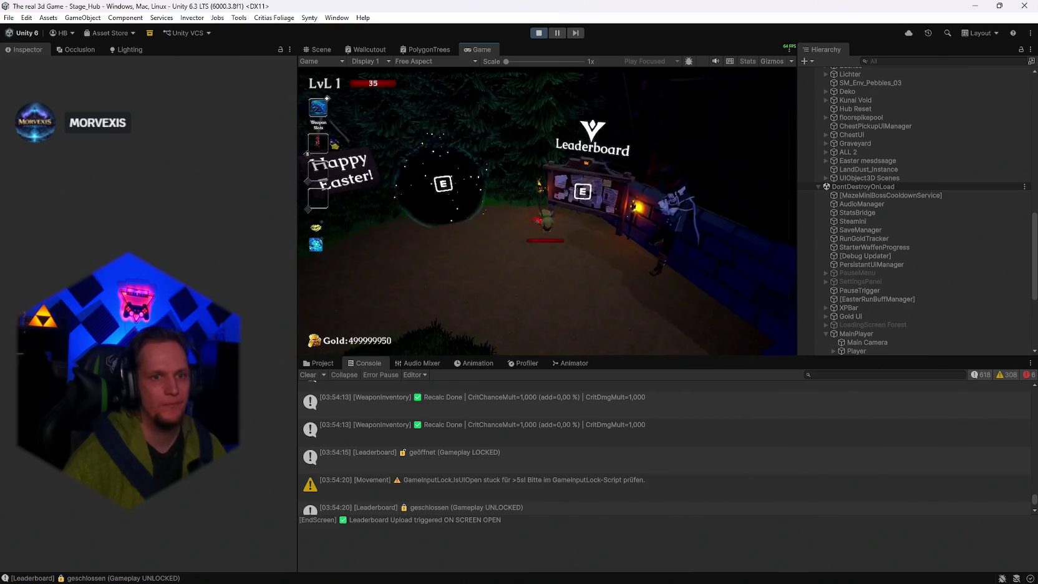
# Pause the game with Escape and stop Play mode, returning to the MainMenü scene.
pyautogui.press('Escape')
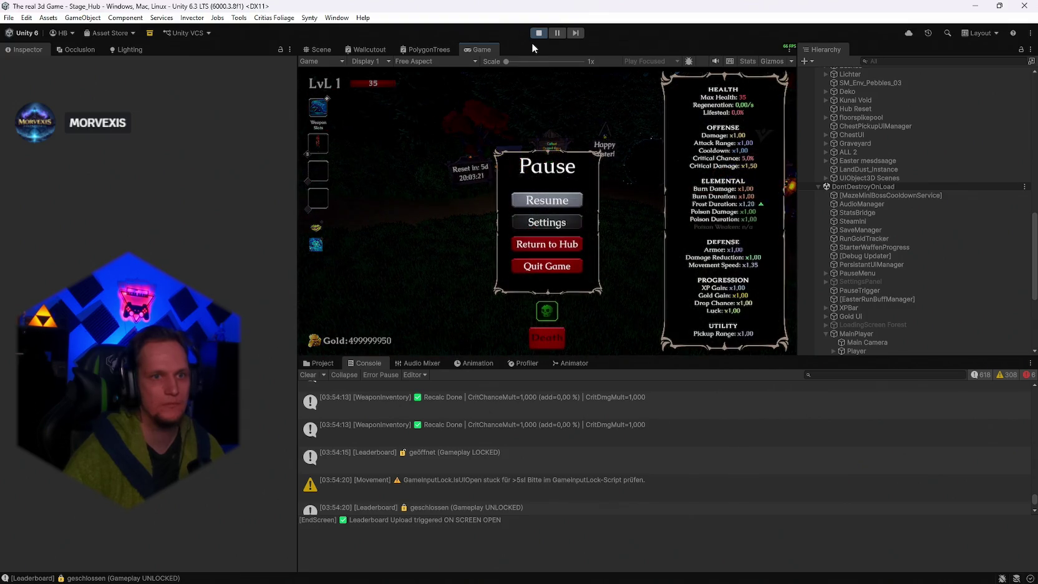
pyautogui.click(537, 36)
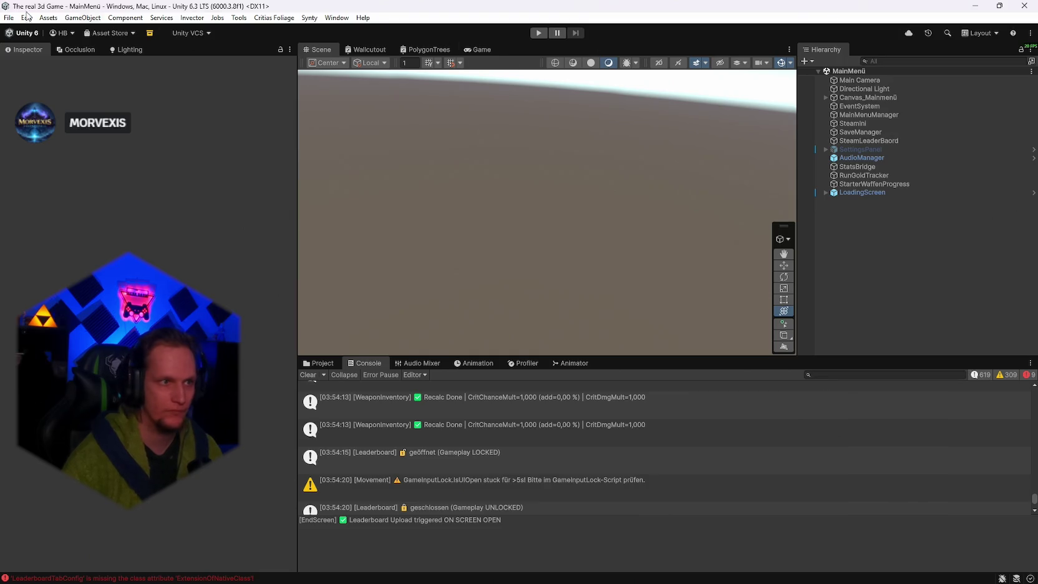
# Filter the Console for 'leaderbo' and select the two LeaderboardTabConfig errors.
pyautogui.click(835, 375)
pyautogui.write('l')
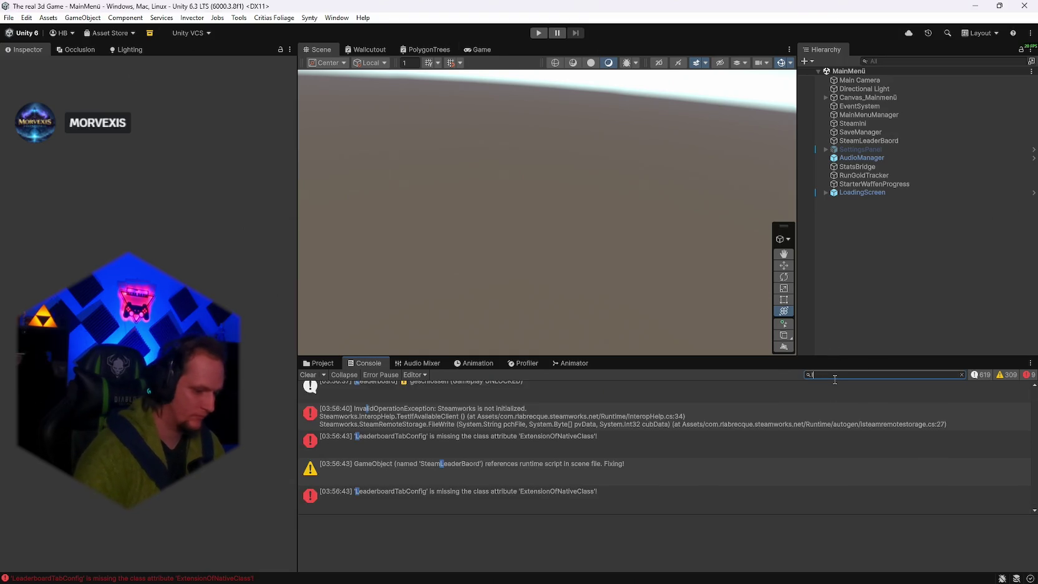
pyautogui.write('eaderbo')
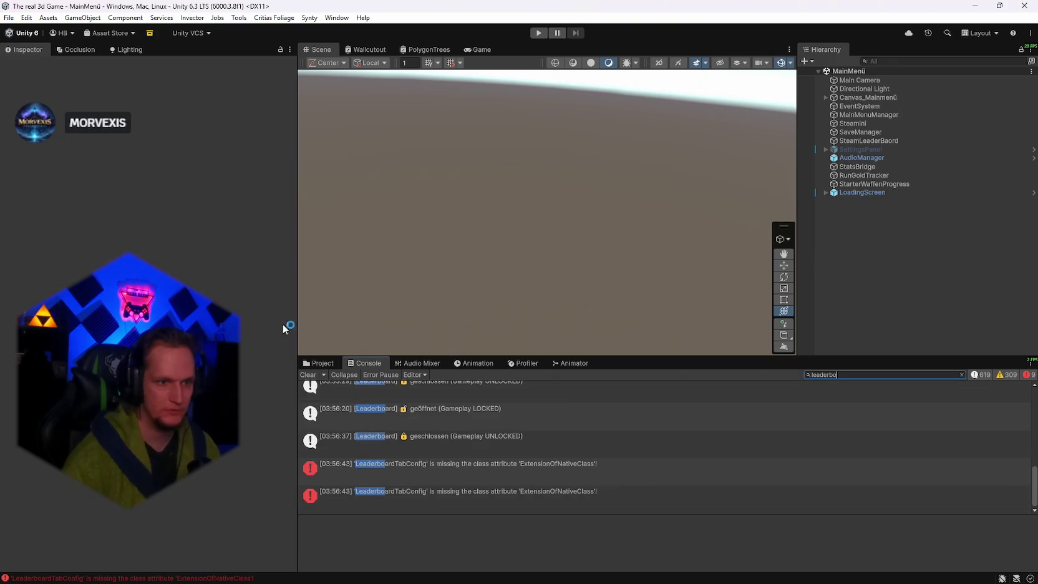
pyautogui.click(318, 363)
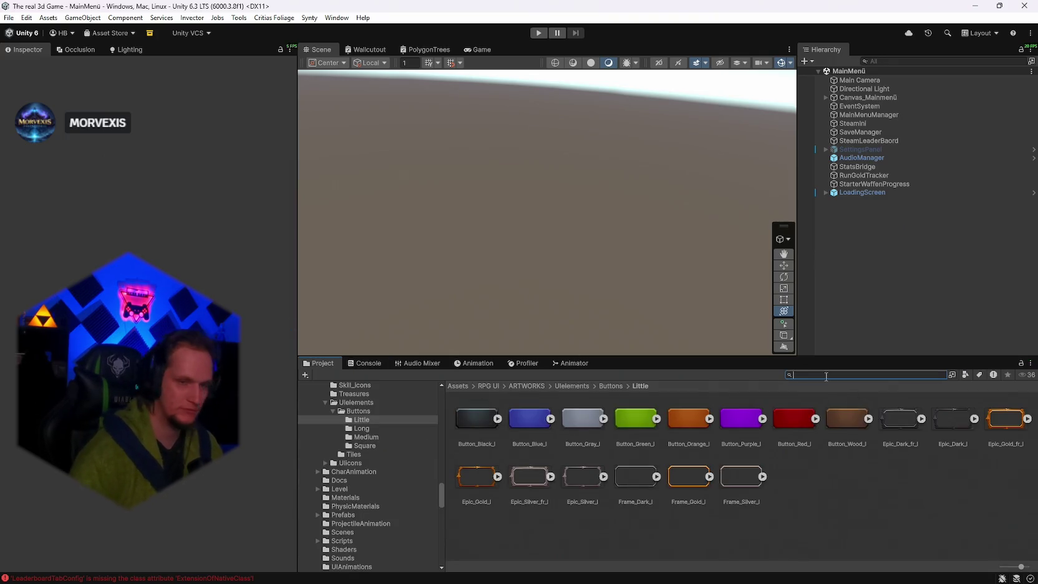
pyautogui.click(357, 363)
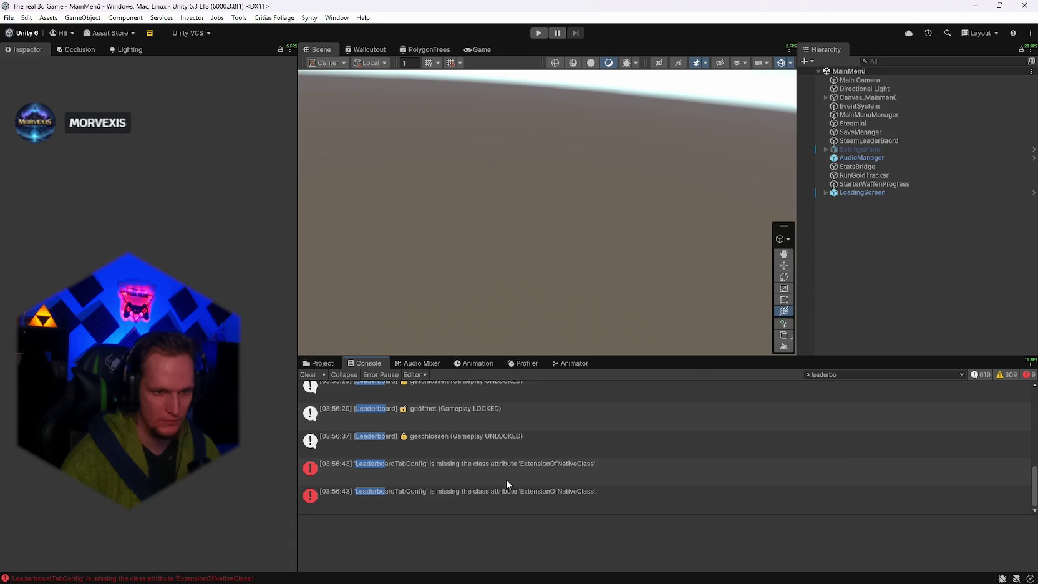
pyautogui.click(446, 474)
pyautogui.keyDown('shift'); pyautogui.click(454, 498); pyautogui.keyUp('shift')
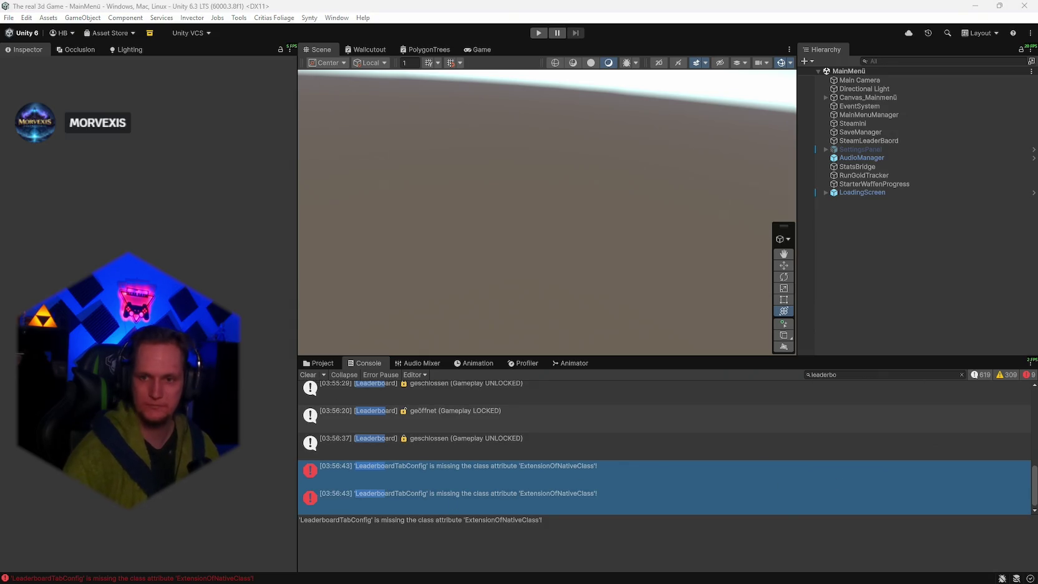
pyautogui.scroll(2, 548, 443)
pyautogui.scroll(3, 548, 444)
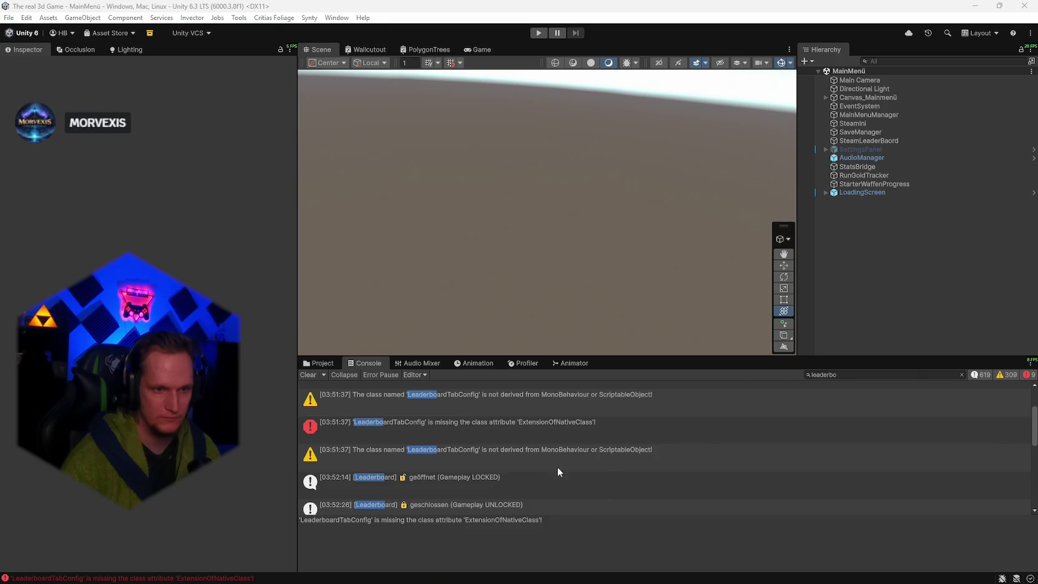
pyautogui.scroll(3, 544, 441)
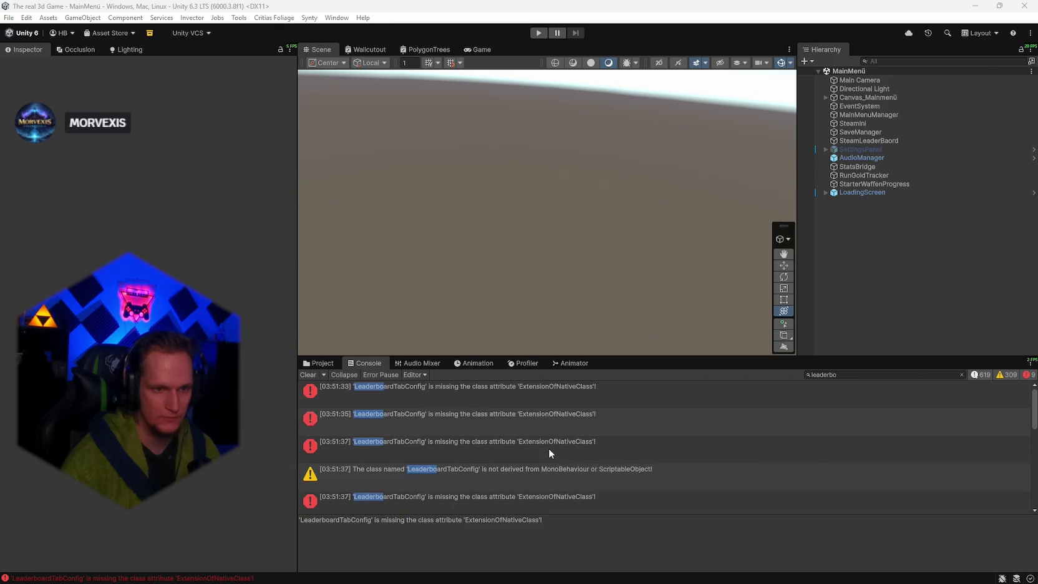
# Search the Project for 'leaderboard' and open the Leaderboard prefab from Assets/SCENES/LeaderBoard.
pyautogui.click(318, 363)
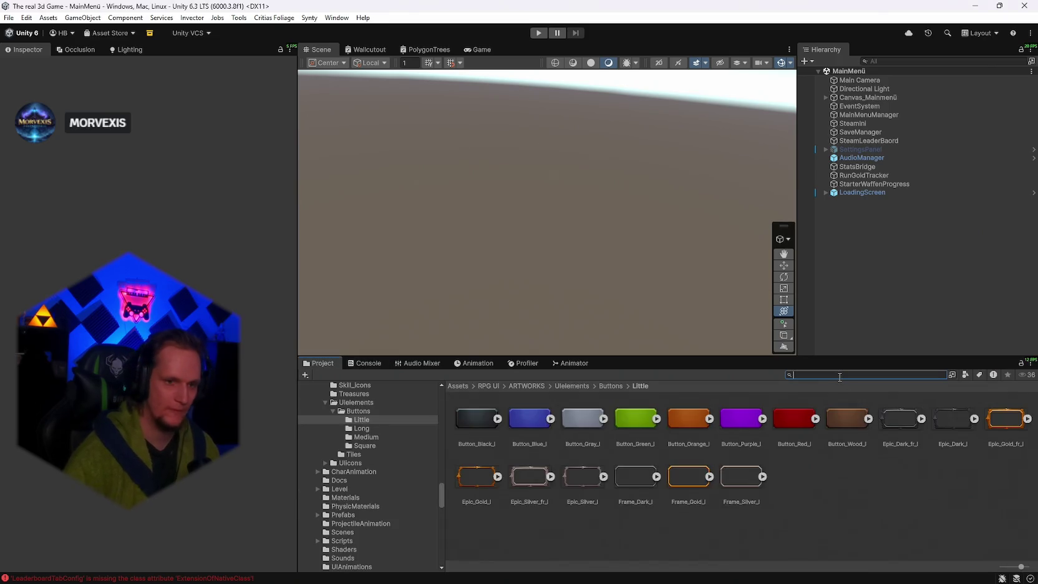
pyautogui.write('leaderboard')
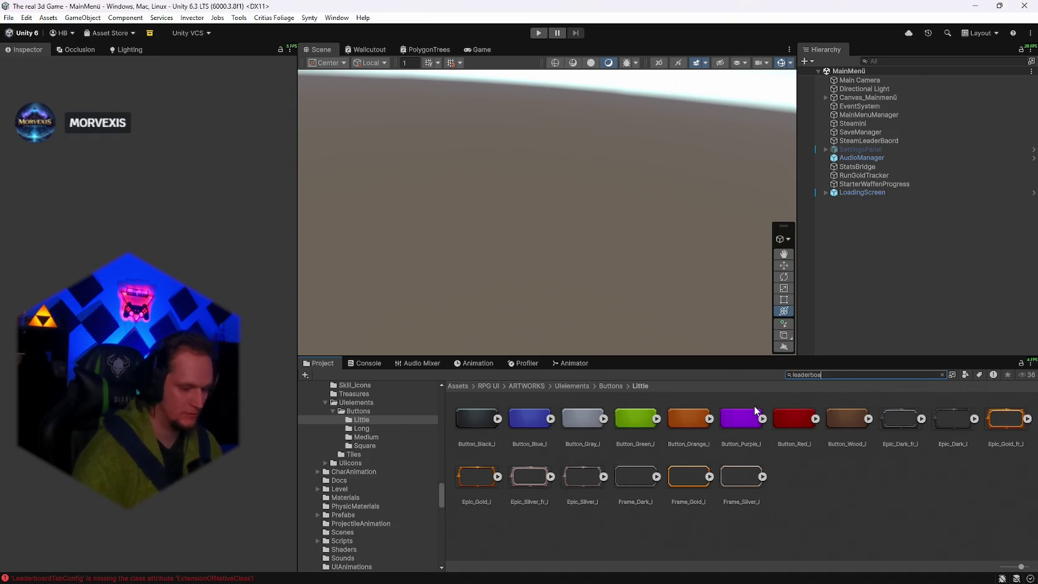
pyautogui.doubleClick(485, 428)
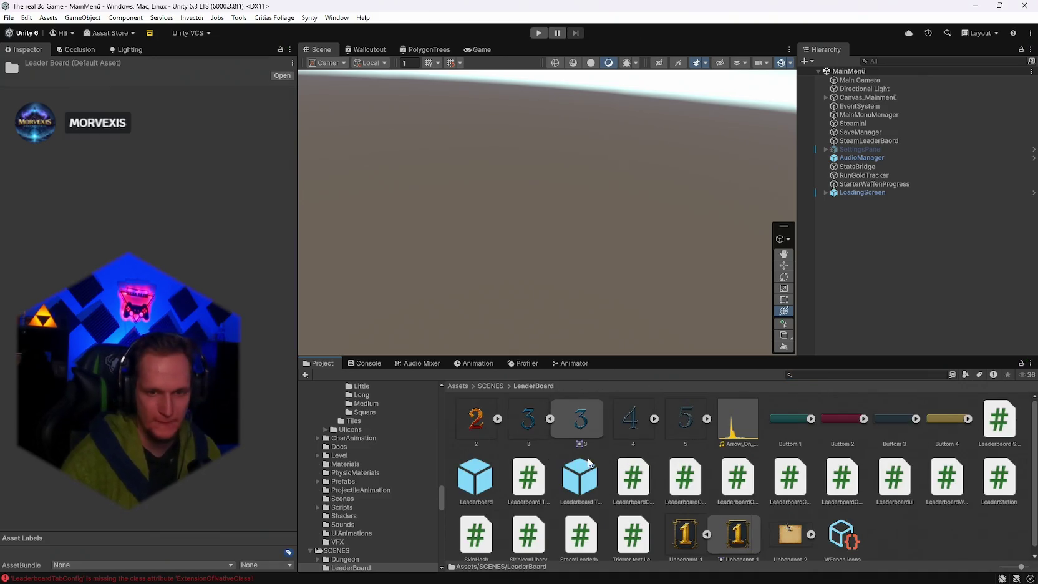
pyautogui.scroll(-1, 631, 485)
pyautogui.doubleClick(476, 471)
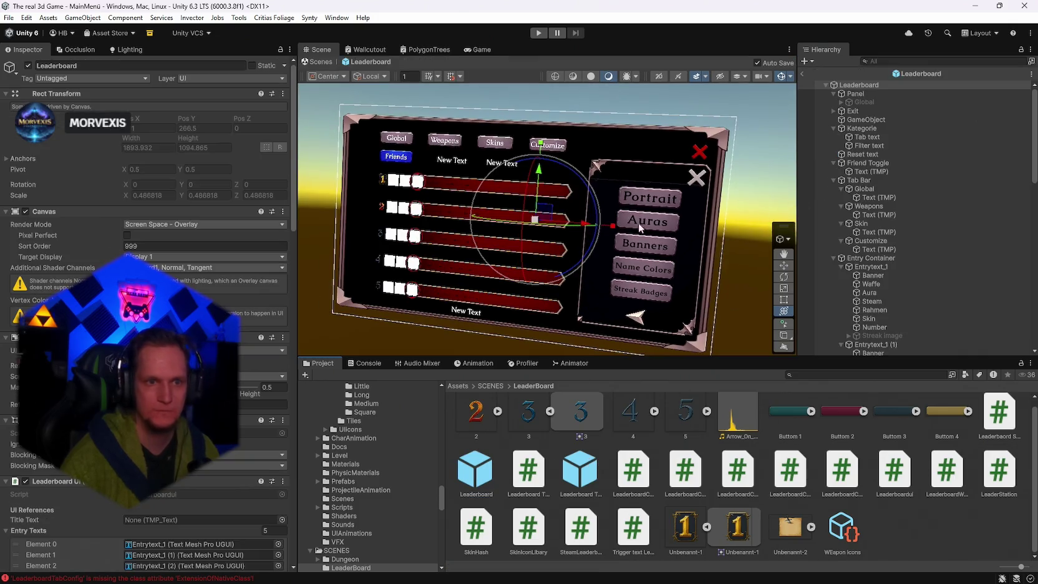
# Take four full-screen snips of the Leaderboard prefab while scrolling down its Inspector.
pyautogui.scroll(-10, 239, 324)
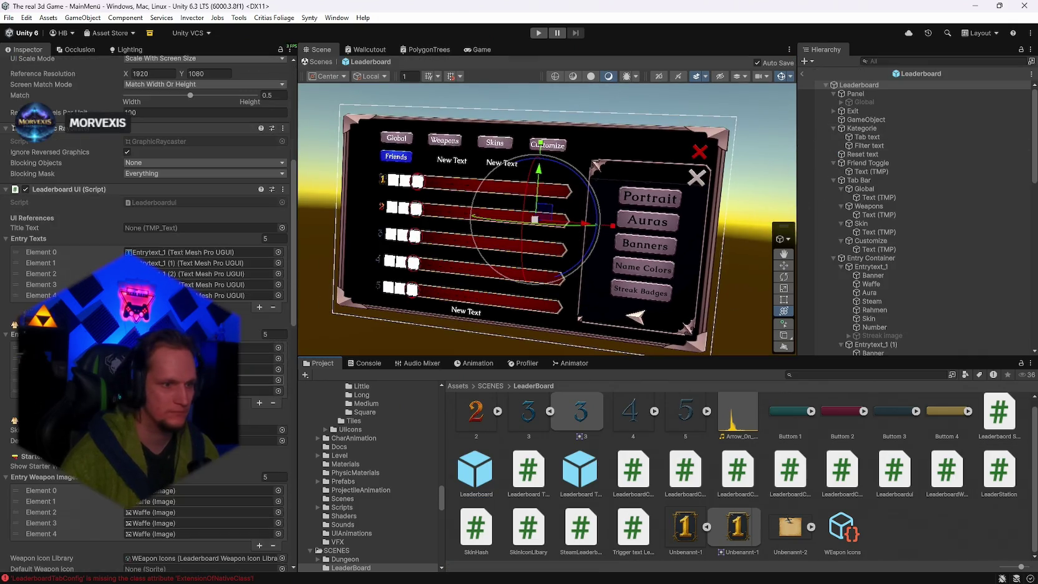
pyautogui.press('super+shift+s')
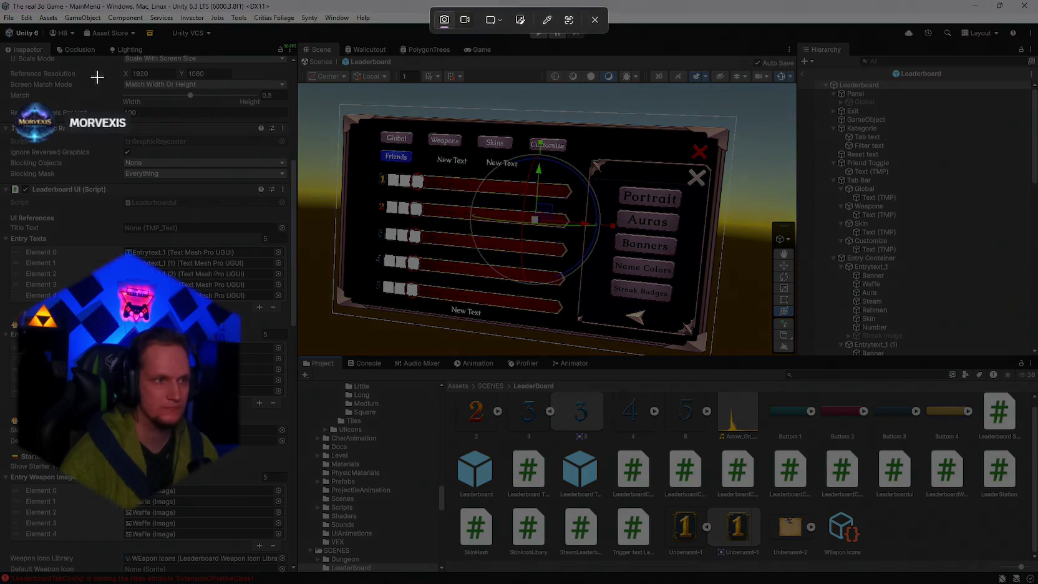
pyautogui.moveTo(0, 2); pyautogui.dragTo(1037, 583)
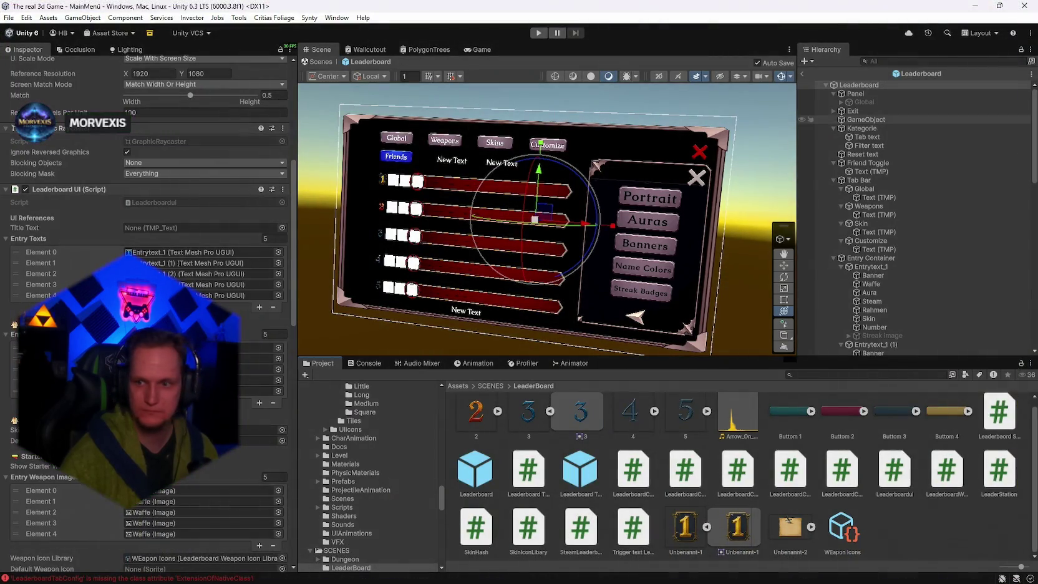
pyautogui.scroll(-10, 150, 312)
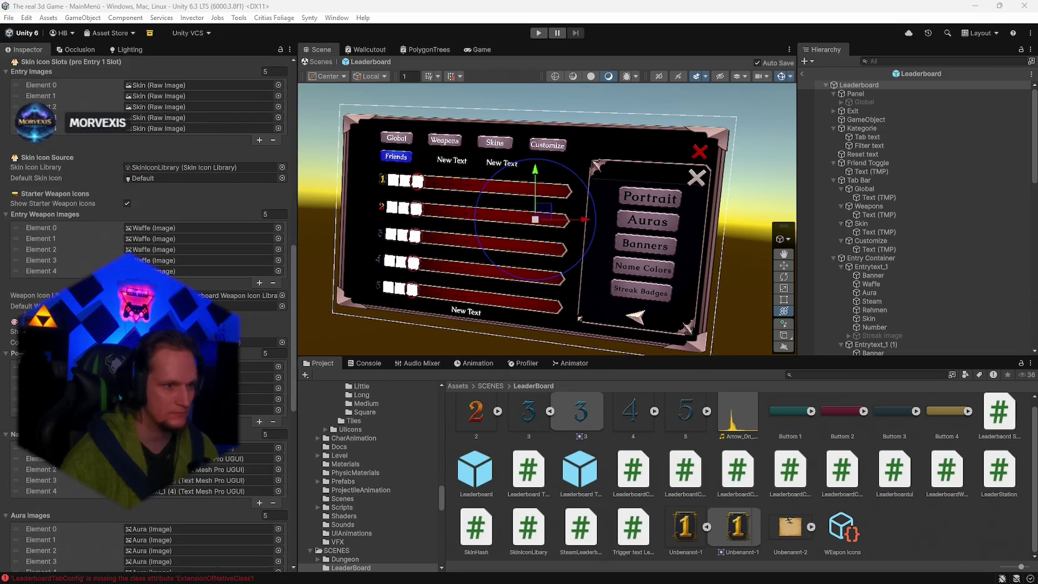
pyautogui.press('super+shift+s')
pyautogui.moveTo(0, 3)
pyautogui.mouseDown()
pyautogui.moveTo(919, 547)
pyautogui.moveTo(1037, 583)
pyautogui.mouseUp()
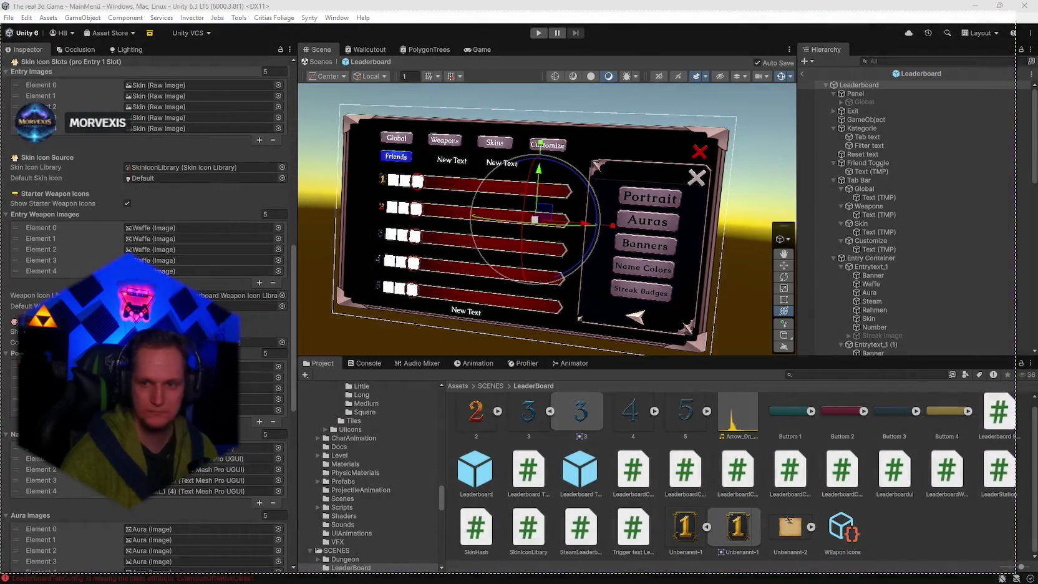
pyautogui.scroll(-8, 149, 187)
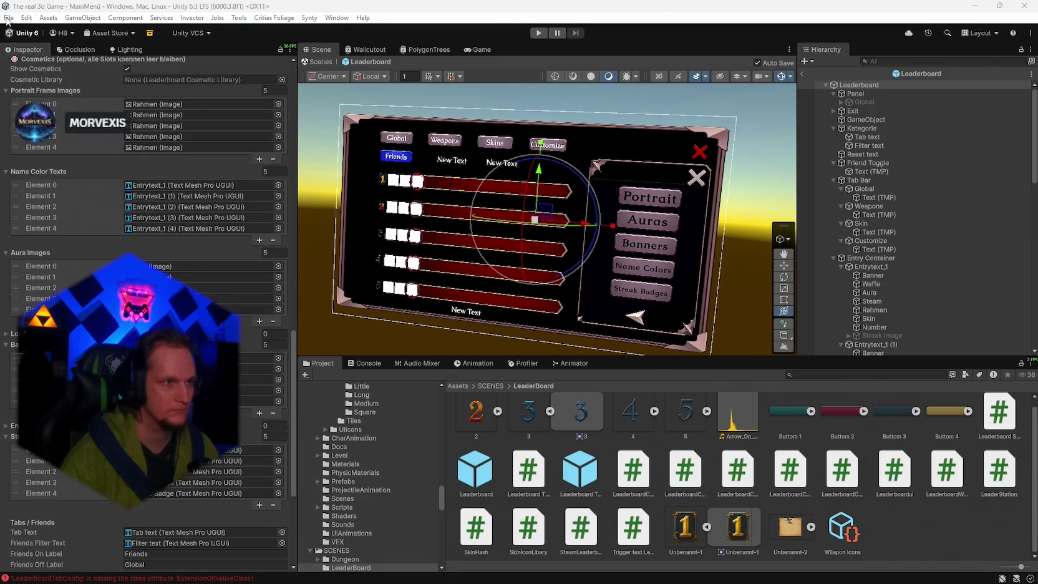
pyautogui.press('super+shift+s')
pyautogui.moveTo(0, 4)
pyautogui.mouseDown()
pyautogui.moveTo(909, 497)
pyautogui.moveTo(1037, 583)
pyautogui.mouseUp()
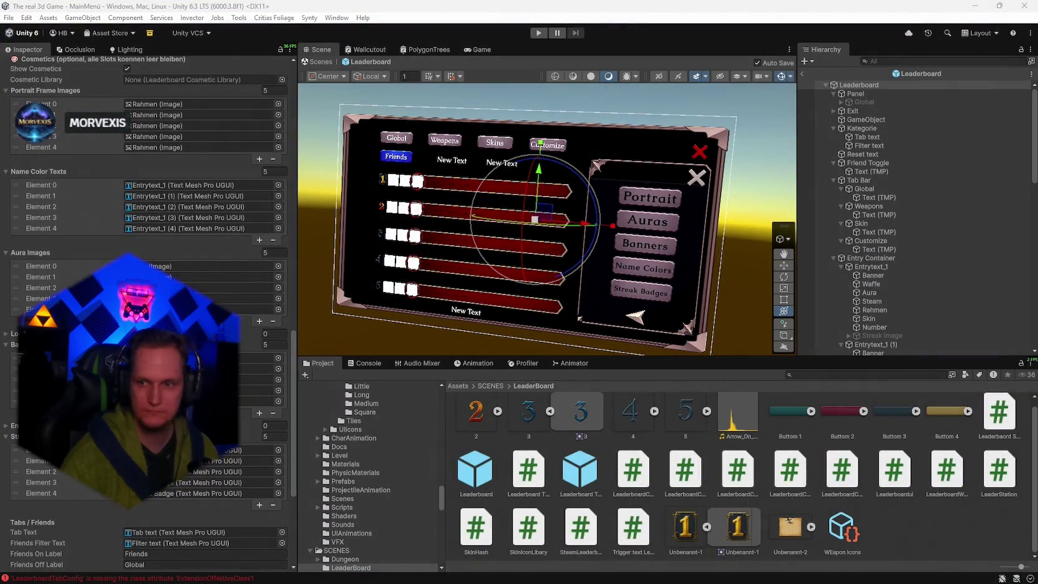
pyautogui.scroll(-5, 150, 250)
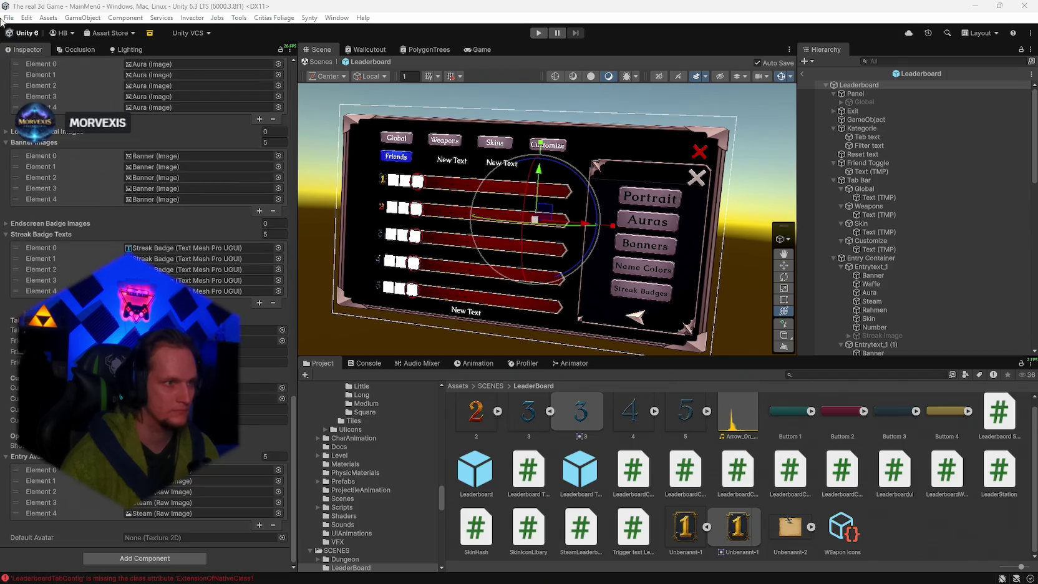
pyautogui.press('super+shift+s')
pyautogui.click(790, 519)
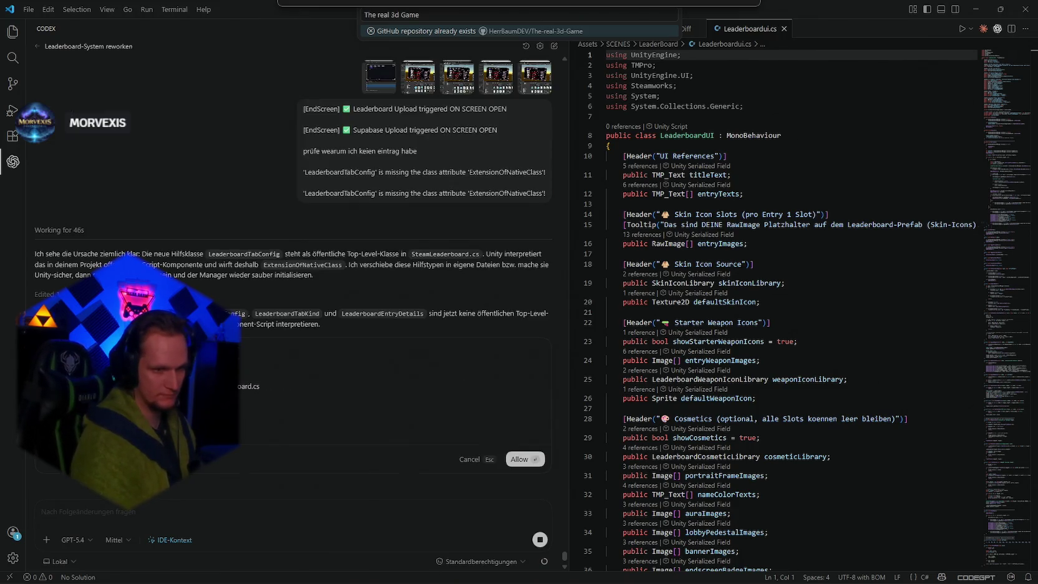
# Approve Codex's two pending commands so it searches Assets for LeaderboardTabConfig references.
pyautogui.press('Return')
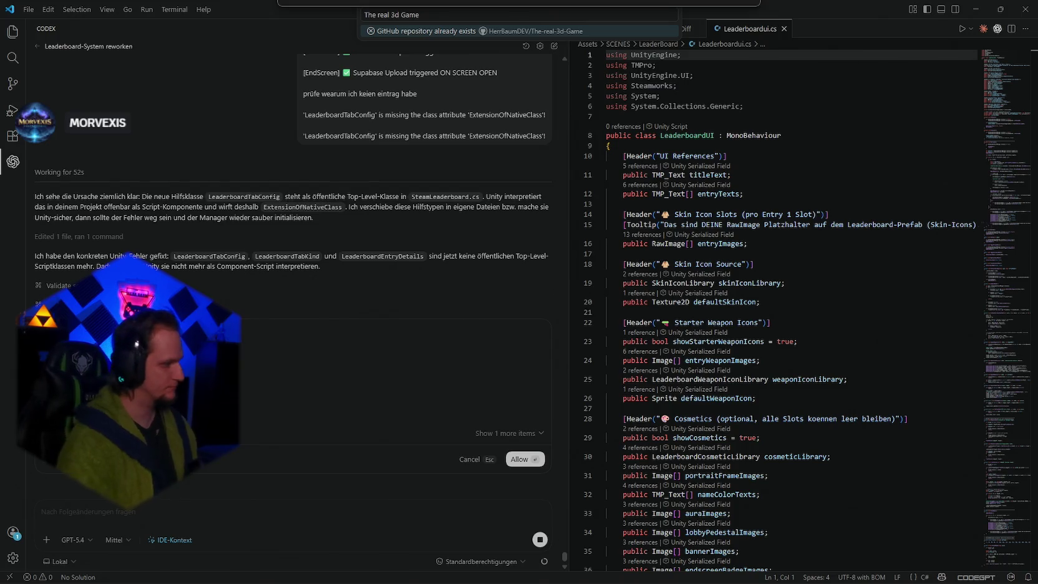
pyautogui.press('Return')
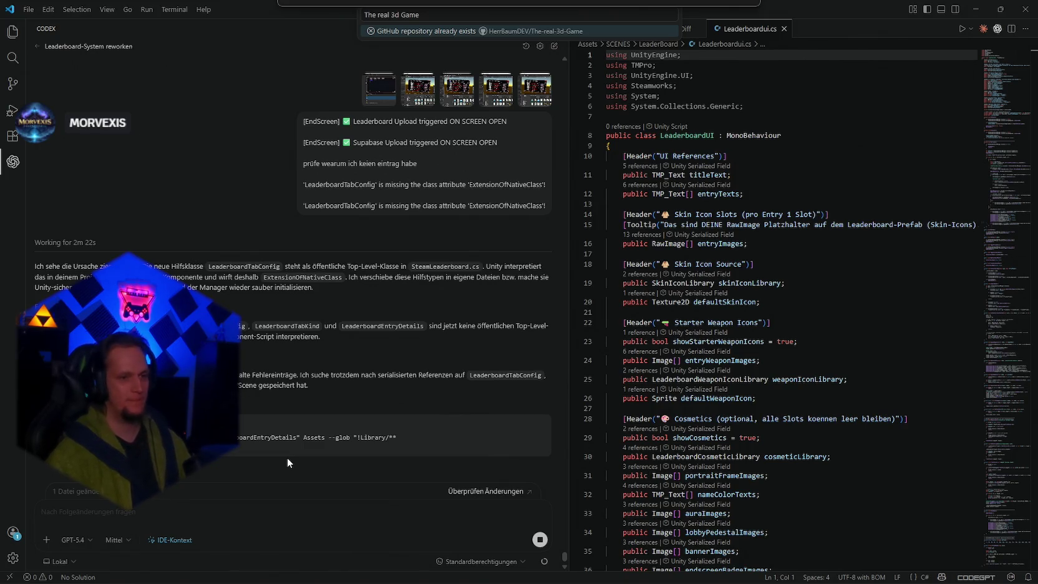
# Enlarge the first attached Unity leaderboard screenshot in the Codex chat.
pyautogui.click(382, 101)
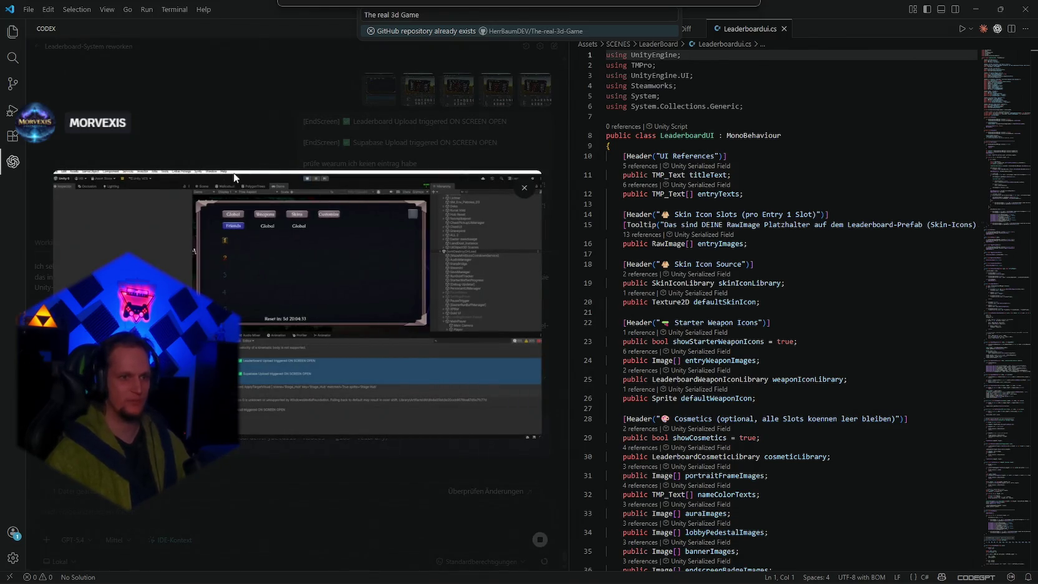
pyautogui.click(219, 112)
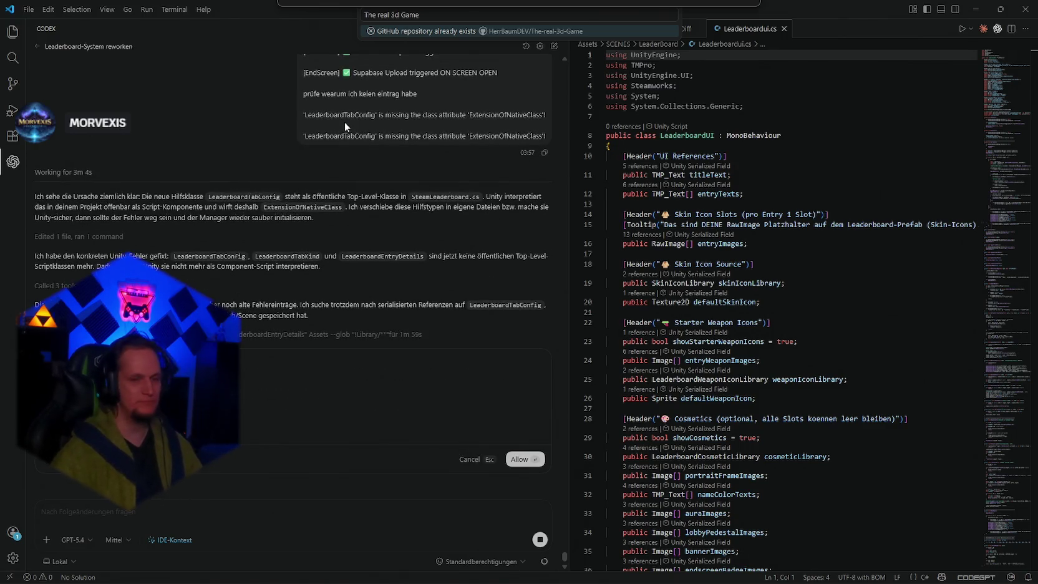
pyautogui.press('Return')
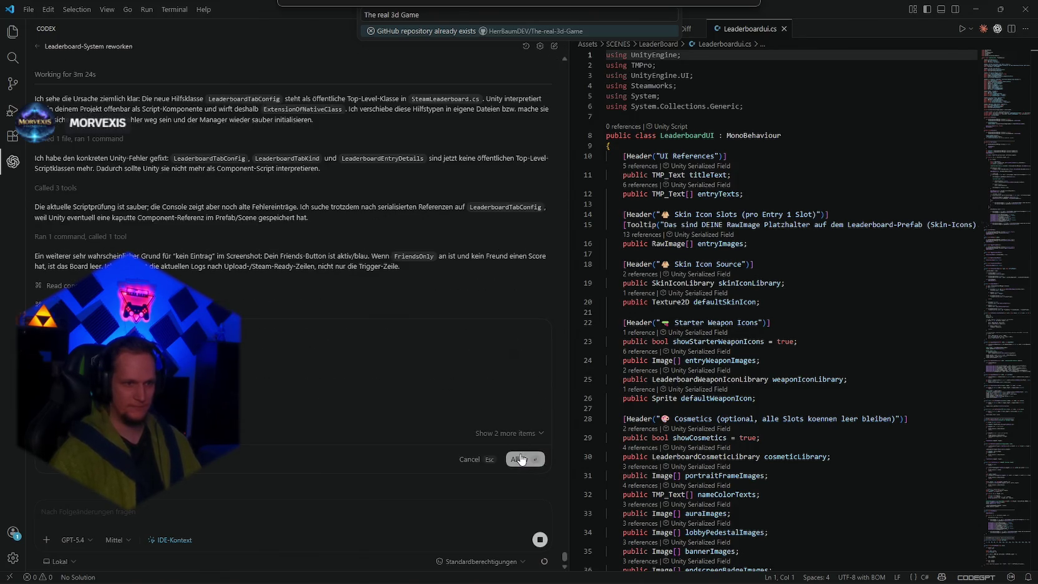
# Allow Codex's command plus its manage_gameobject and manage_scene Unity tool calls.
pyautogui.click(520, 460)
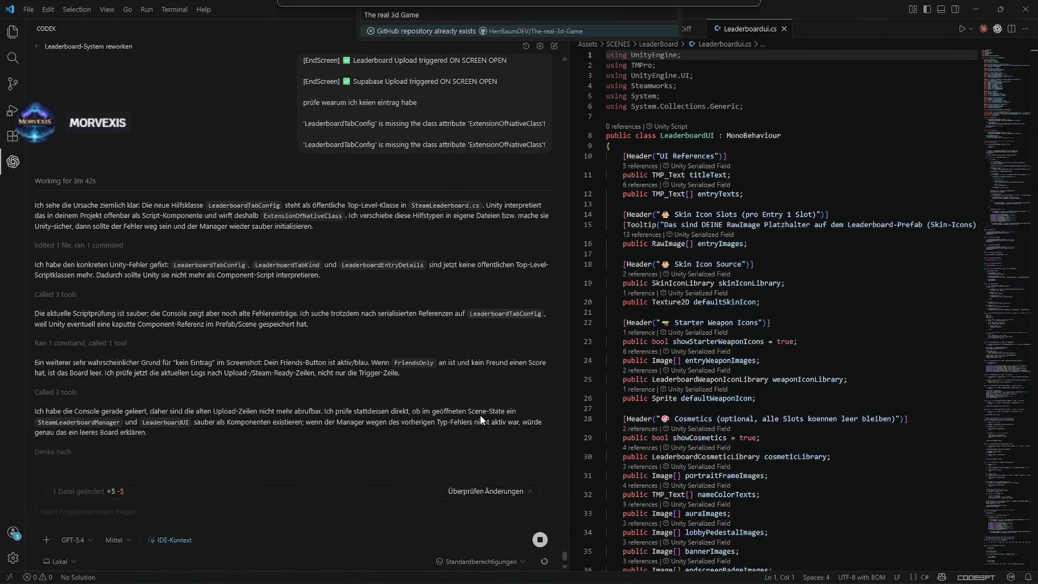
pyautogui.press('Return')
pyautogui.press('Return')
pyautogui.press('Return')
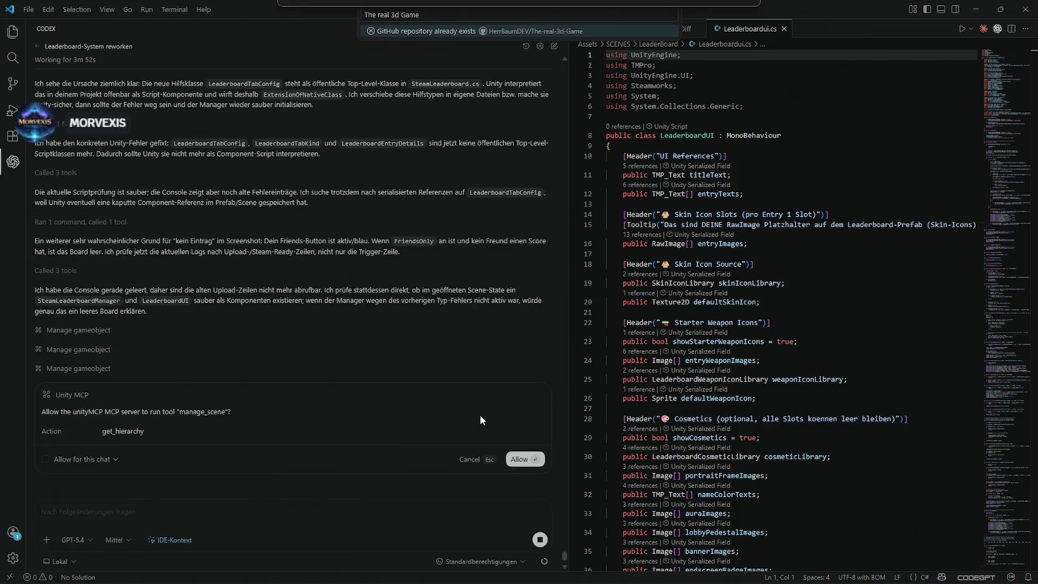
pyautogui.press('Return')
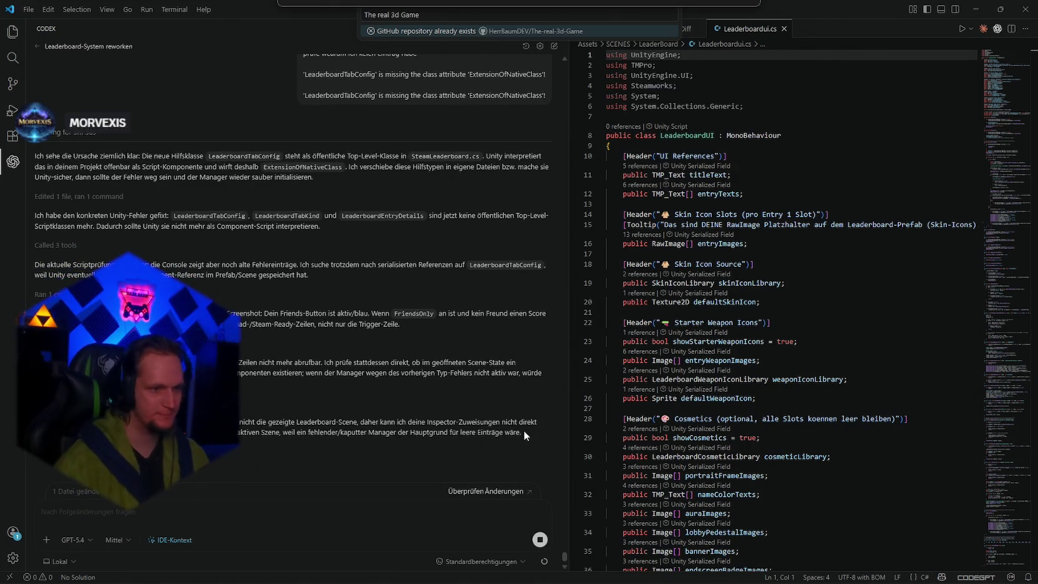
pyautogui.click(60, 561)
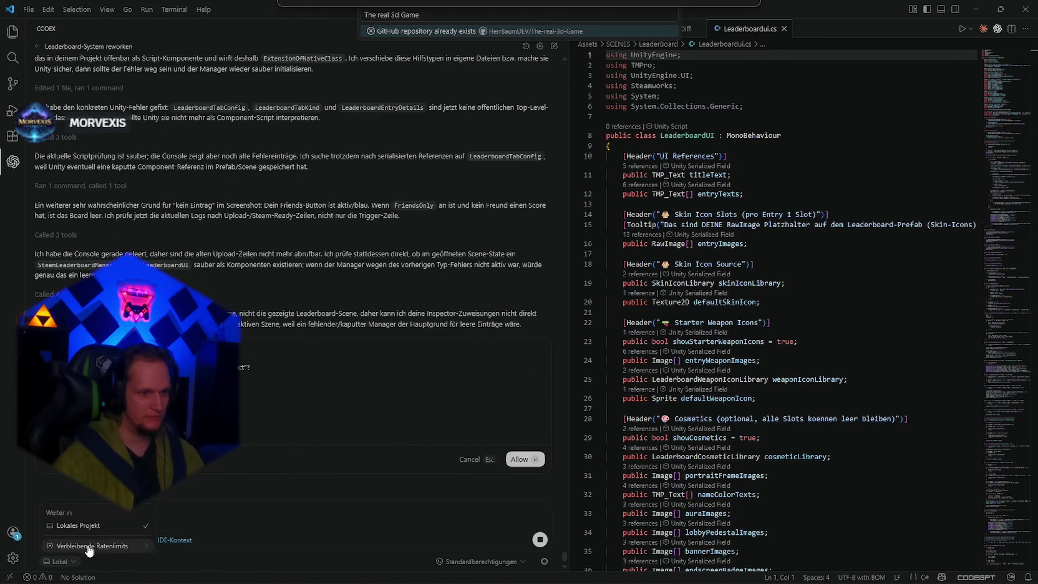
pyautogui.click(83, 549)
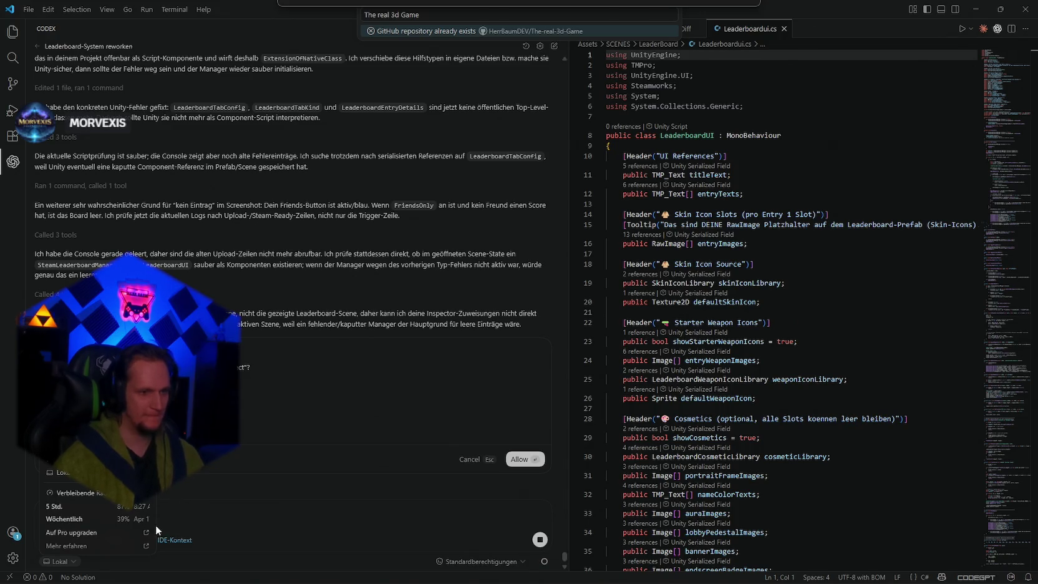
pyautogui.click(236, 518)
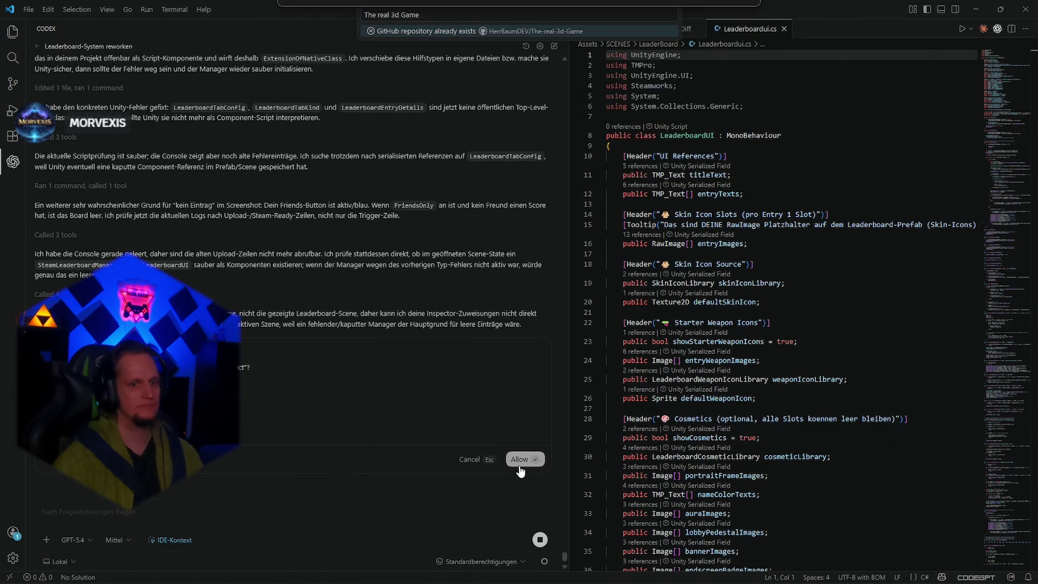
pyautogui.scroll(-1, 486, 474)
# Approve Codex's three pending requests so it edits SteamLeaderboard.cs to add the wrapper.
pyautogui.click(461, 462)
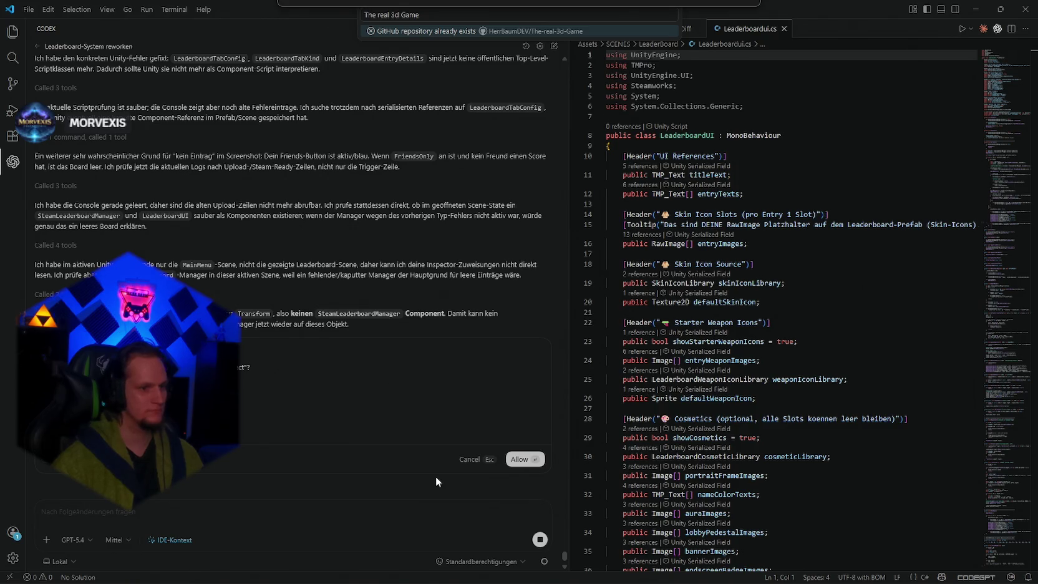
pyautogui.press('Return')
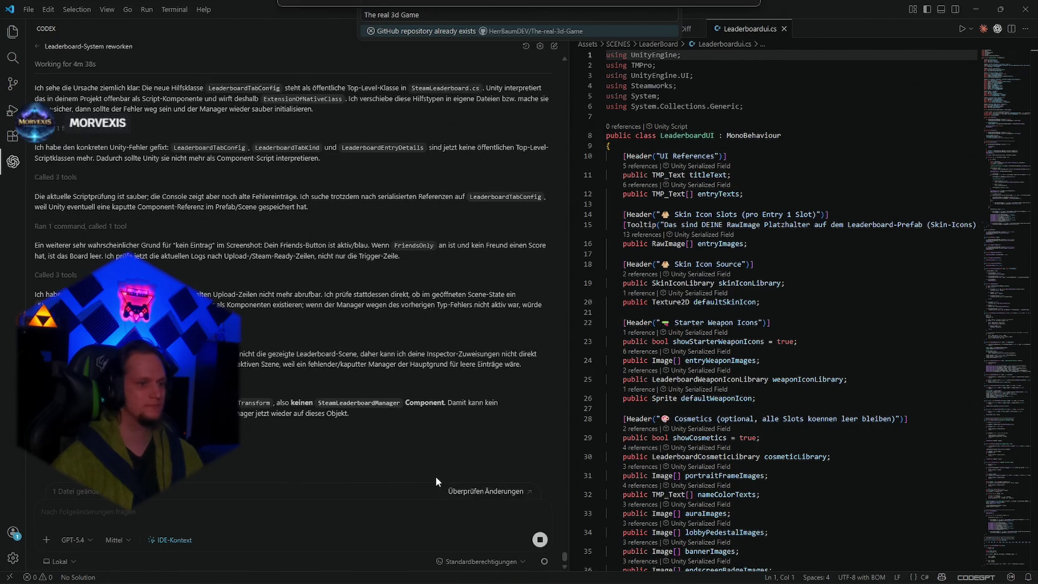
pyautogui.press('Return')
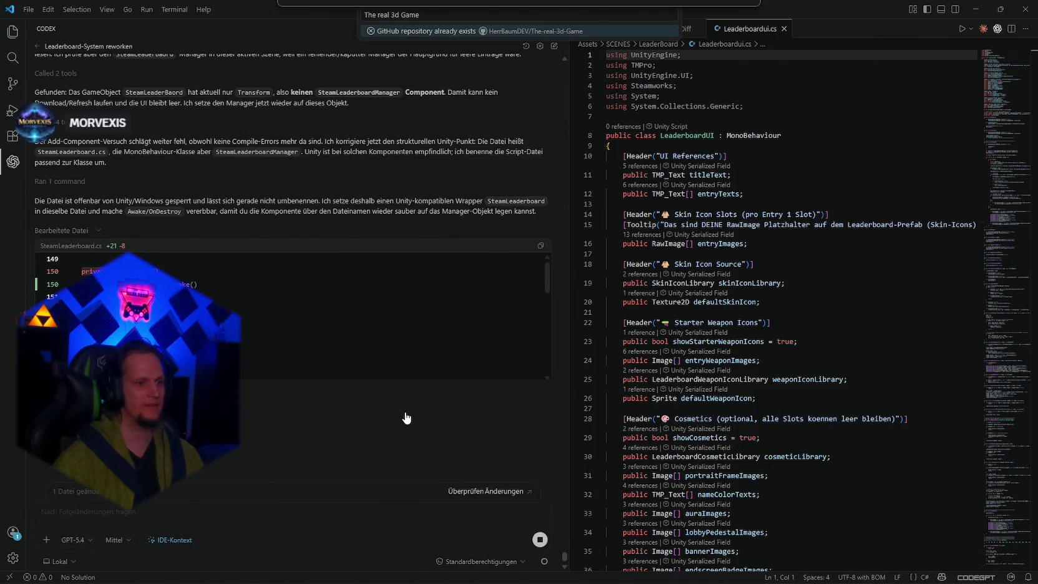
# Approve Codex's command, then review the model list (keeping GPT-5.4) and remaining rate limits.
pyautogui.press('Return')
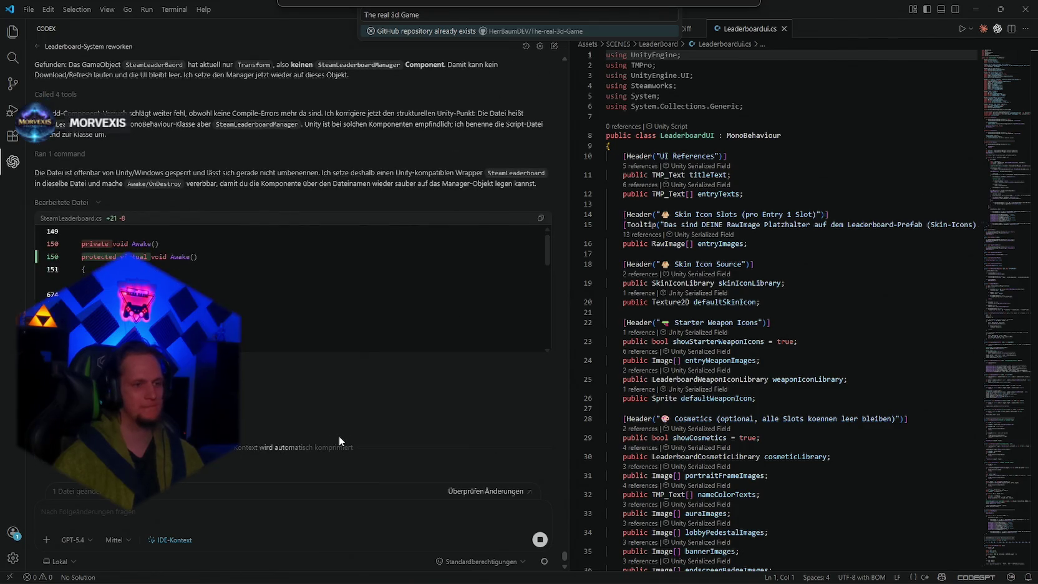
pyautogui.click(73, 540)
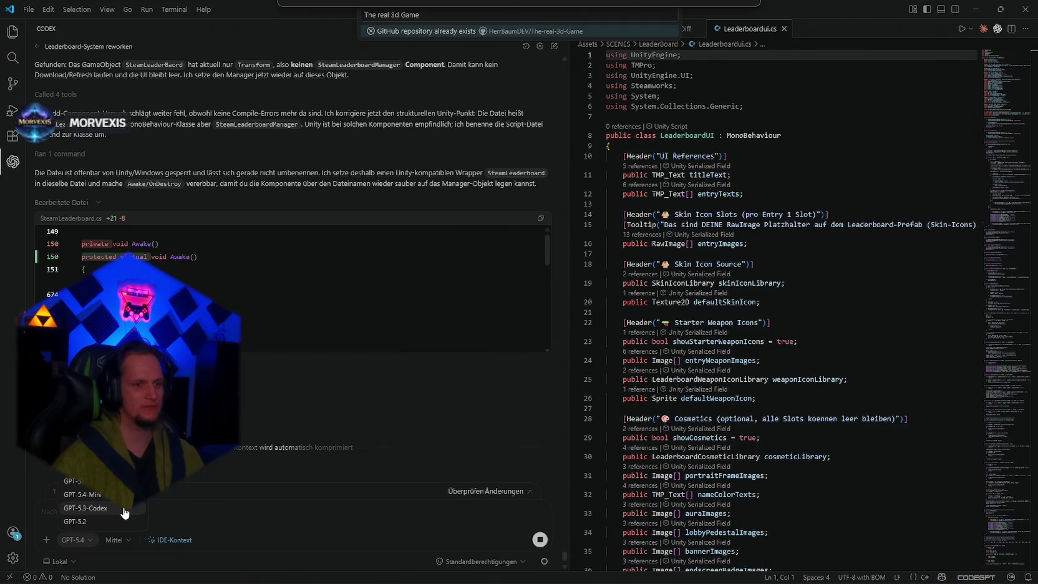
pyautogui.click(339, 463)
pyautogui.click(59, 560)
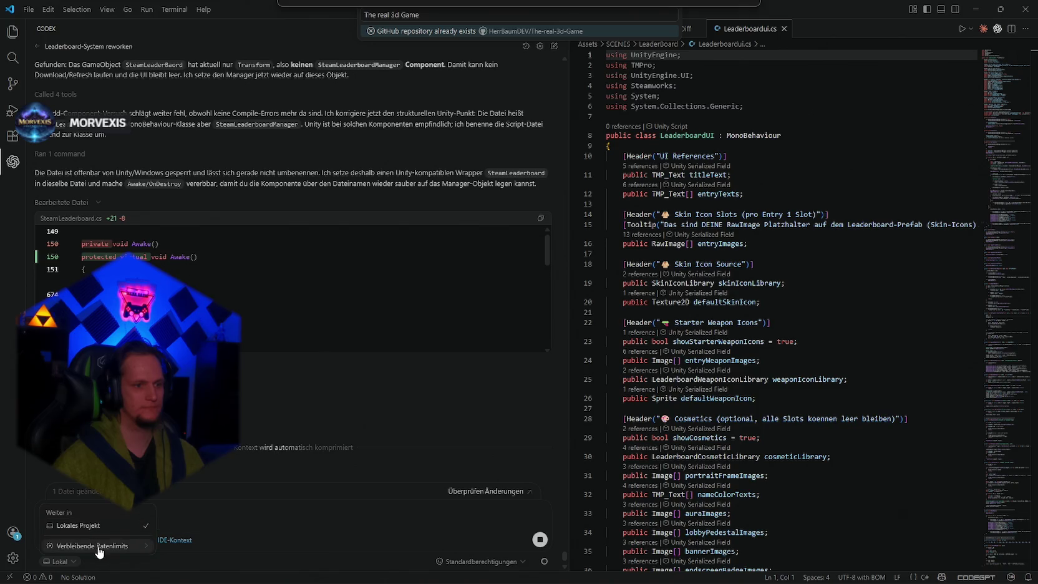
pyautogui.click(93, 544)
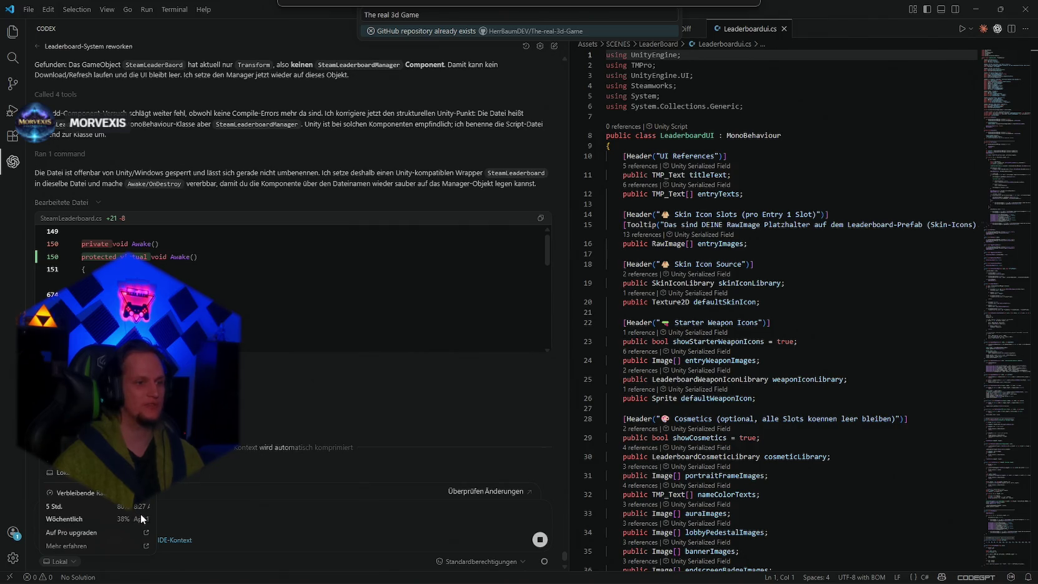
pyautogui.click(269, 519)
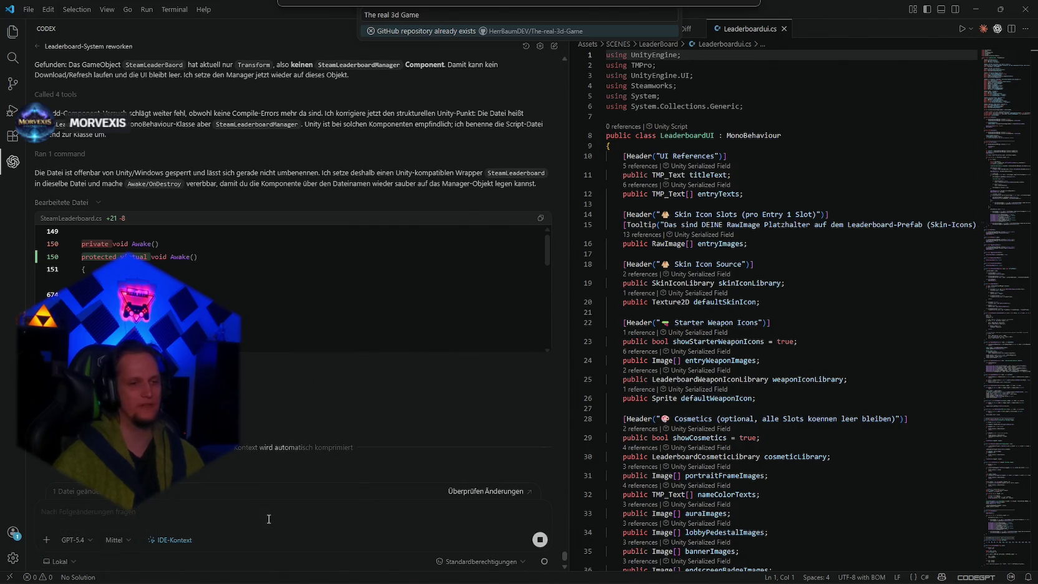
# Reopen the model list and usage options, closing both without changes.
pyautogui.click(73, 540)
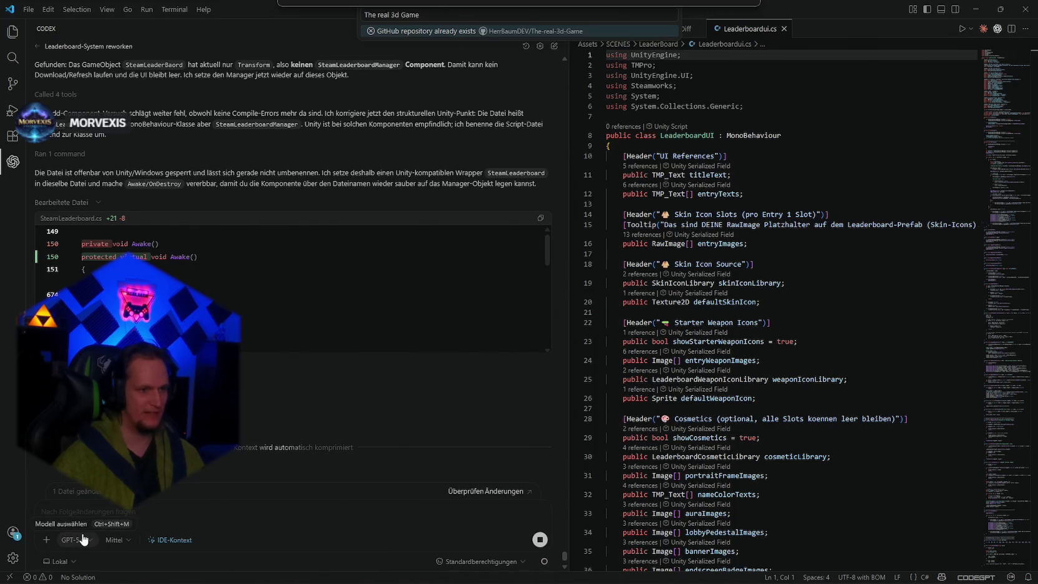
pyautogui.click(102, 509)
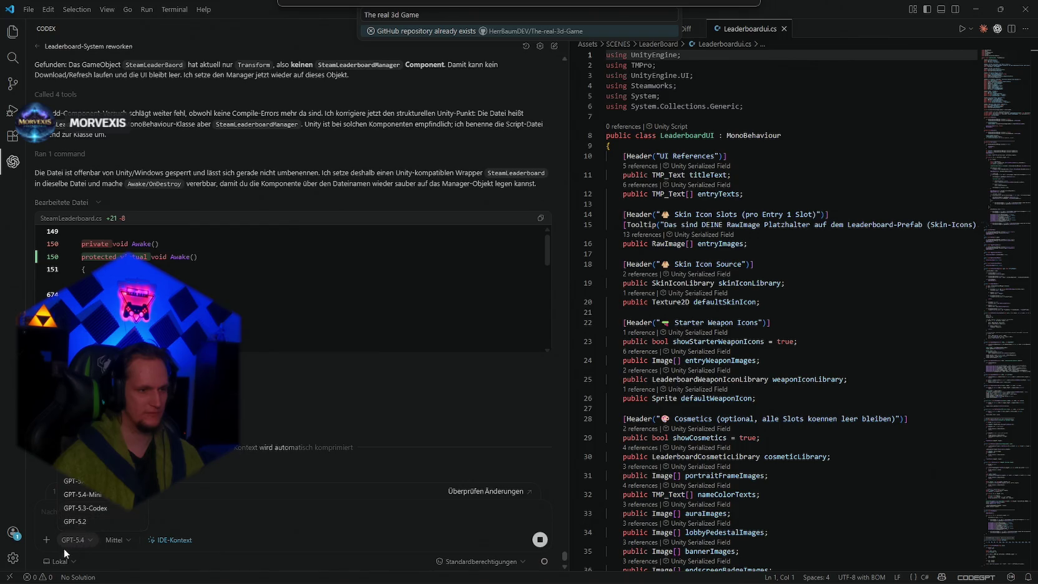
pyautogui.click(61, 561)
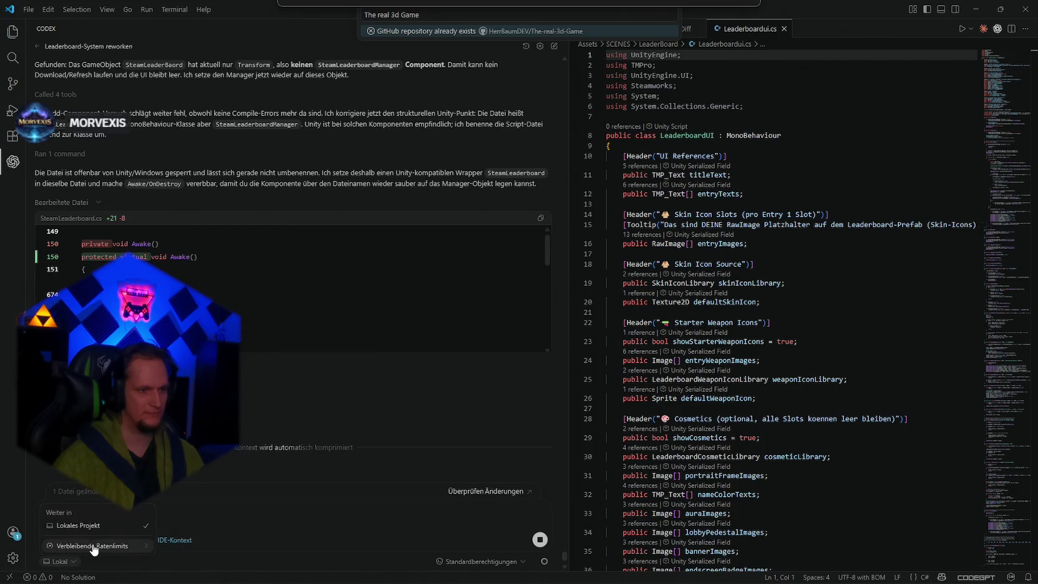
pyautogui.click(225, 513)
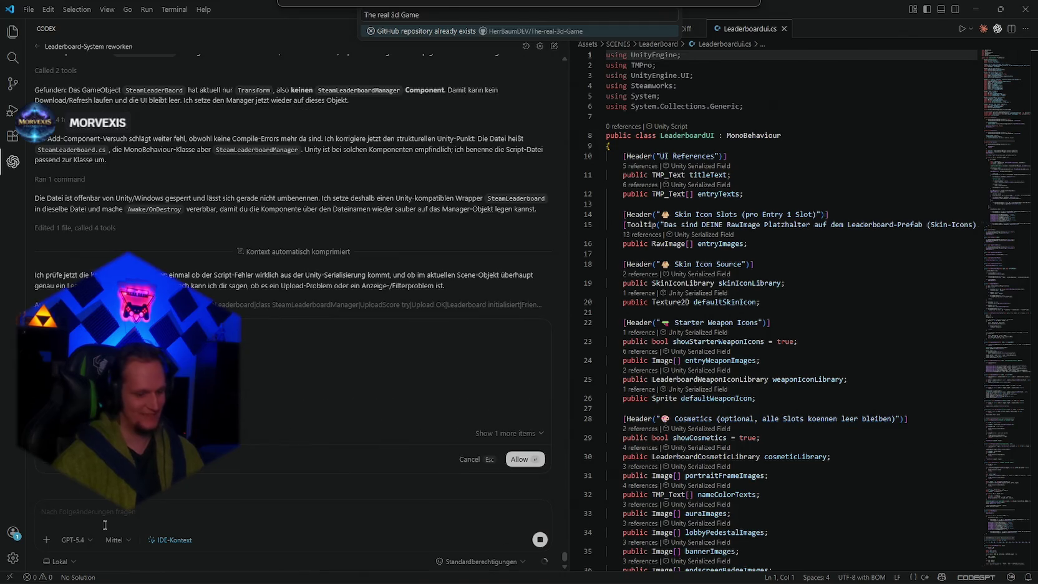
# Approve Codex's next tool request and its MainMenu scene inspection.
pyautogui.press('Return')
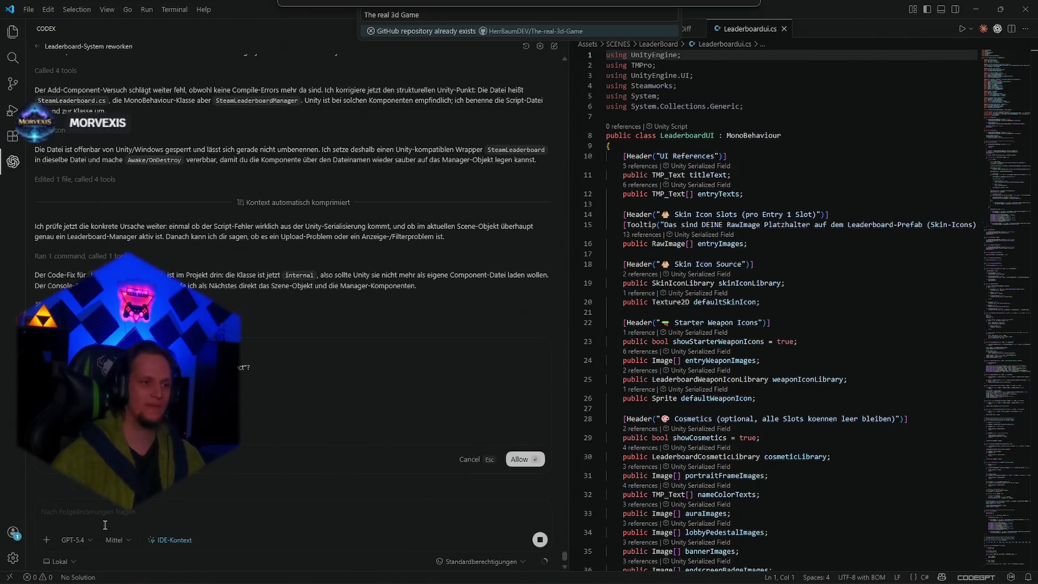
pyautogui.press('Return')
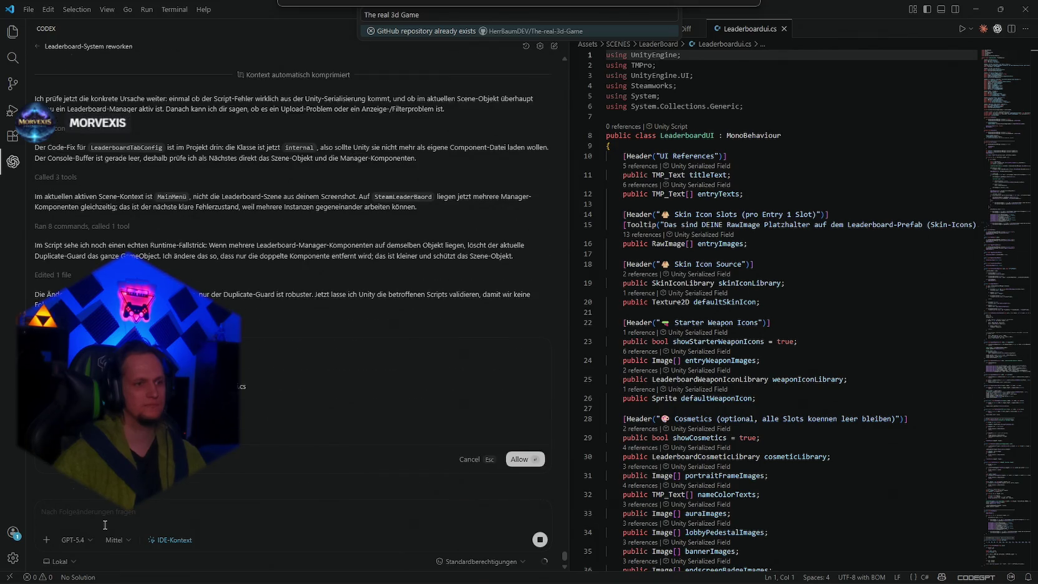
# Approve Codex's requests to validate the edited leaderboard scripts and inspect the manager components.
pyautogui.press('Return')
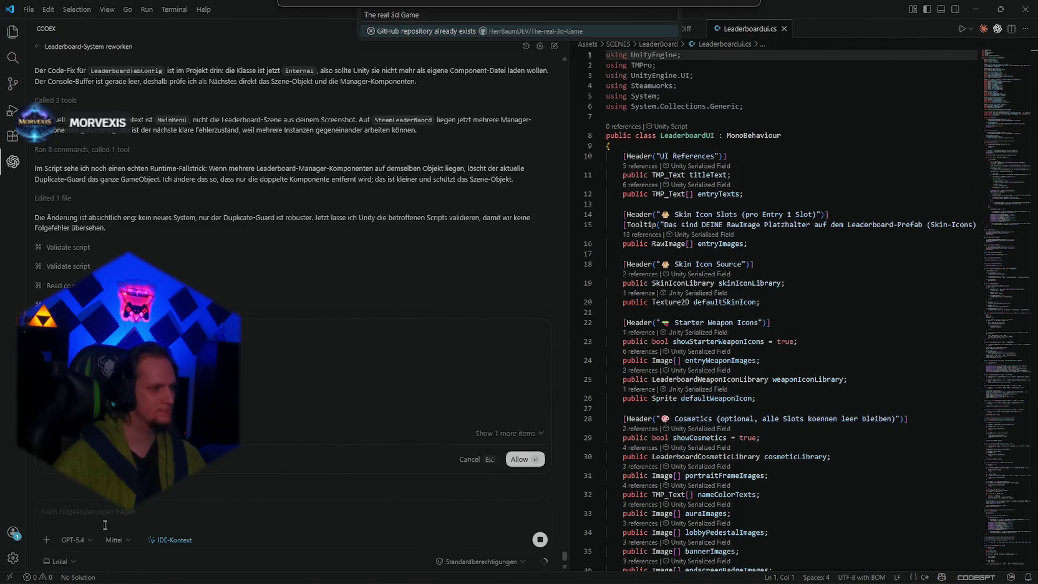
pyautogui.press('Return')
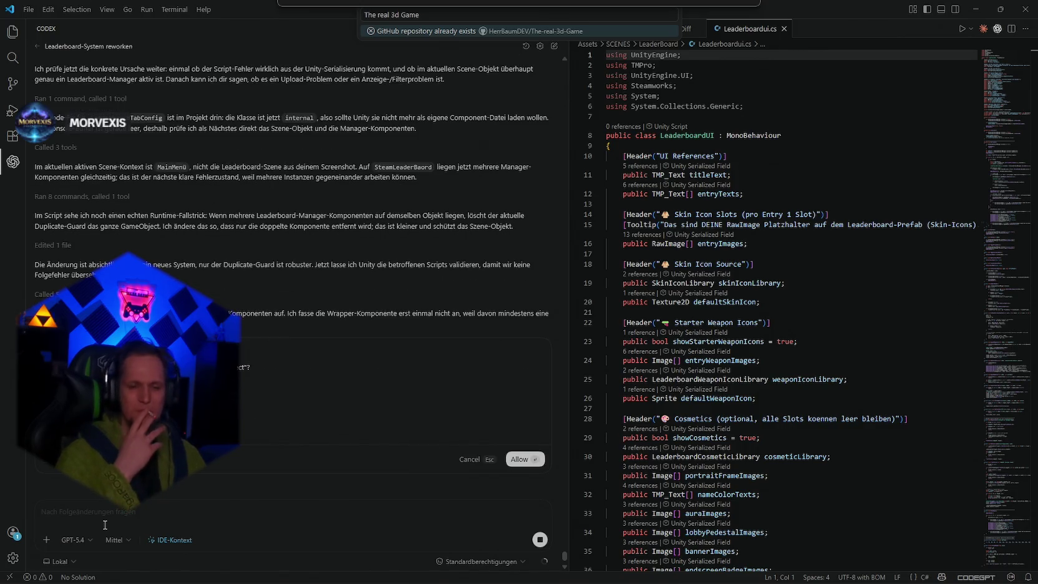
pyautogui.press('Return')
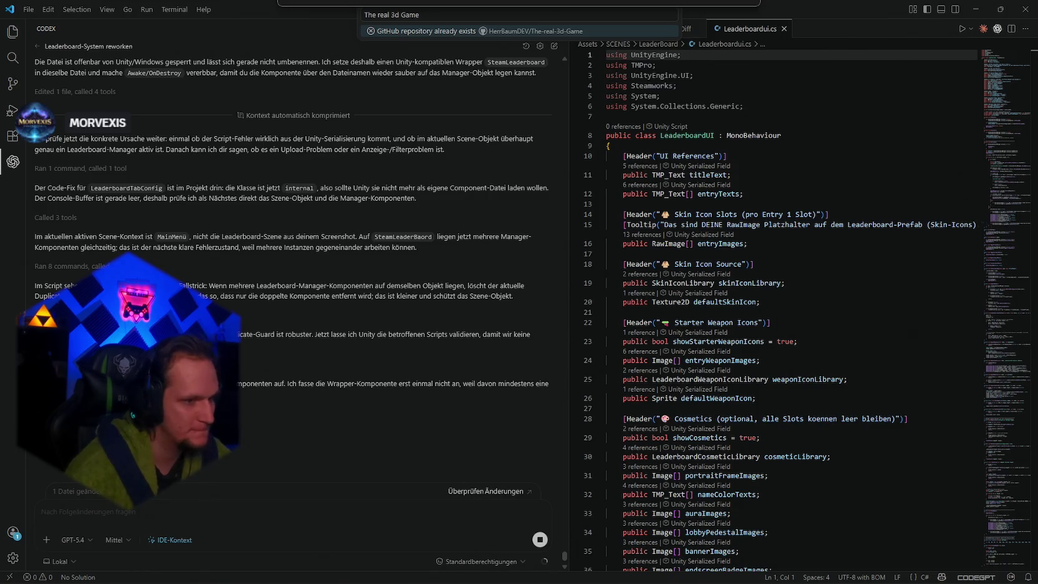
# Approve removing the duplicate SteamLeaderboard components and saving the MainMenü scene.
pyautogui.press('Return')
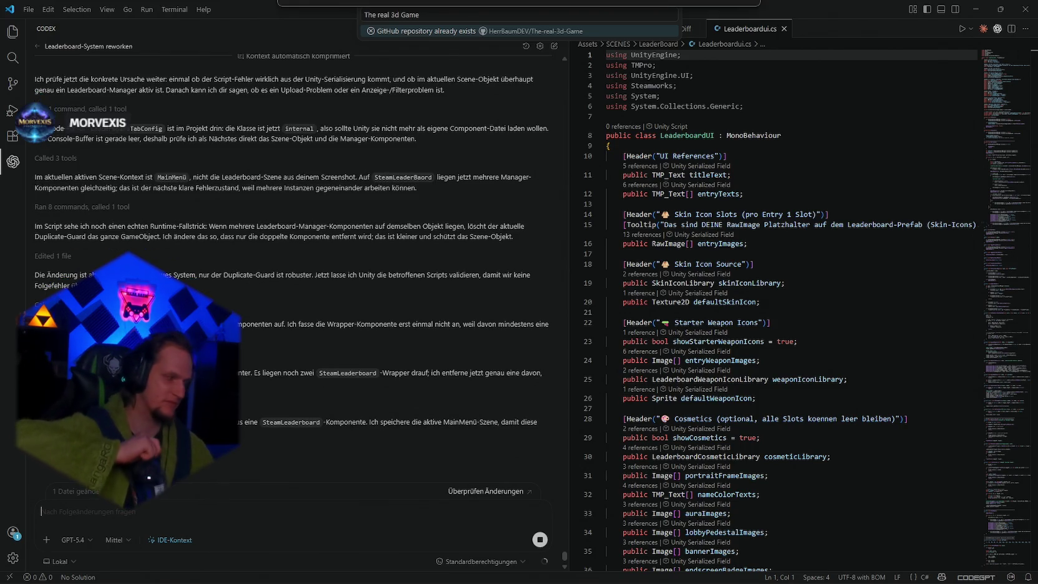
pyautogui.press('Return')
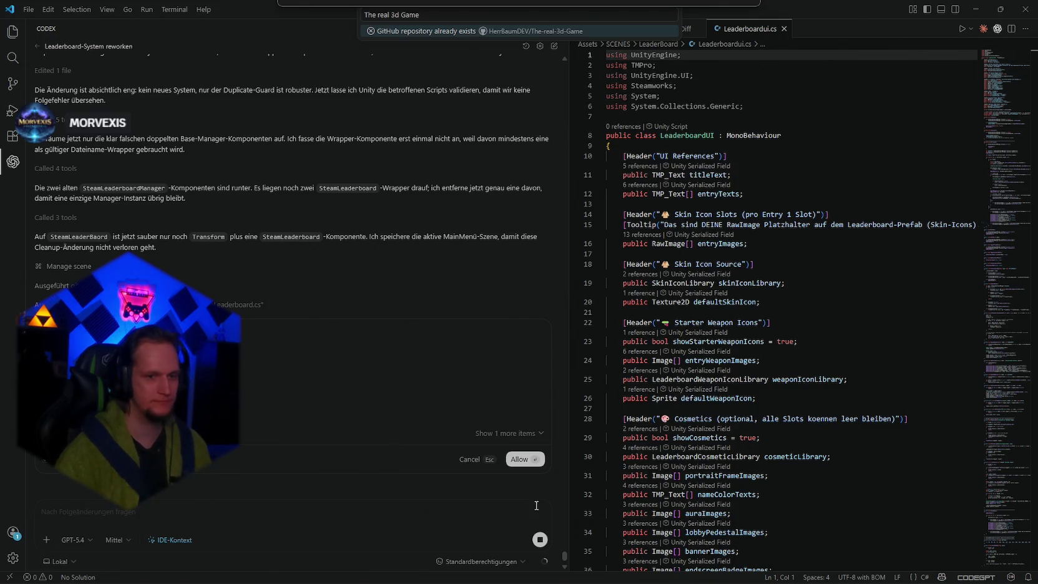
pyautogui.click(517, 463)
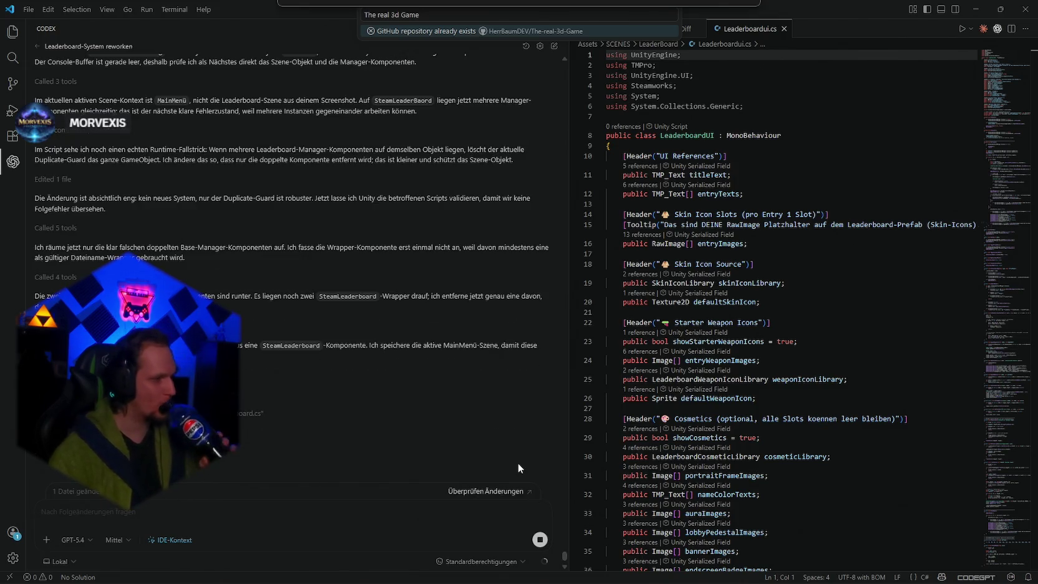